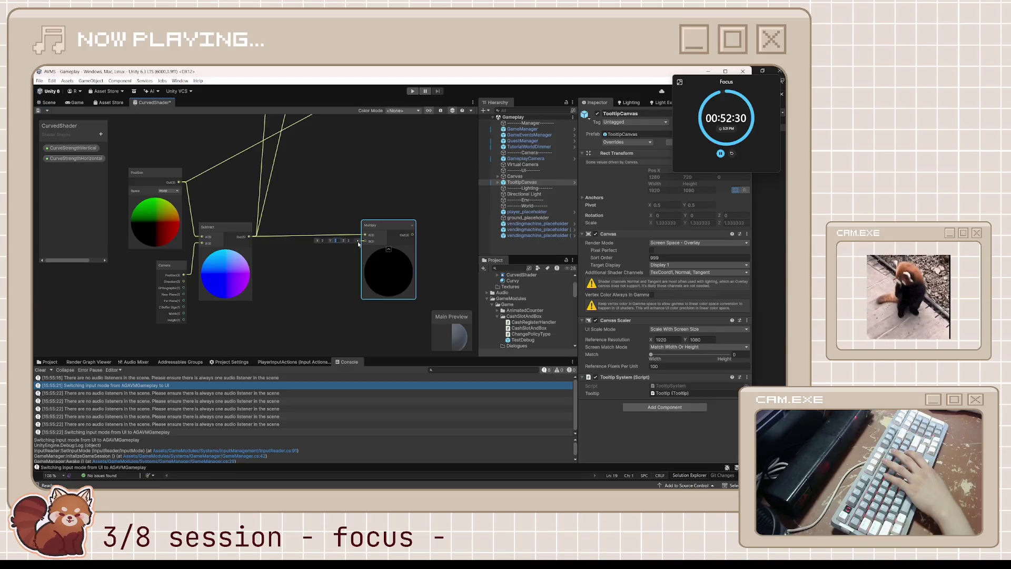
- Set the Multiply node's B Y input to 6
type("6")
key("Tab")
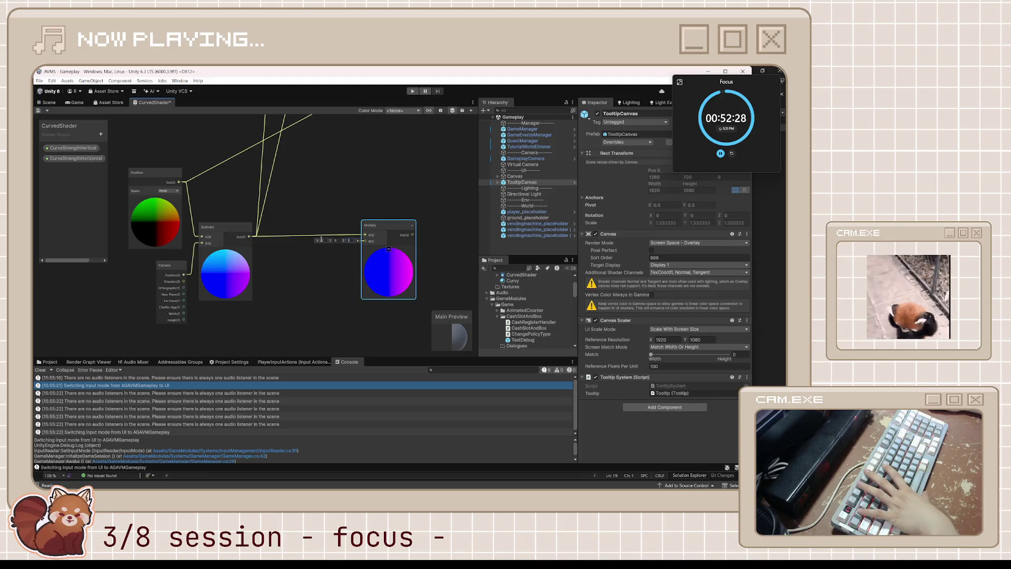
left_click_drag(397, 231, 340, 230)
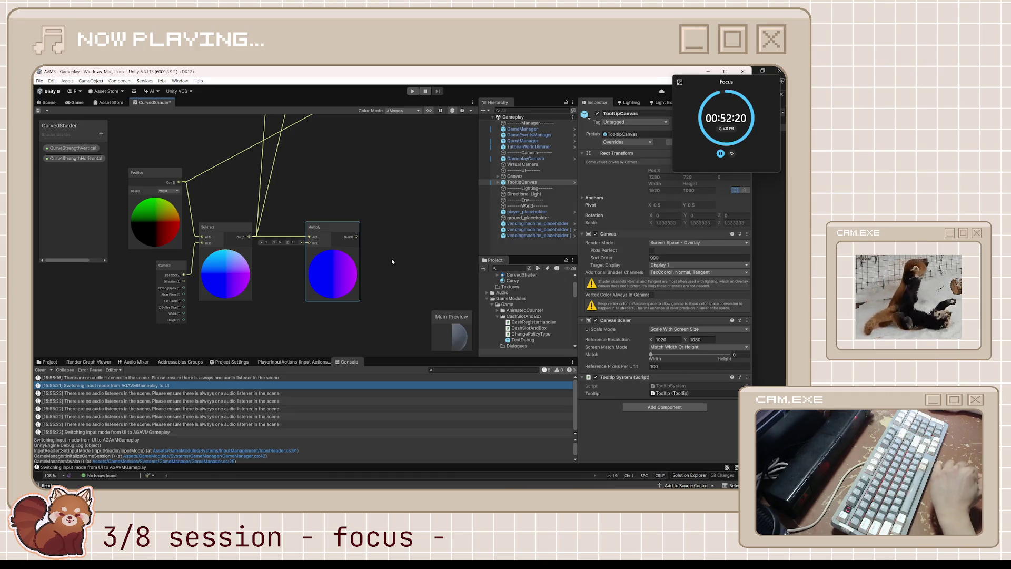
mouse_move(392, 261)
left_mouse_down()
mouse_move(364, 256)
mouse_move(377, 251)
left_mouse_up()
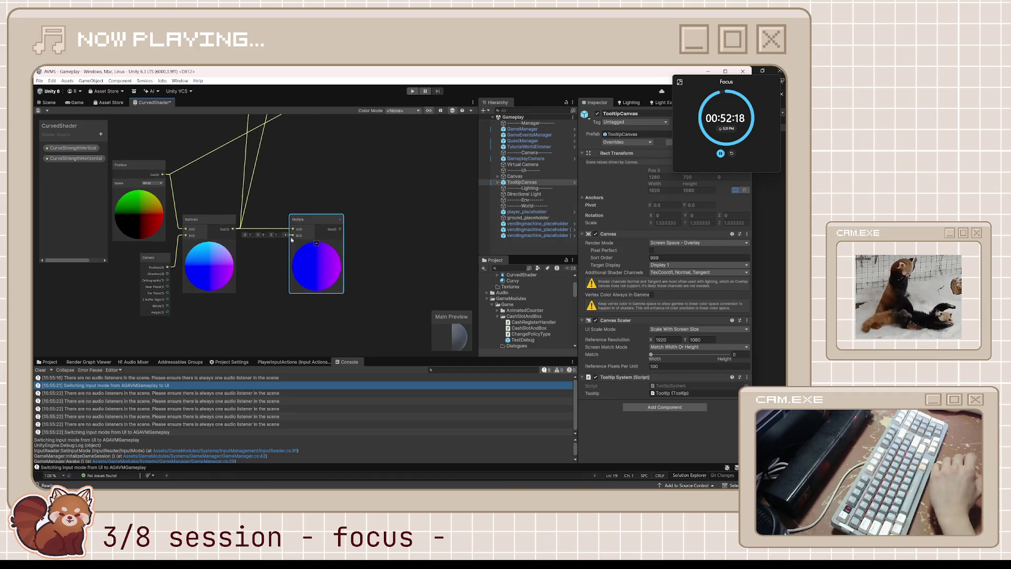
- Add a Dot Product node right of Multiply, fed by Multiply's output
key("space")
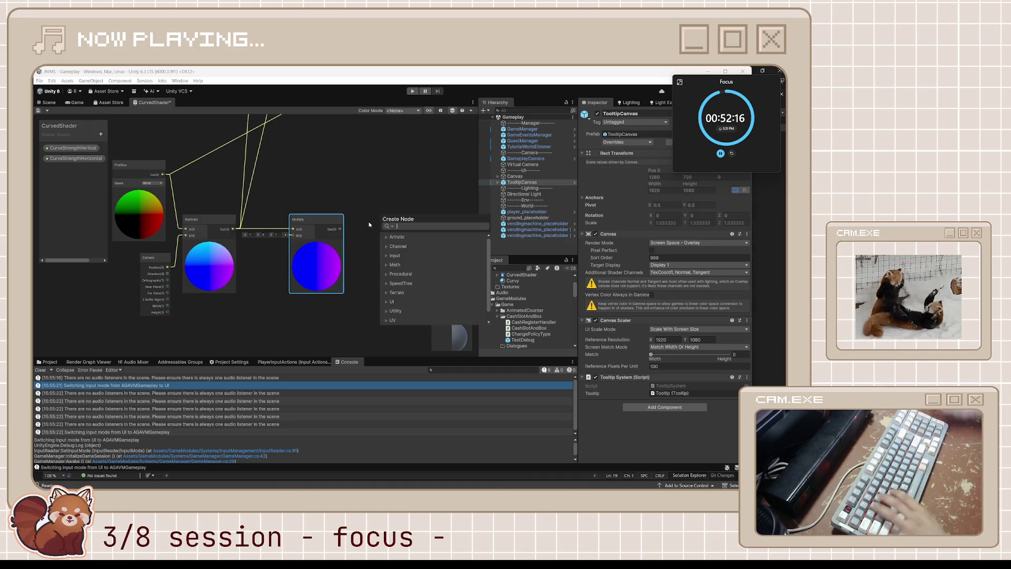
type("dot")
key("Return")
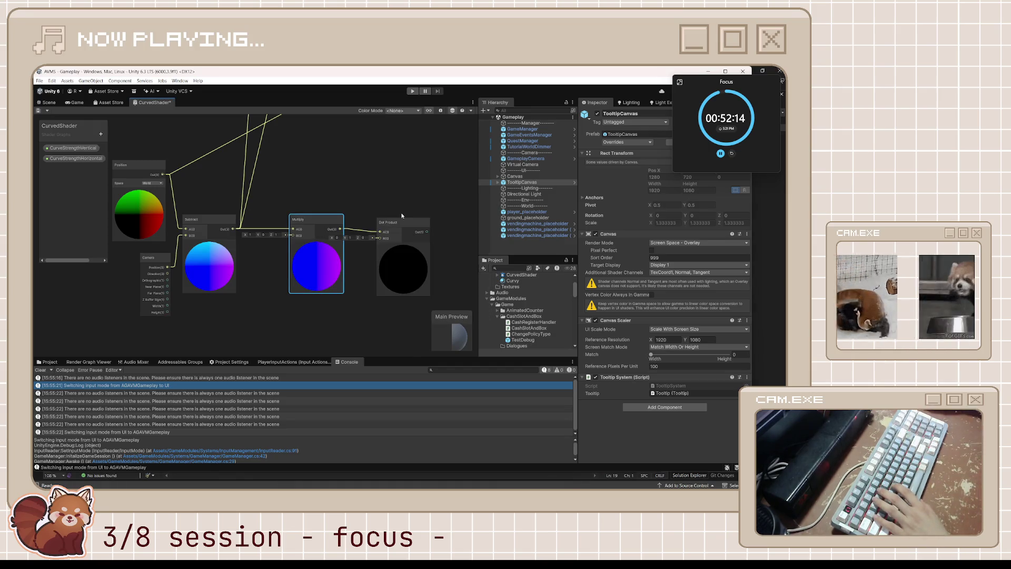
left_click_drag(399, 227, 424, 207)
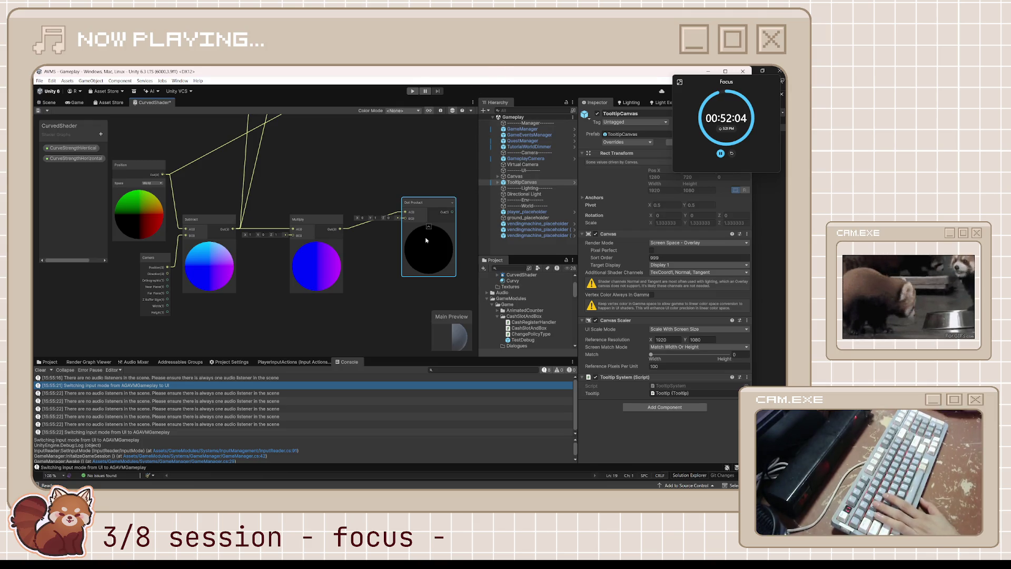
mouse_move(336, 232)
left_mouse_down()
mouse_move(375, 231)
mouse_move(327, 232)
mouse_move(420, 220)
mouse_move(391, 206)
mouse_move(391, 217)
left_mouse_up()
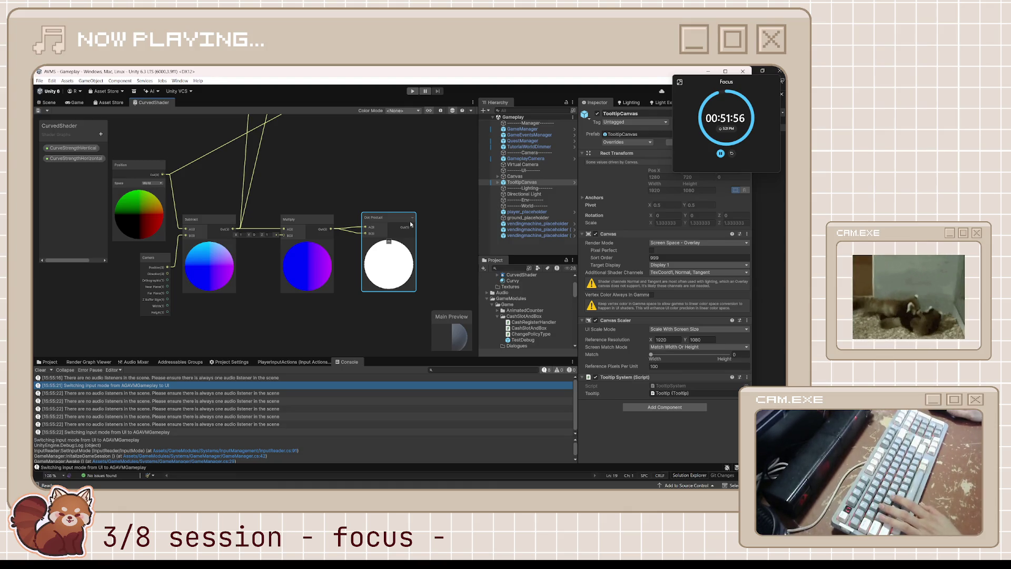
left_click_drag(410, 223, 350, 215)
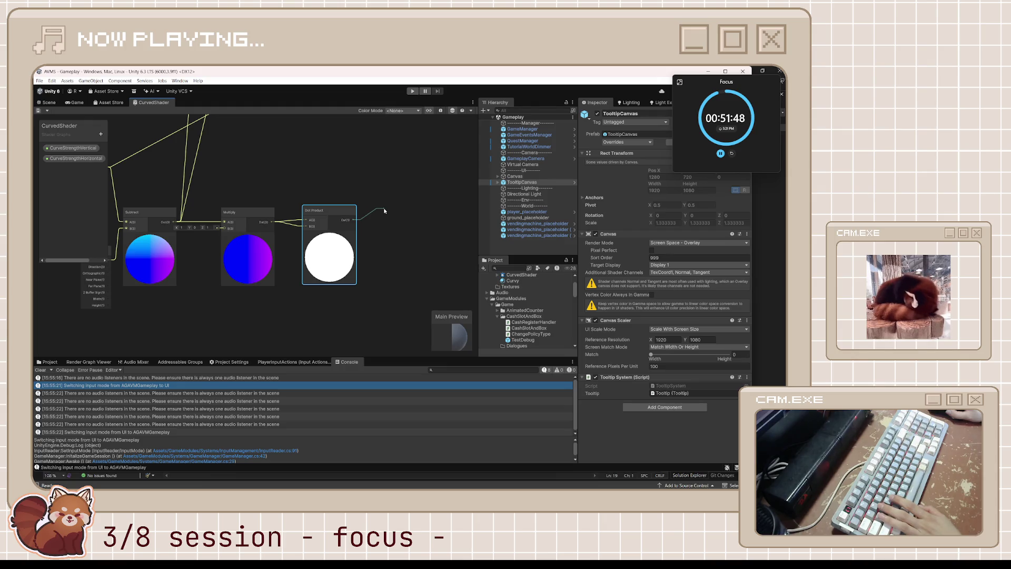
- Create a new Multiply node fed by the Dot Product output
left_click_drag(384, 210, 384, 211)
type("multiply")
key("Return")
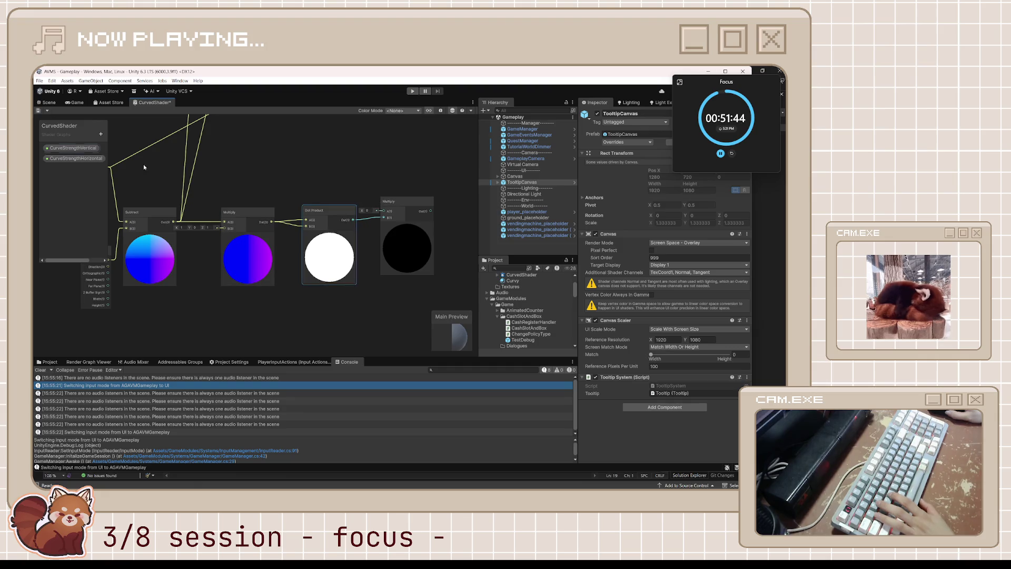
- Place CurveStrengthVertical below the chain, wire it into the final Multiply's B input, and tidy the nodes
mouse_move(72, 148)
left_mouse_down()
mouse_move(404, 193)
mouse_move(356, 178)
mouse_move(387, 217)
left_mouse_up()
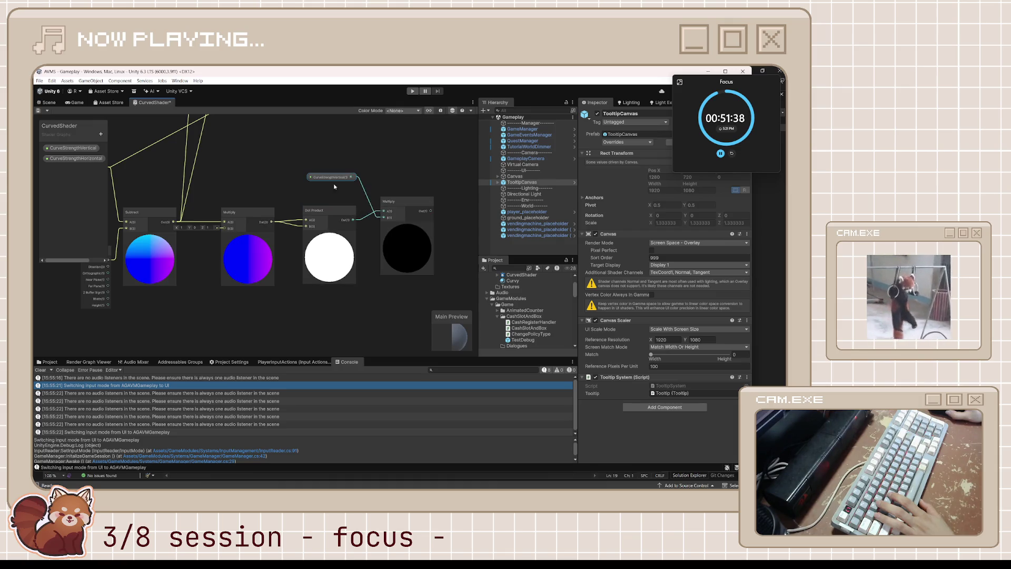
left_click_drag(333, 178, 347, 302)
mouse_move(415, 239)
left_mouse_down()
mouse_move(415, 262)
mouse_move(404, 250)
left_mouse_up()
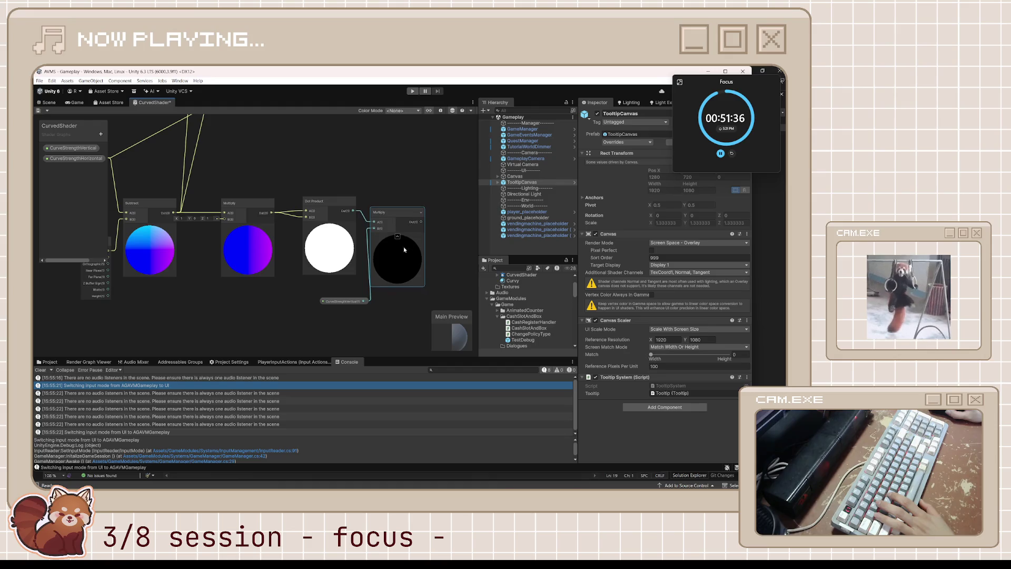
left_click_drag(343, 300, 327, 297)
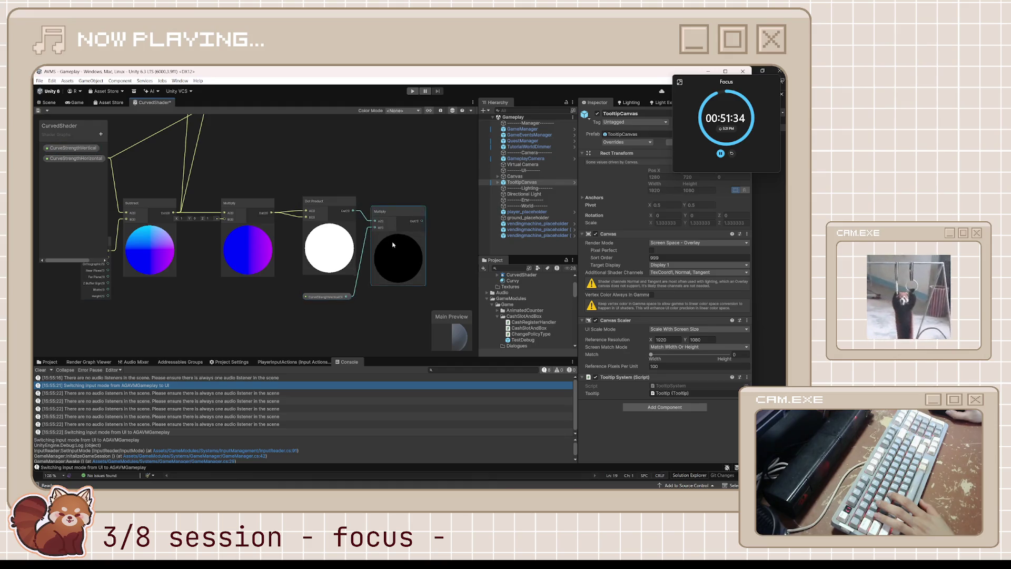
left_click_drag(393, 245, 396, 265)
left_click(332, 216)
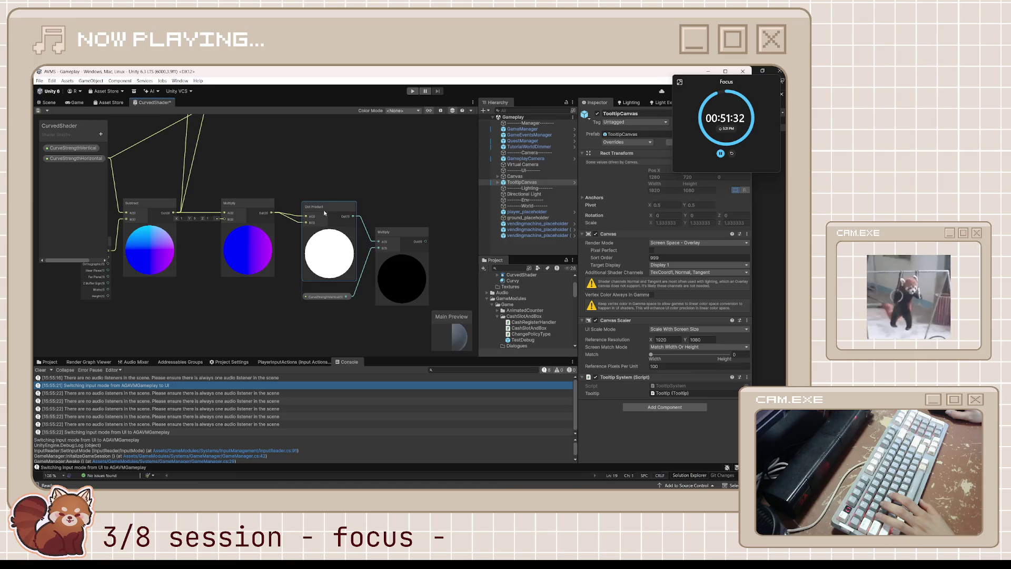
left_click(388, 176)
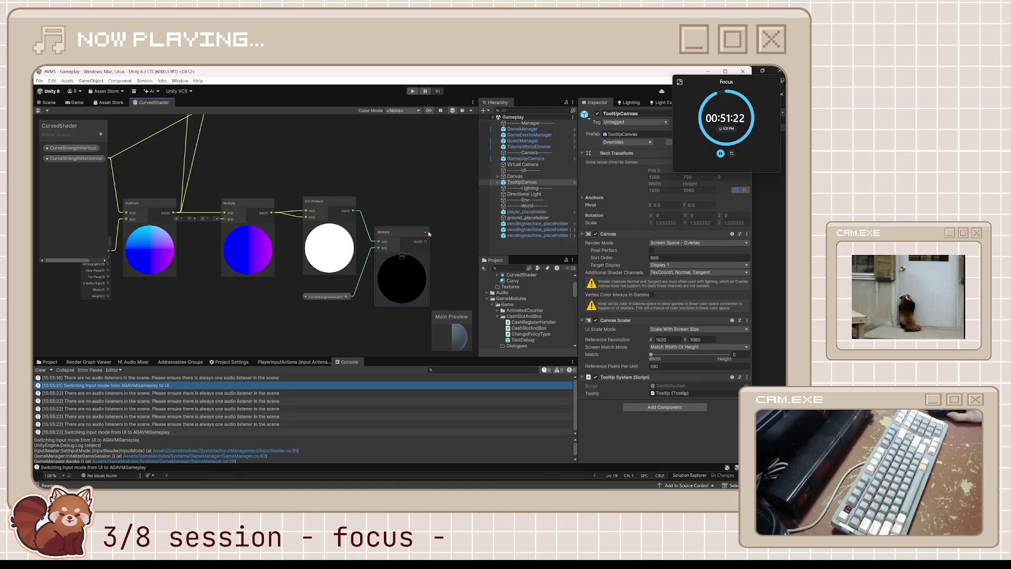
left_click_drag(383, 188, 350, 160)
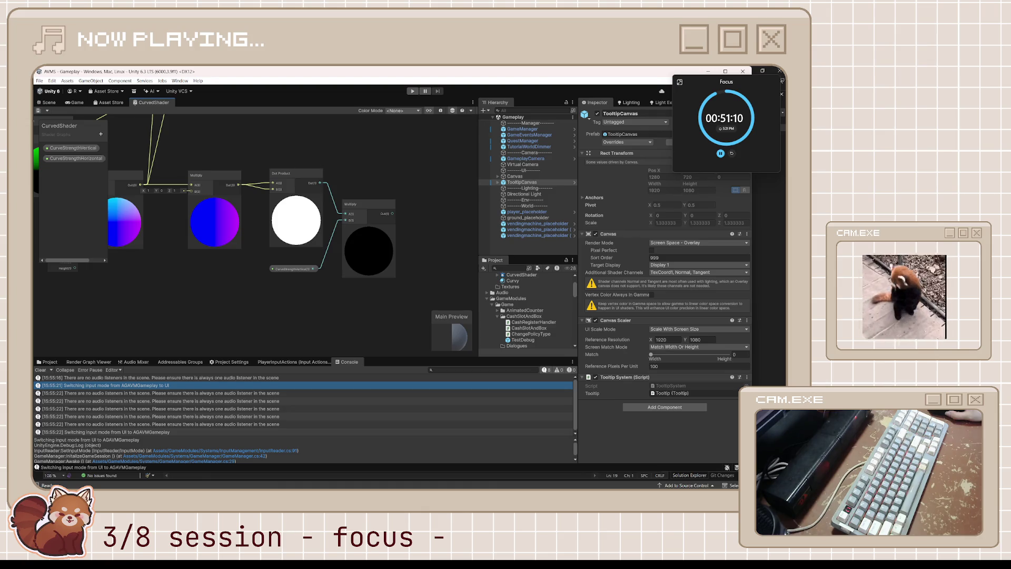
scroll(287, 245, "down", 5)
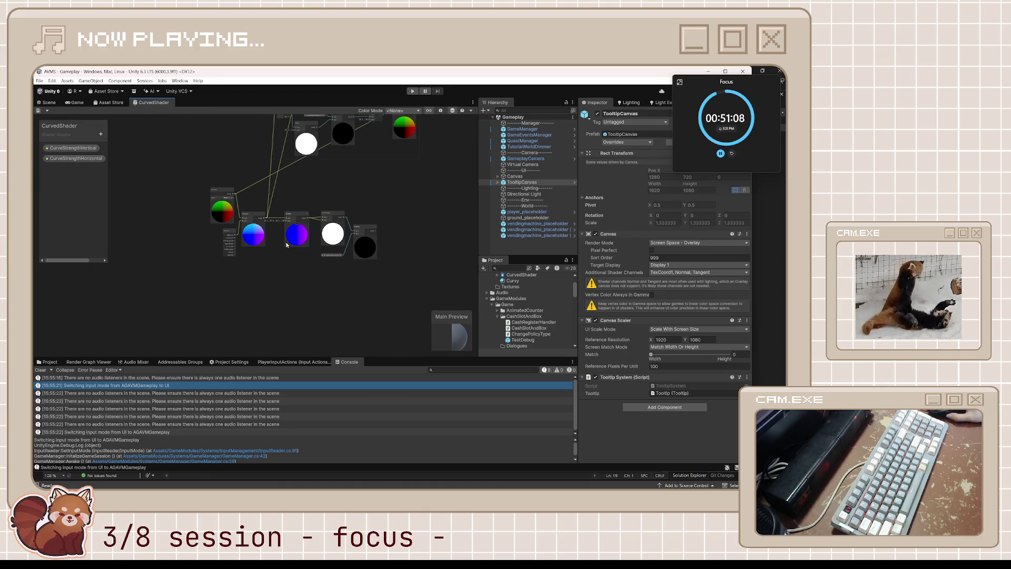
scroll(287, 245, "up", 3)
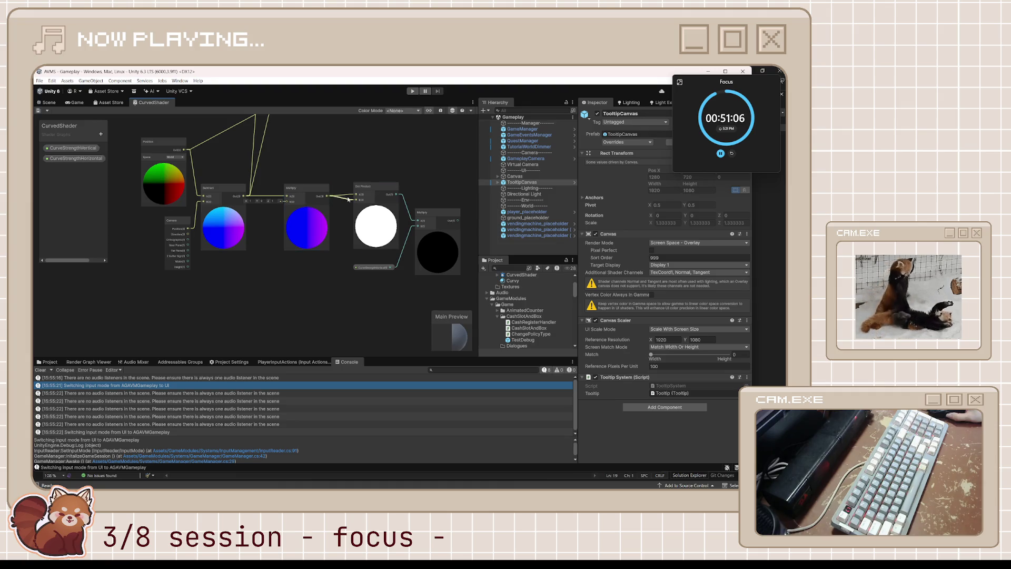
scroll(358, 228, "down", 3)
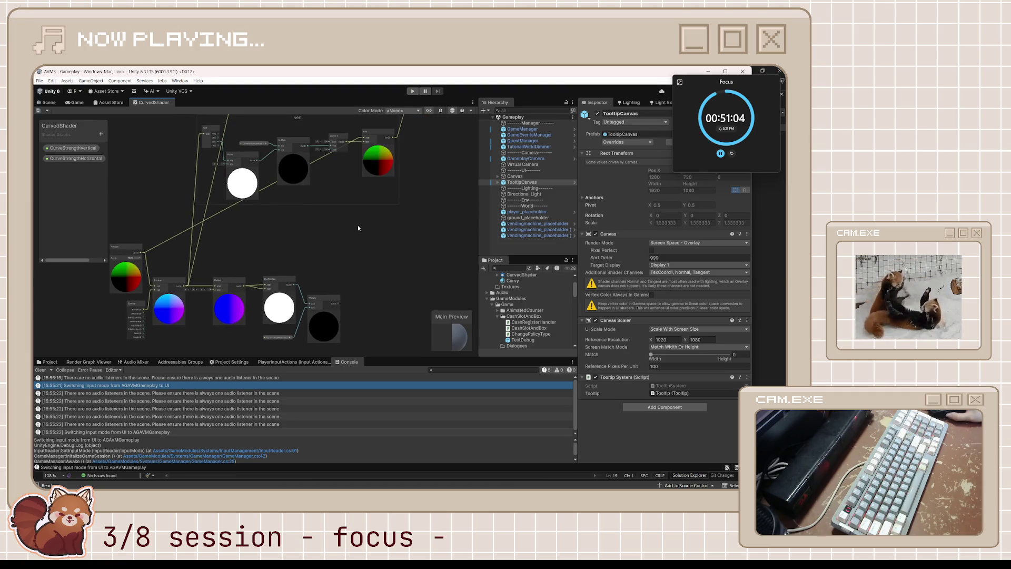
mouse_move(358, 228)
left_mouse_down()
mouse_move(270, 300)
mouse_move(252, 283)
mouse_move(339, 151)
left_mouse_up()
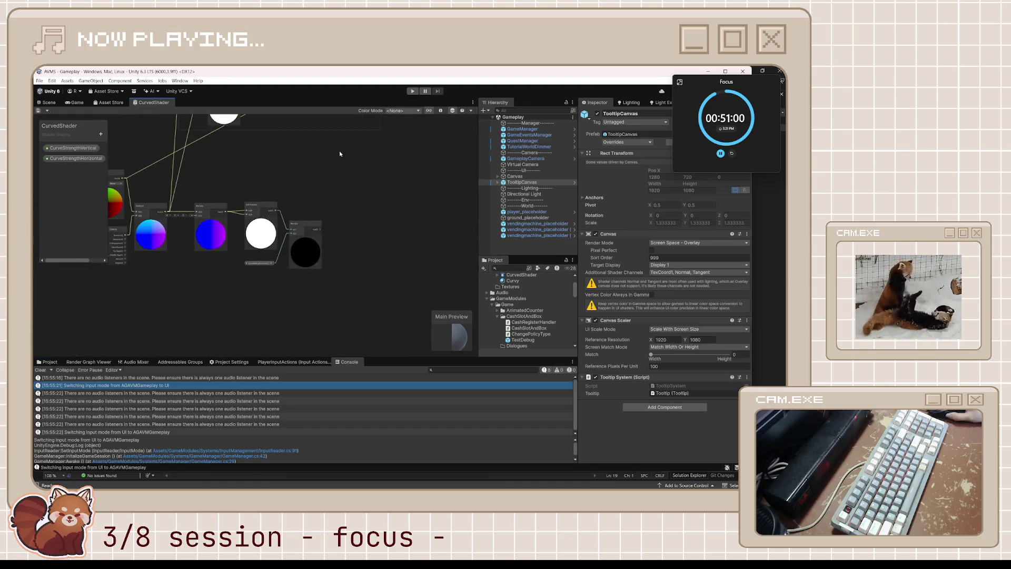
scroll(312, 244, "up", 3)
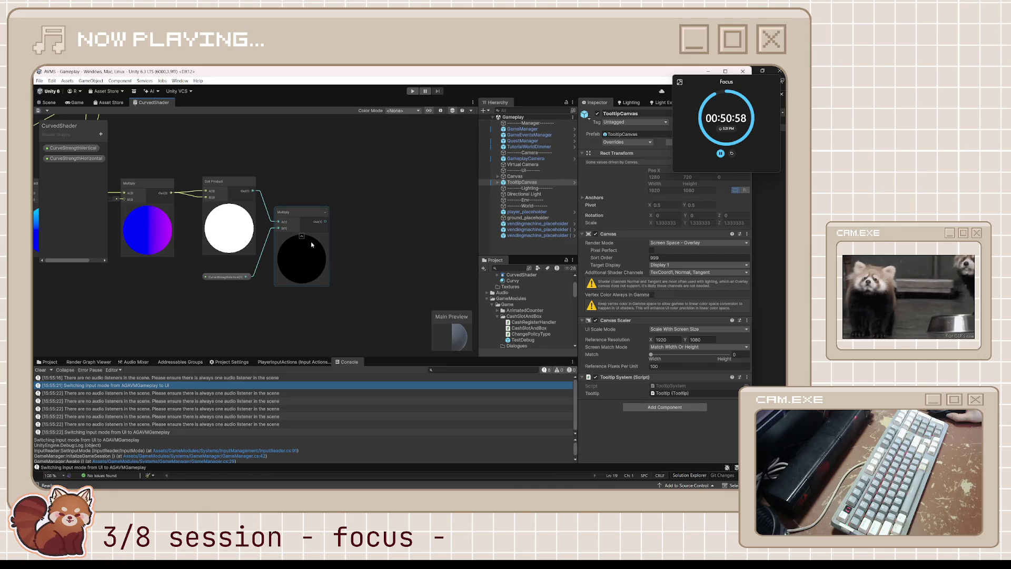
scroll(312, 245, "down", 2)
left_click_drag(368, 203, 278, 293)
scroll(277, 294, "down", 1)
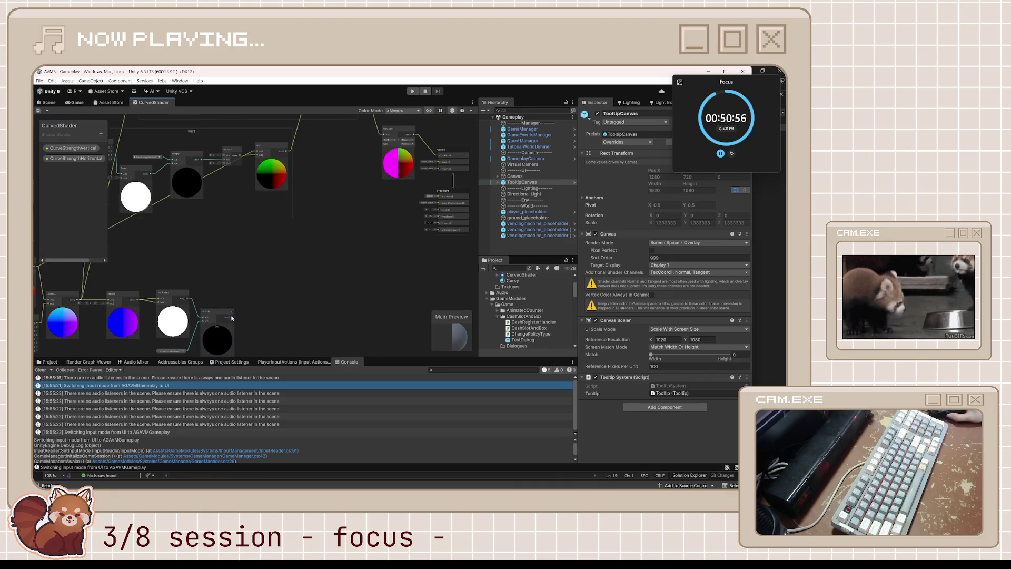
scroll(285, 242, "down", 3)
mouse_move(290, 242)
left_mouse_down()
mouse_move(303, 258)
mouse_move(418, 237)
mouse_move(378, 200)
left_mouse_up()
scroll(300, 255, "up", 3)
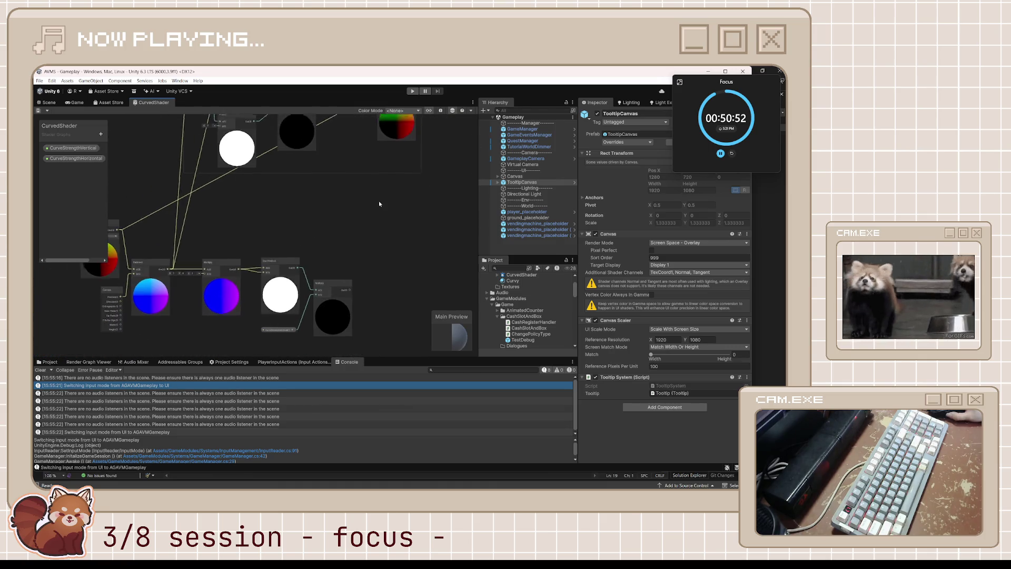
scroll(272, 238, "up", 1)
left_click_drag(271, 238, 370, 201)
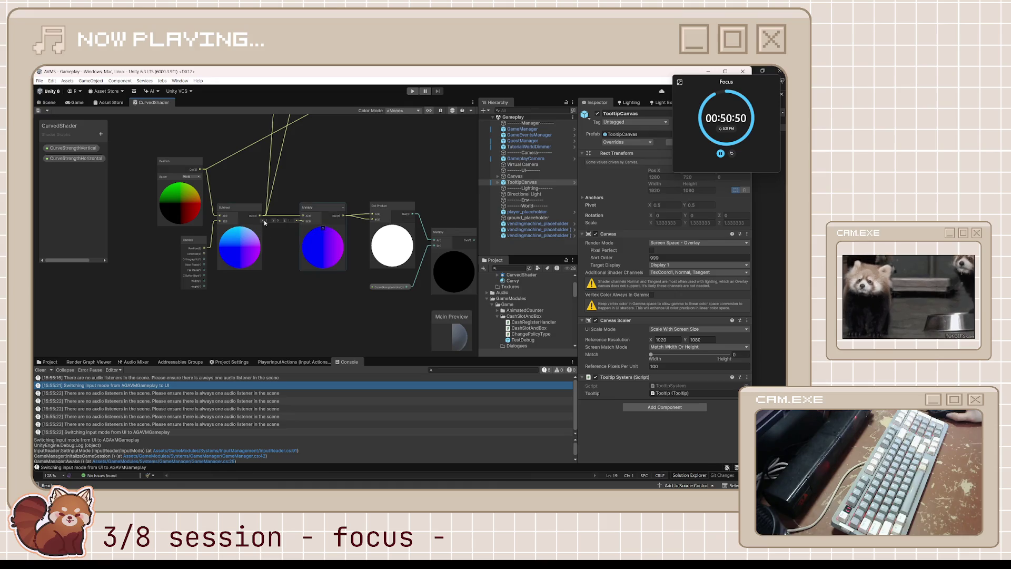
left_click_drag(406, 254, 341, 251)
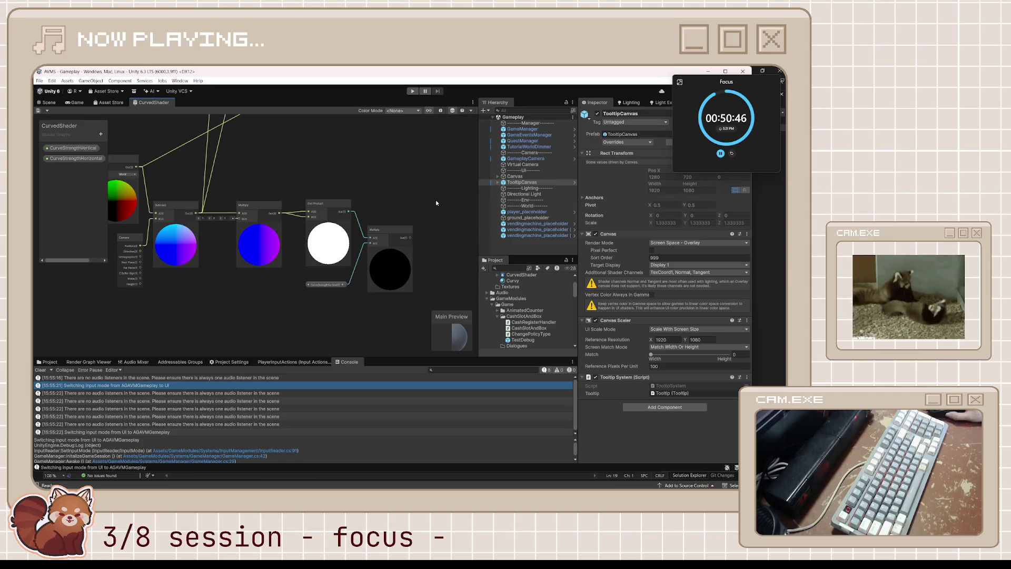
left_click_drag(435, 200, 404, 201)
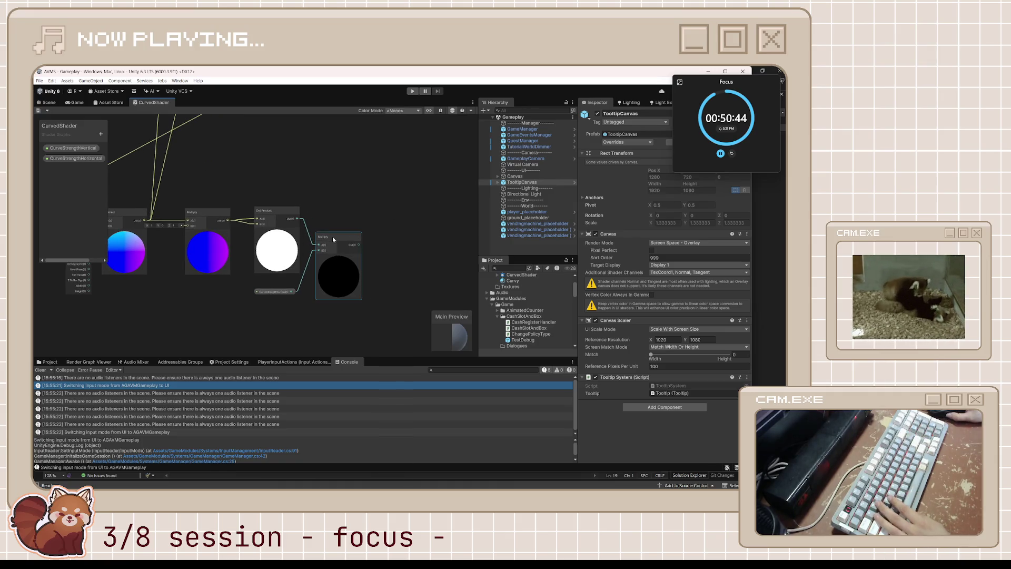
left_click_drag(332, 236, 370, 234)
scroll(370, 234, "down", 2)
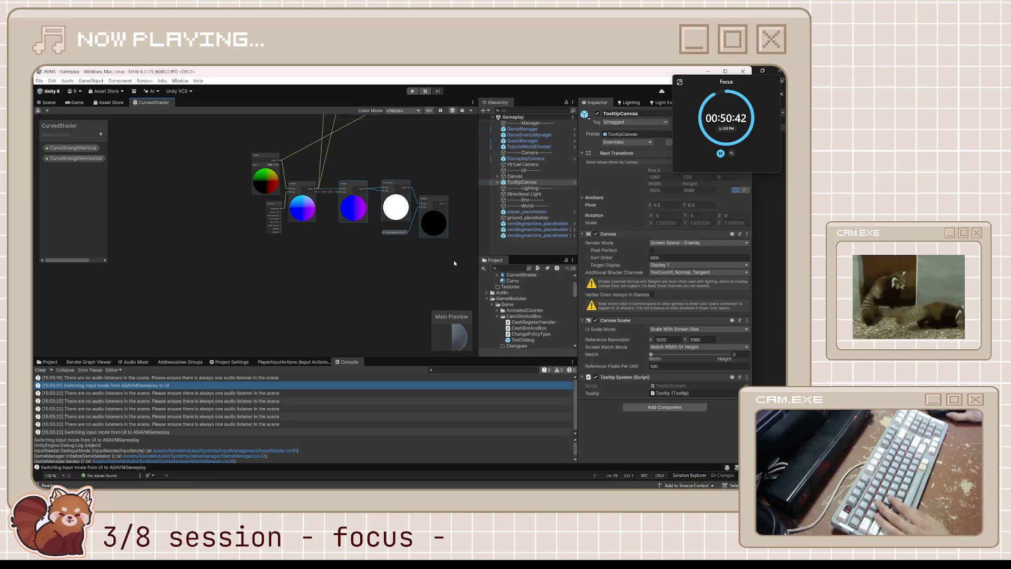
mouse_move(453, 262)
left_mouse_down()
mouse_move(458, 313)
mouse_move(439, 356)
left_mouse_up()
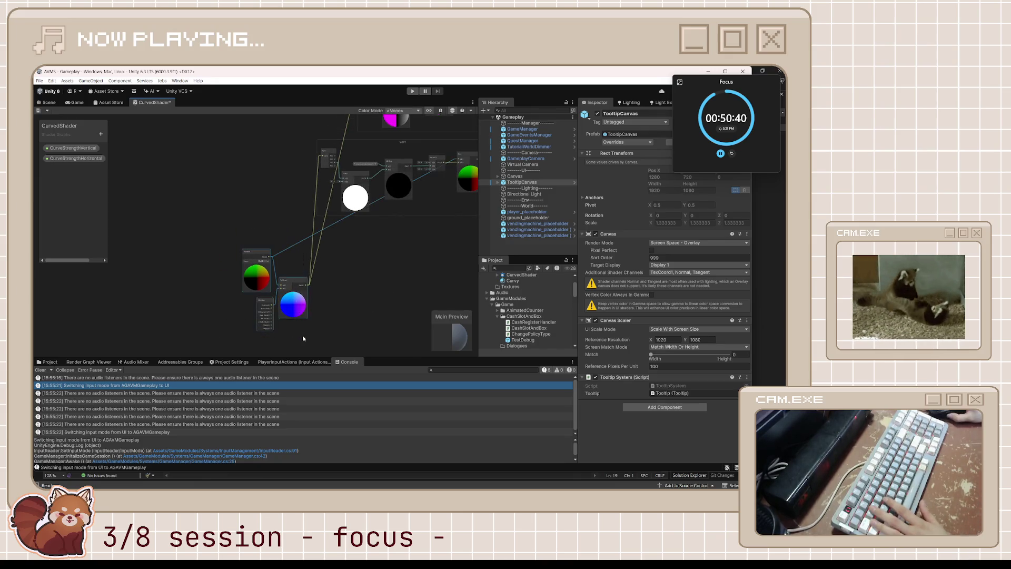
- Move the three colour-wheel nodes up-left and shift the left-hand nodes lower
left_click(299, 284)
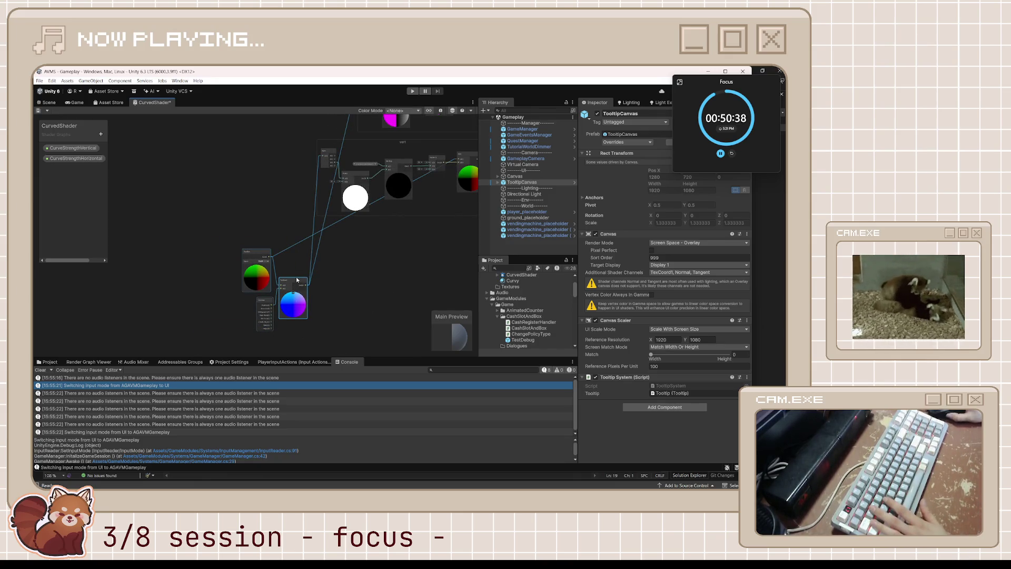
mouse_move(297, 280)
left_mouse_down()
mouse_move(270, 177)
mouse_move(304, 255)
mouse_move(282, 219)
left_mouse_up()
right_click(270, 177)
key("a")
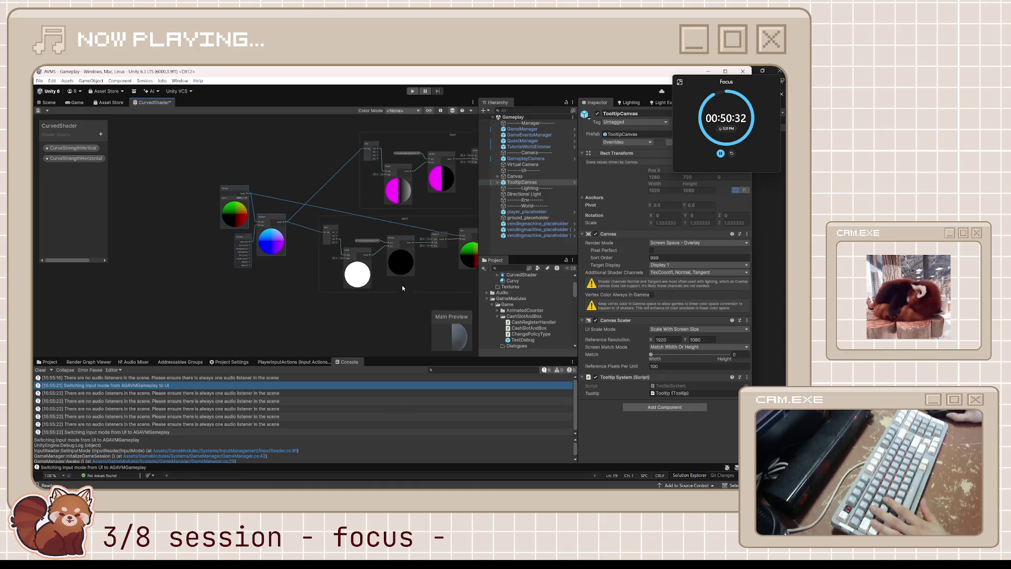
mouse_move(435, 266)
left_mouse_down()
mouse_move(409, 250)
mouse_move(415, 221)
mouse_move(417, 270)
mouse_move(411, 235)
left_mouse_up()
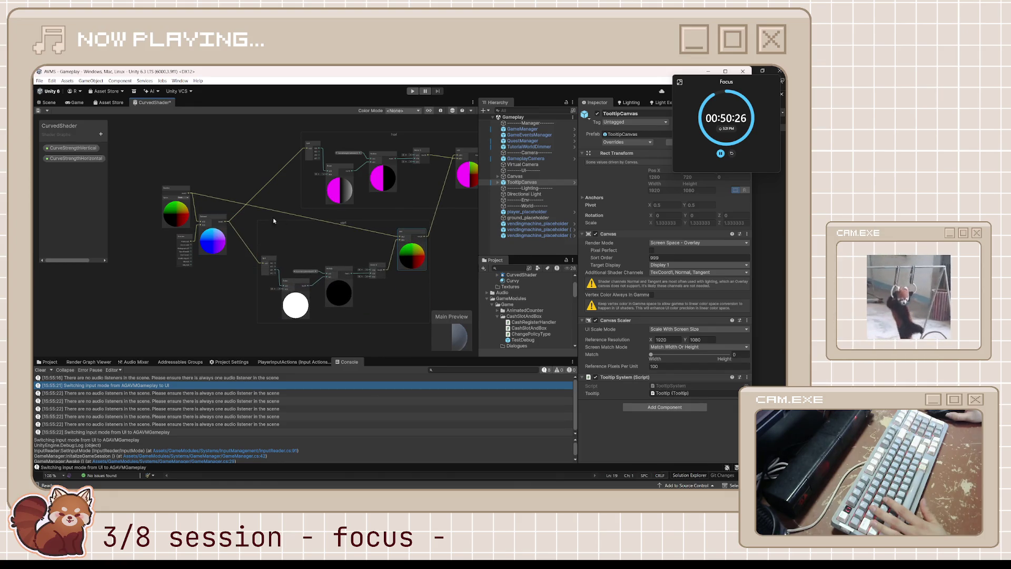
left_click_drag(247, 277, 246, 274)
left_click_drag(212, 219, 214, 261)
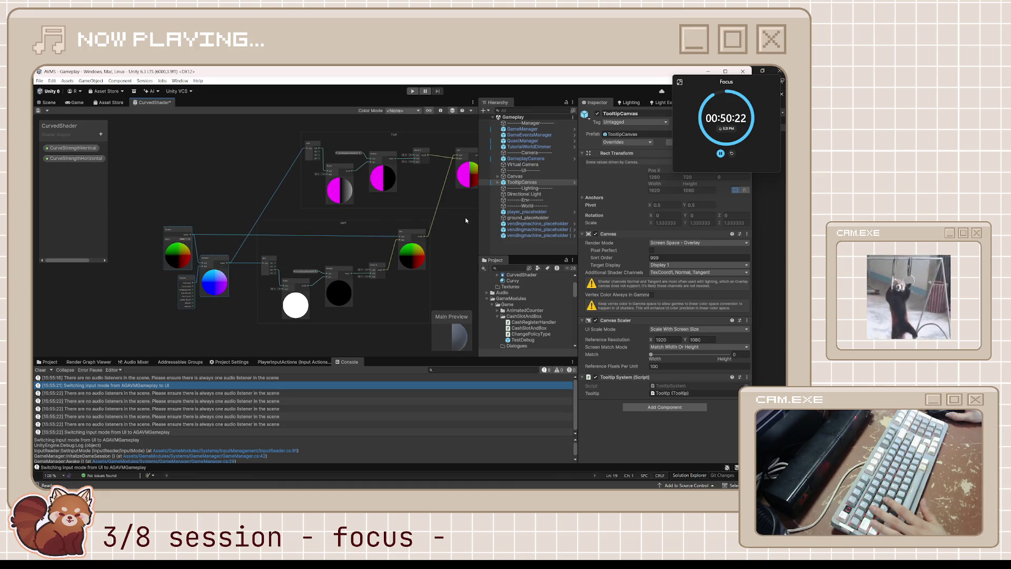
- Reposition the right-hand colour nodes, then close the CurvedShader graph
left_click_drag(465, 217, 449, 222)
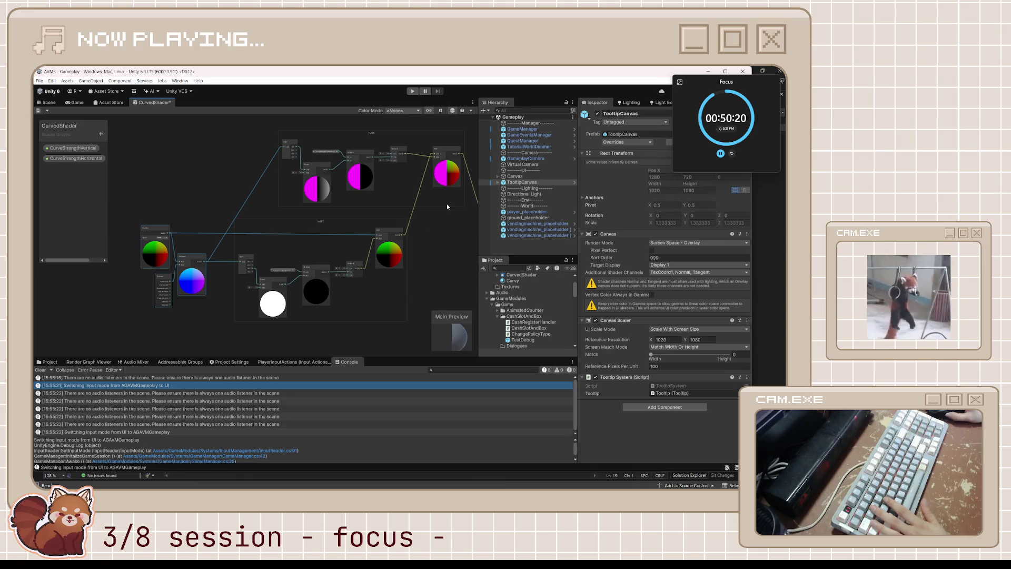
mouse_move(450, 147)
left_mouse_down()
mouse_move(392, 181)
mouse_move(397, 190)
mouse_move(446, 123)
left_mouse_up()
mouse_move(404, 203)
left_mouse_down()
mouse_move(387, 261)
mouse_move(285, 250)
left_mouse_up()
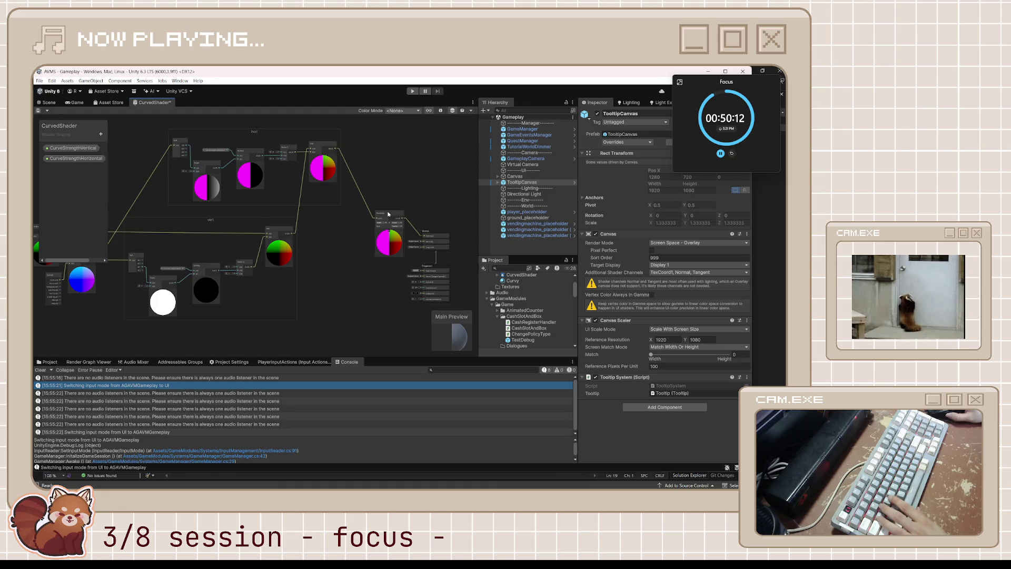
mouse_move(389, 214)
left_mouse_down()
mouse_move(381, 158)
mouse_move(377, 232)
mouse_move(387, 241)
left_mouse_up()
scroll(347, 232, "down", 5)
scroll(284, 193, "up", 1)
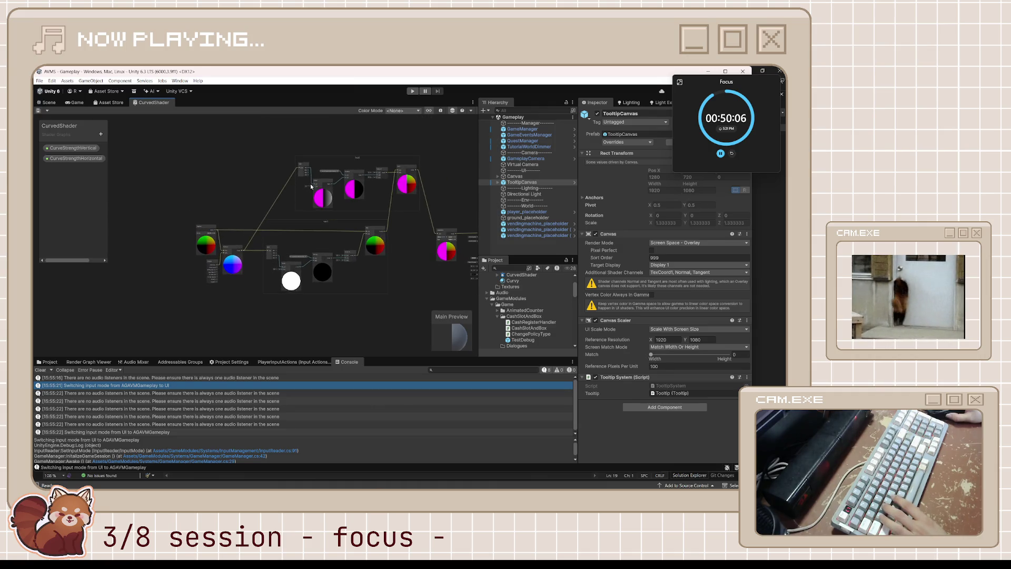
middle_click(131, 105)
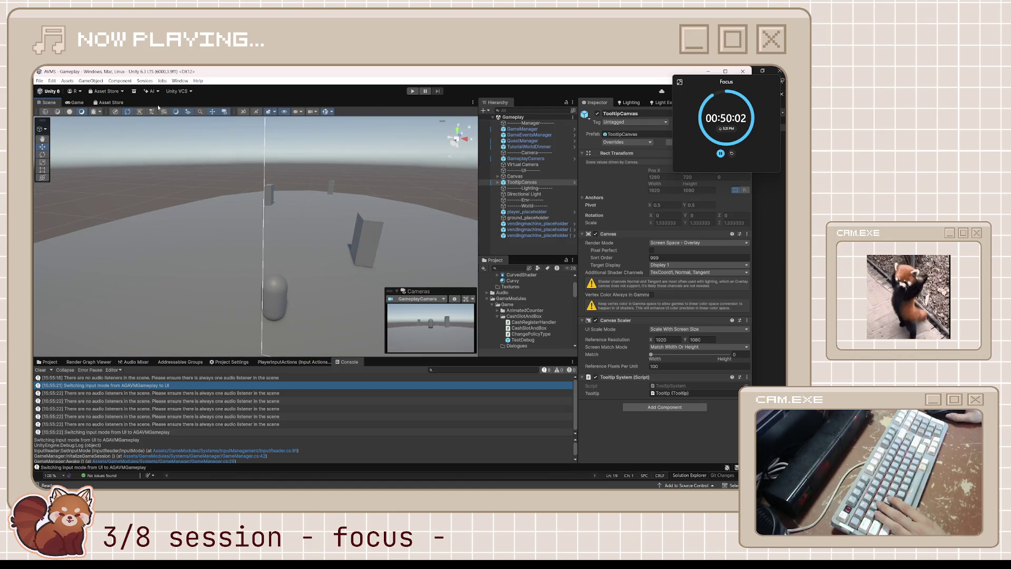
- Show the grey test scene in the Game view and bring up the YouTube shader tutorial
left_click(76, 102)
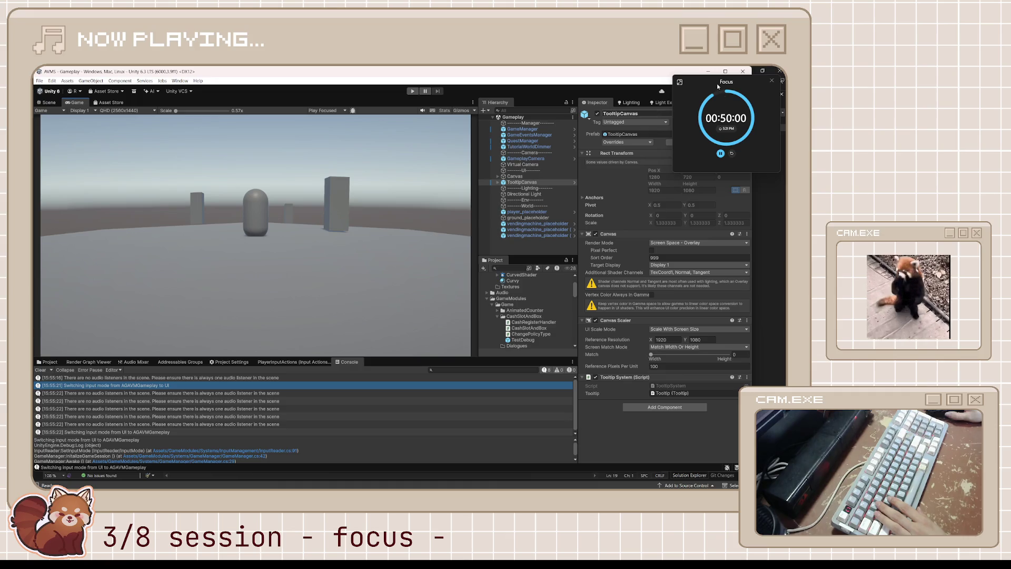
mouse_move(708, 84)
left_mouse_down()
mouse_move(688, 273)
mouse_move(696, 265)
left_mouse_up()
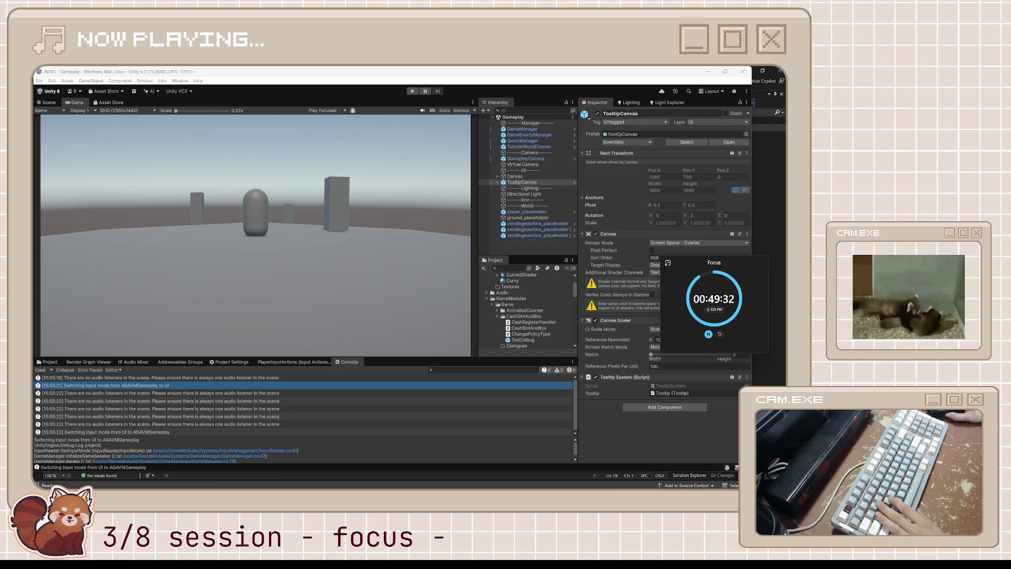
key("alt+Tab")
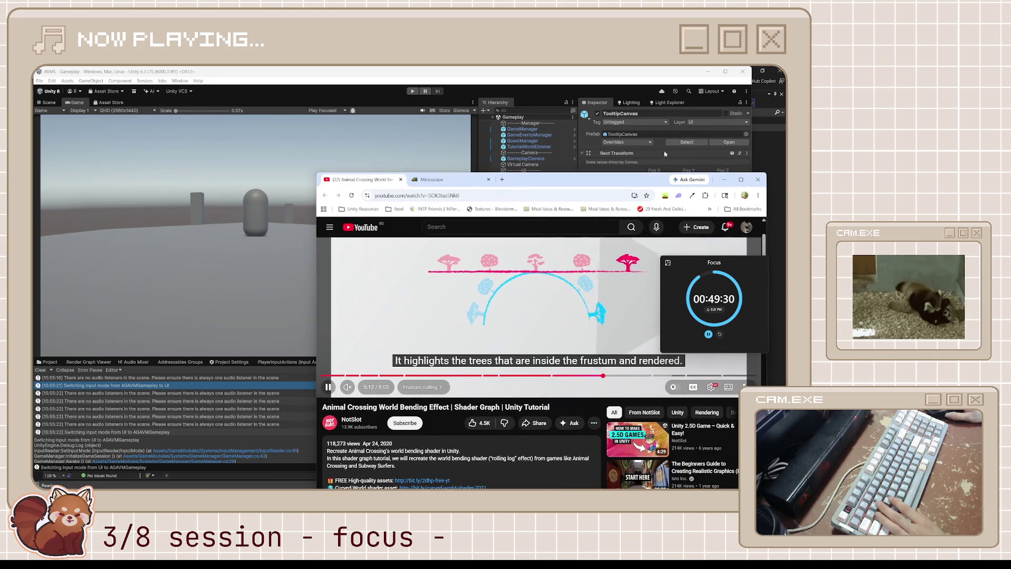
- Watch the tutorial, pause it at 6:43, and select CurvedShader in Unity's Shaders folder
scroll(570, 232, "up", 2)
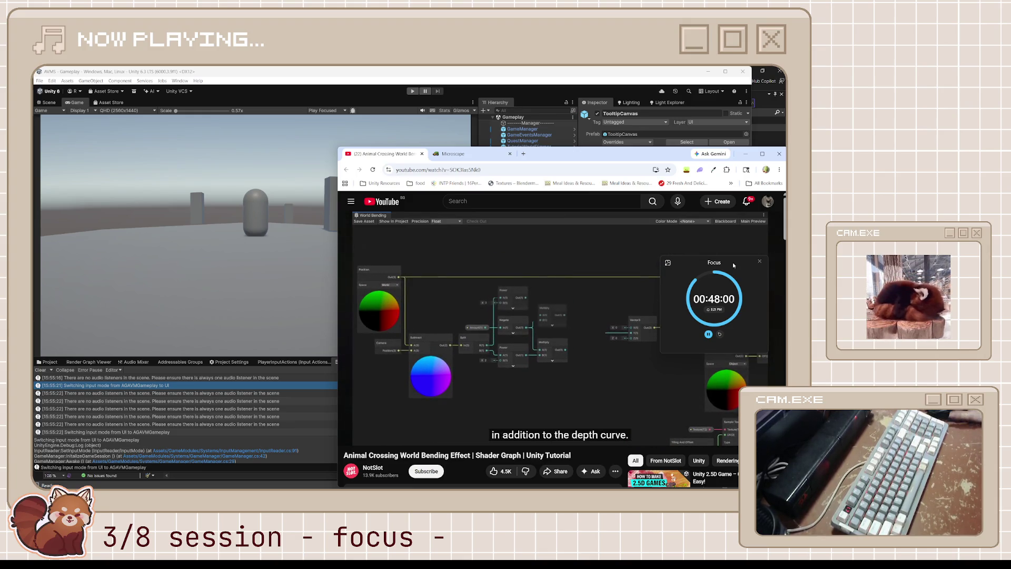
left_click(619, 335)
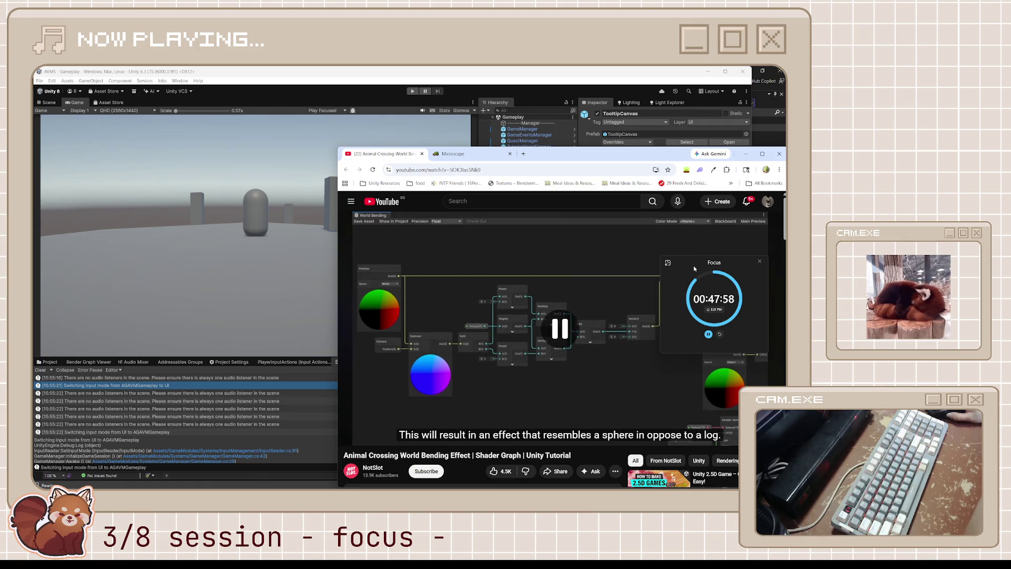
left_click_drag(695, 268, 676, 104)
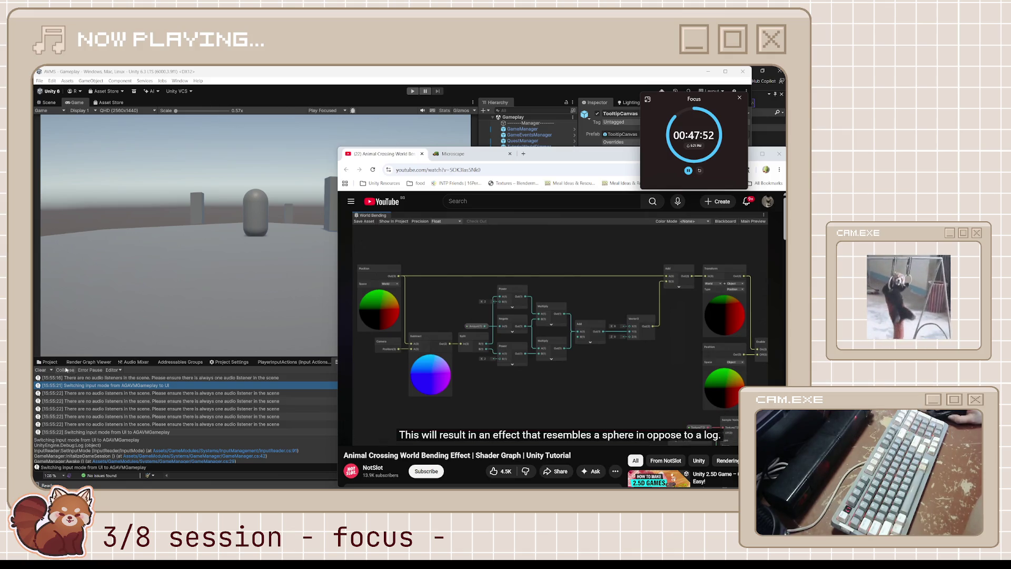
left_click(195, 391)
left_click(148, 385)
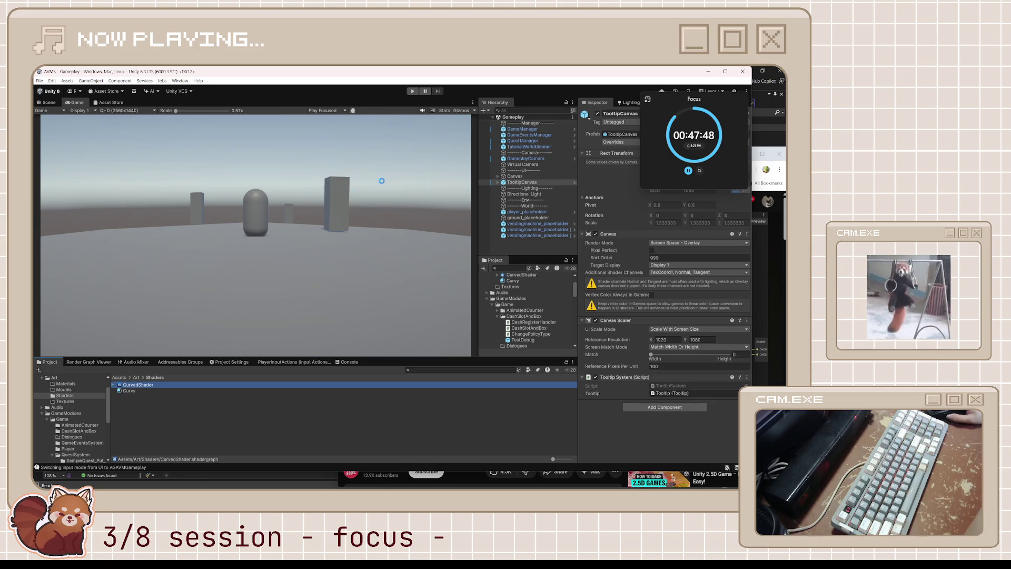
- Frame the reopened CurvedShader nodes and bring the tutorial video back in front
left_click_drag(180, 212, 251, 216)
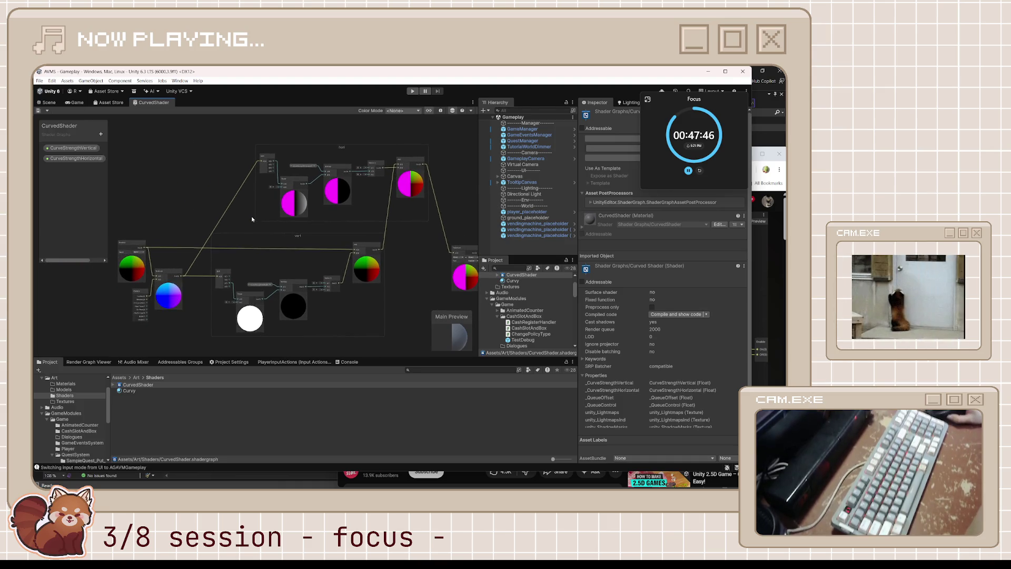
scroll(251, 216, "up", 3)
left_click(767, 235)
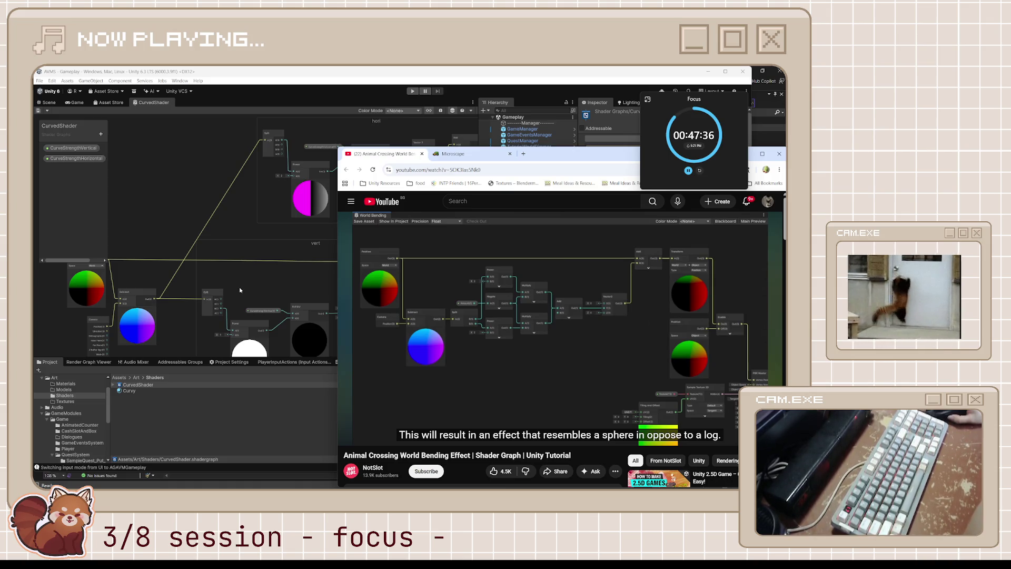
- Delete the upper Split node from the CurvedShader graph
left_click(230, 306)
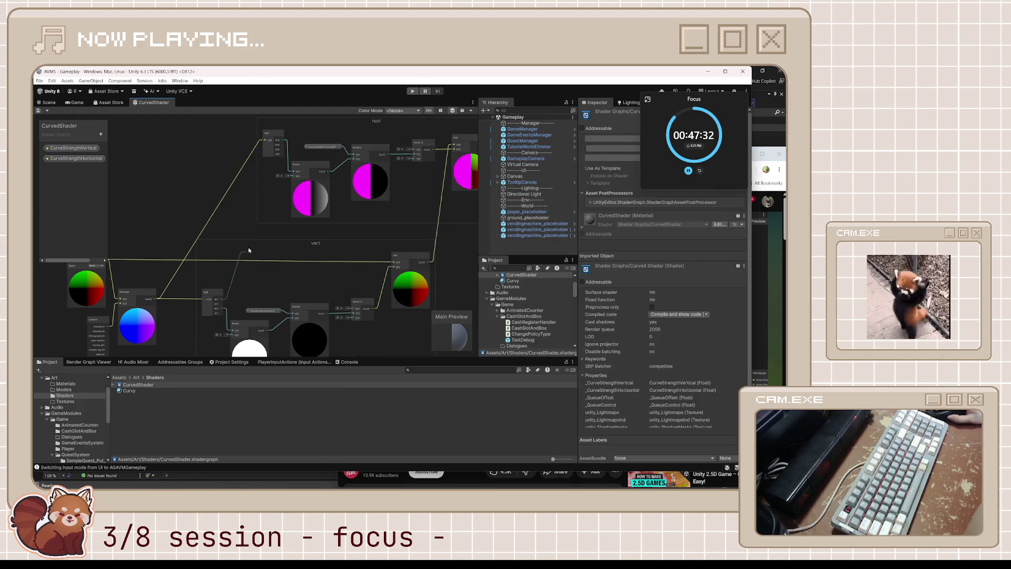
mouse_move(249, 250)
left_mouse_down()
mouse_move(274, 174)
mouse_move(266, 140)
left_mouse_up()
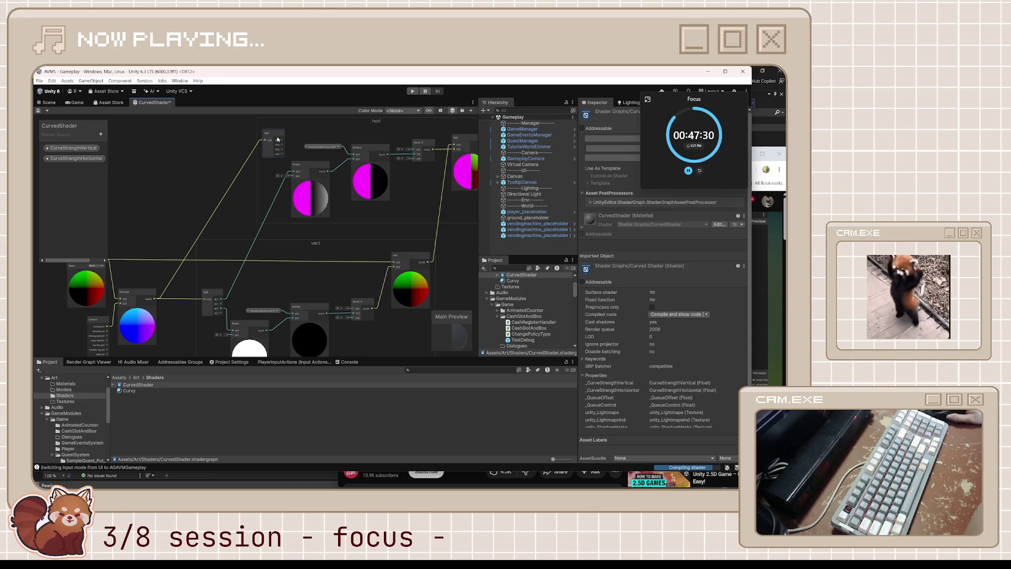
key("Delete")
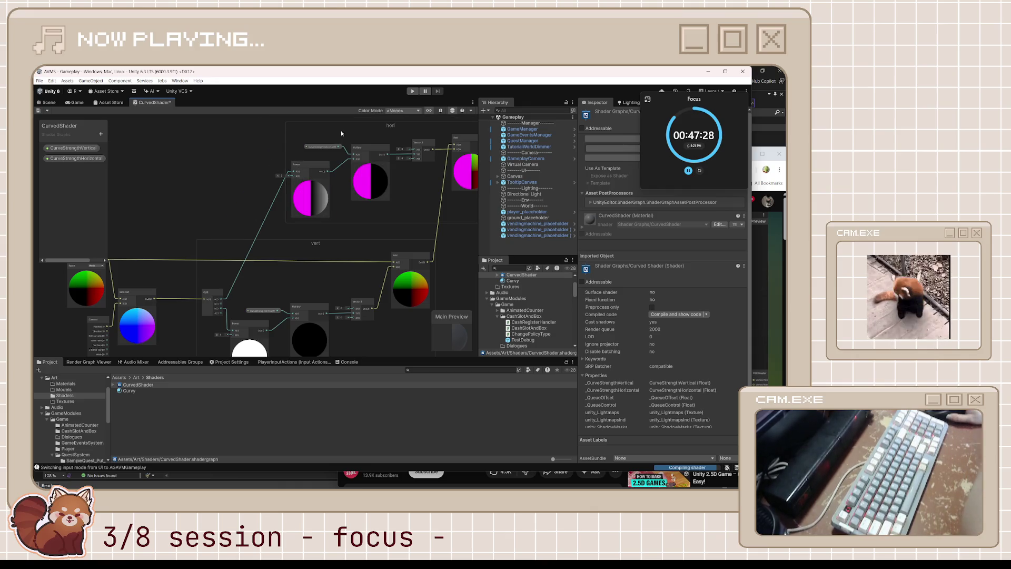
scroll(374, 230, "down", 3)
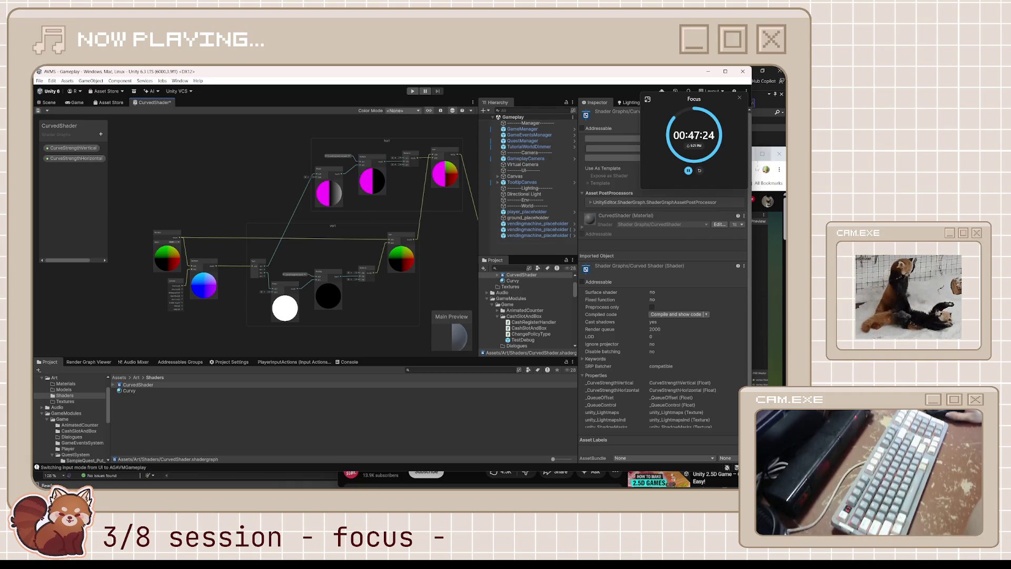
- Reposition the tutorial window to compare its graph, then return to Unity
key("alt+Tab")
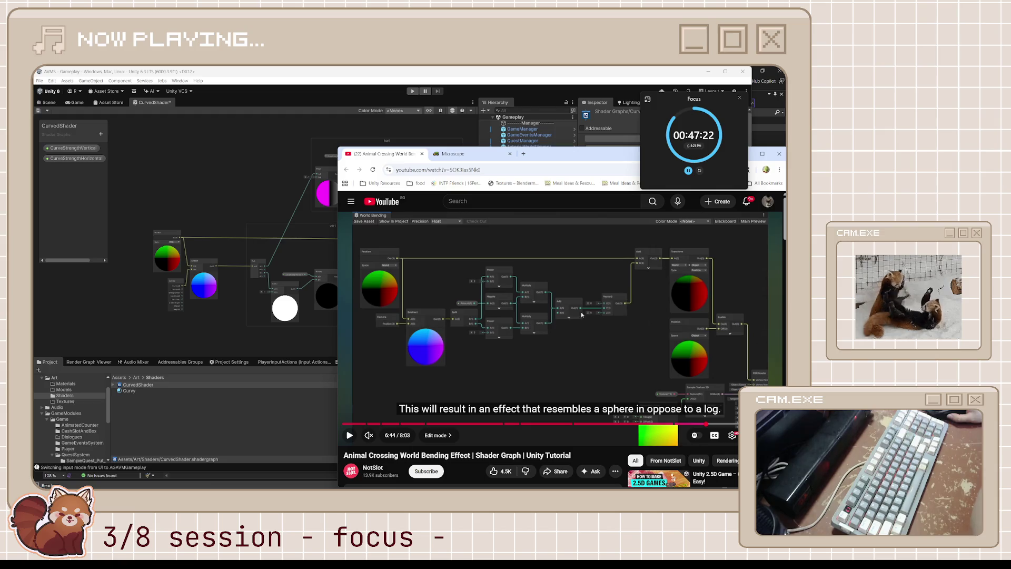
mouse_move(551, 157)
left_mouse_down()
mouse_move(500, 317)
mouse_move(537, 241)
left_mouse_up()
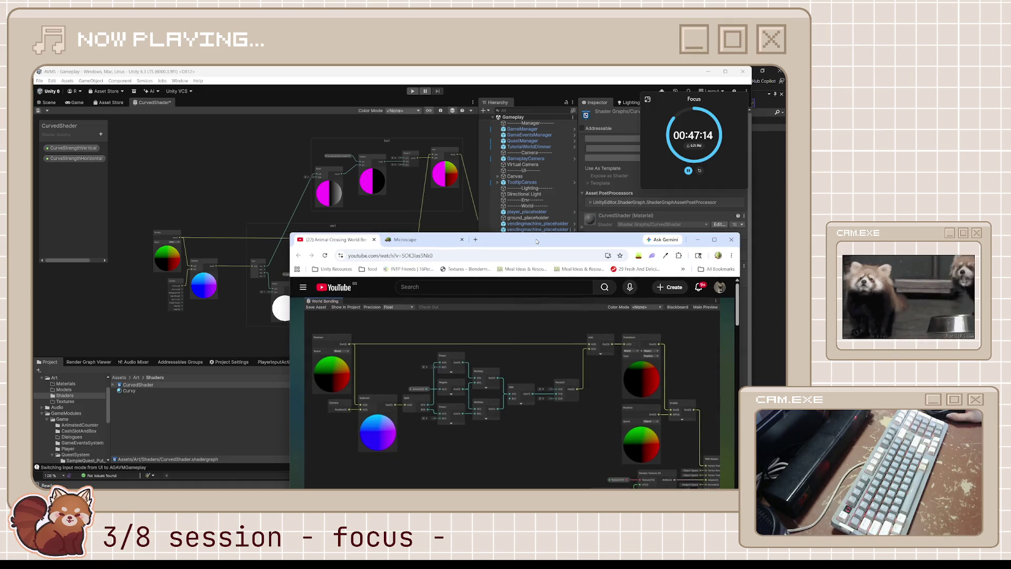
left_click_drag(536, 241, 525, 116)
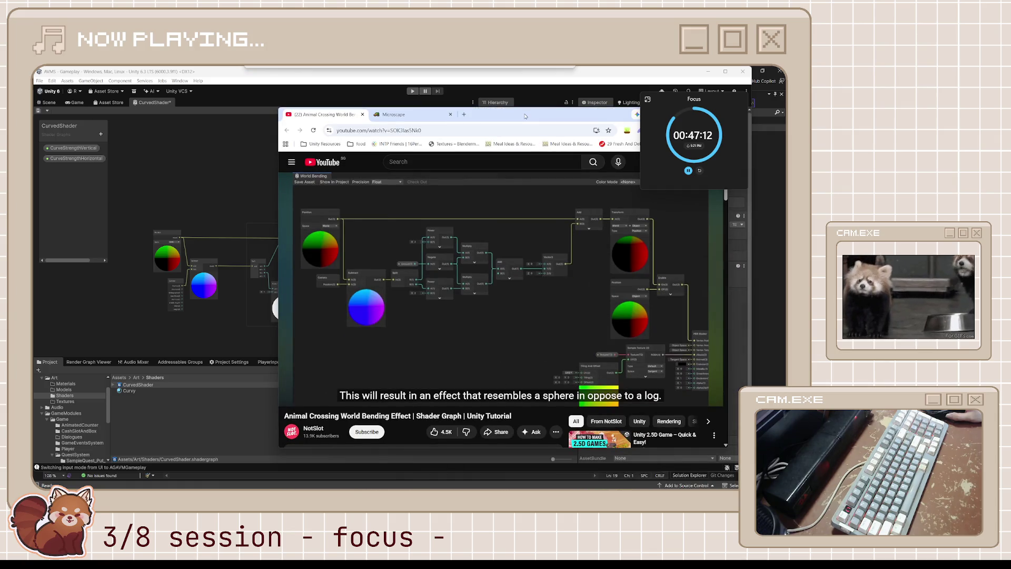
left_click_drag(525, 116, 525, 122)
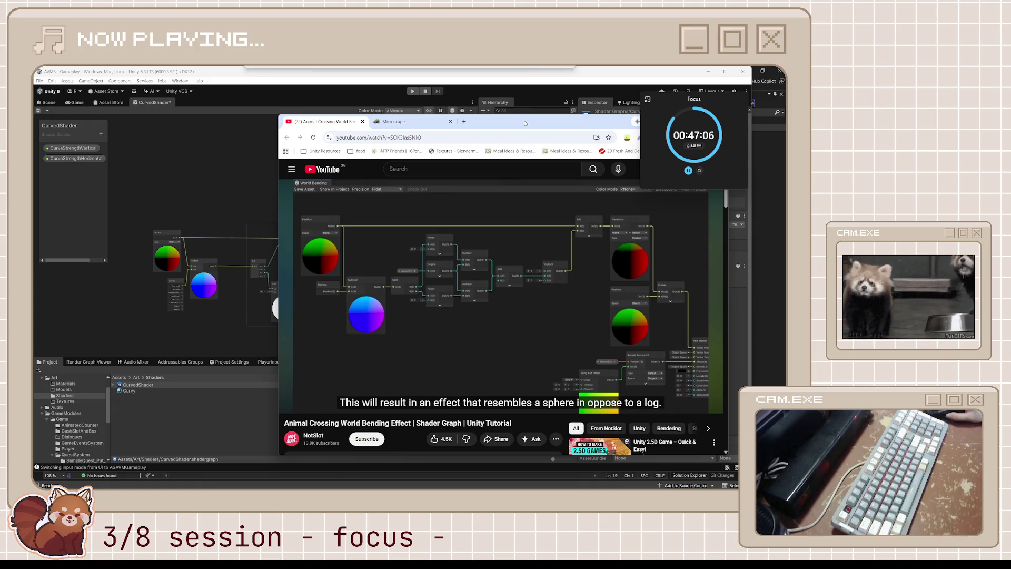
mouse_move(525, 123)
left_mouse_down()
mouse_move(562, 271)
mouse_move(544, 289)
mouse_move(528, 208)
mouse_move(563, 237)
left_mouse_up()
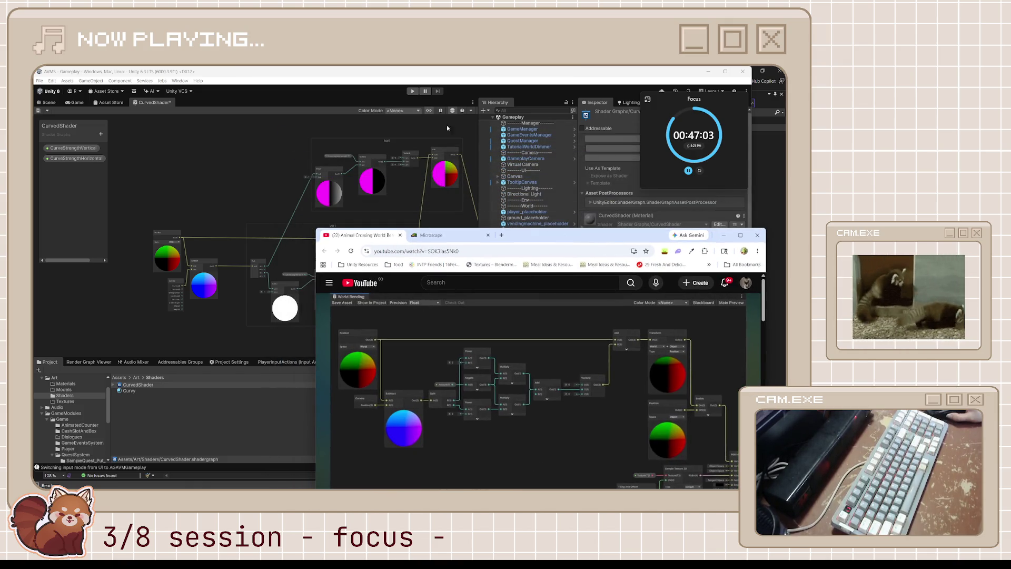
left_click(399, 125)
- Move the green Color node back to the graph's left and bring the tutorial forward
key("a")
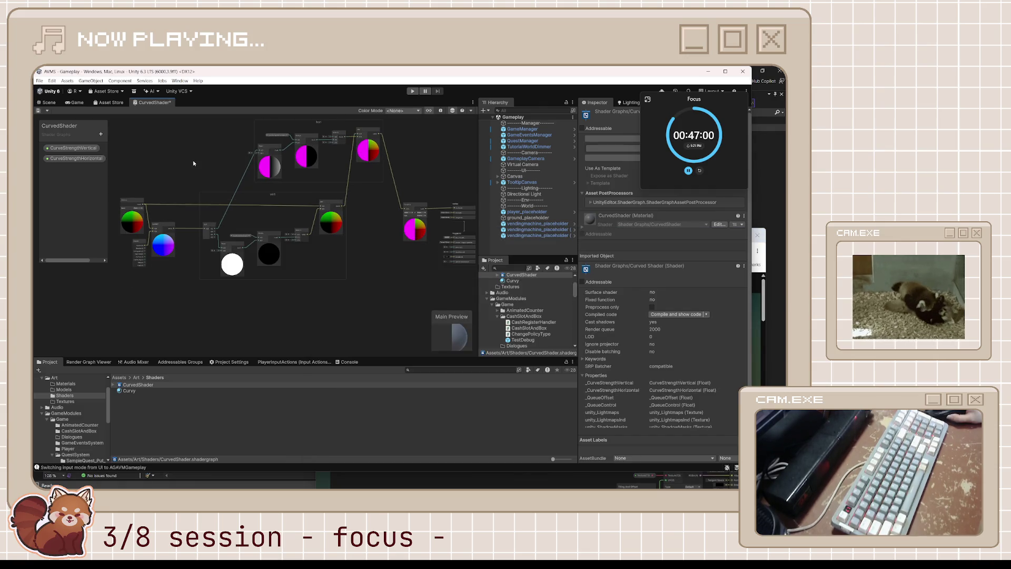
left_click_drag(201, 163, 242, 170)
left_click_drag(167, 209, 127, 211)
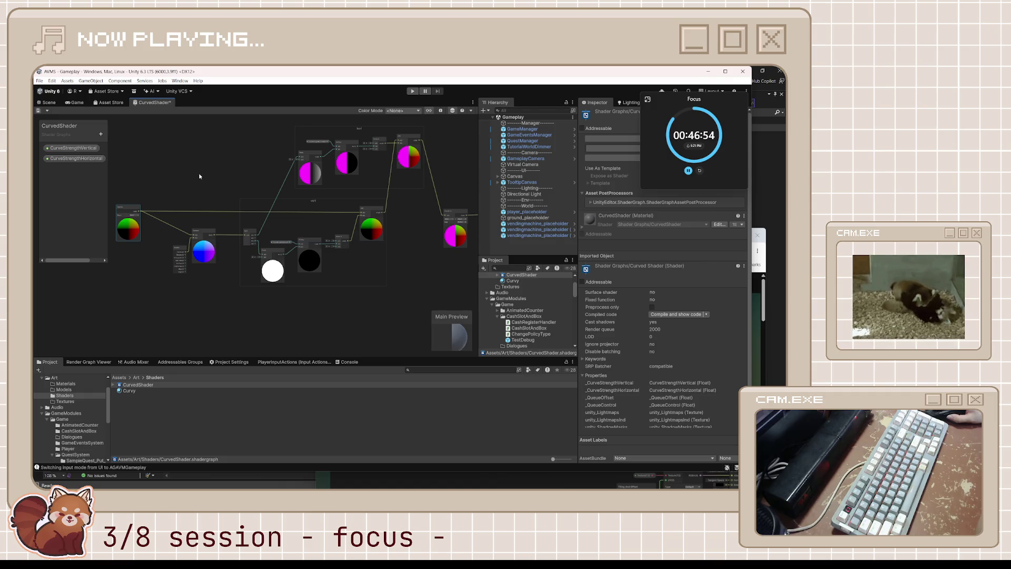
scroll(210, 179, "up", 3)
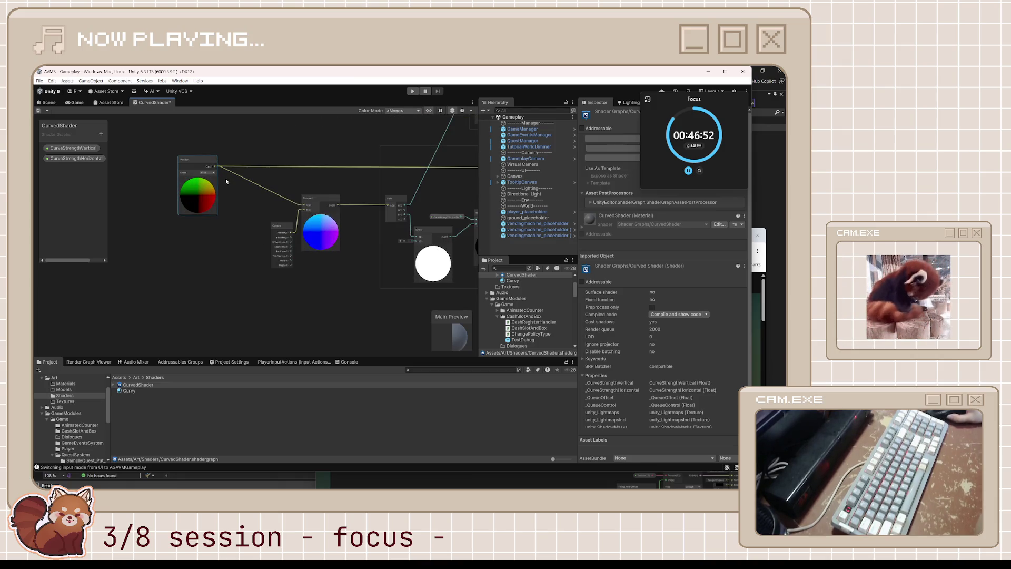
scroll(270, 178, "down", 3)
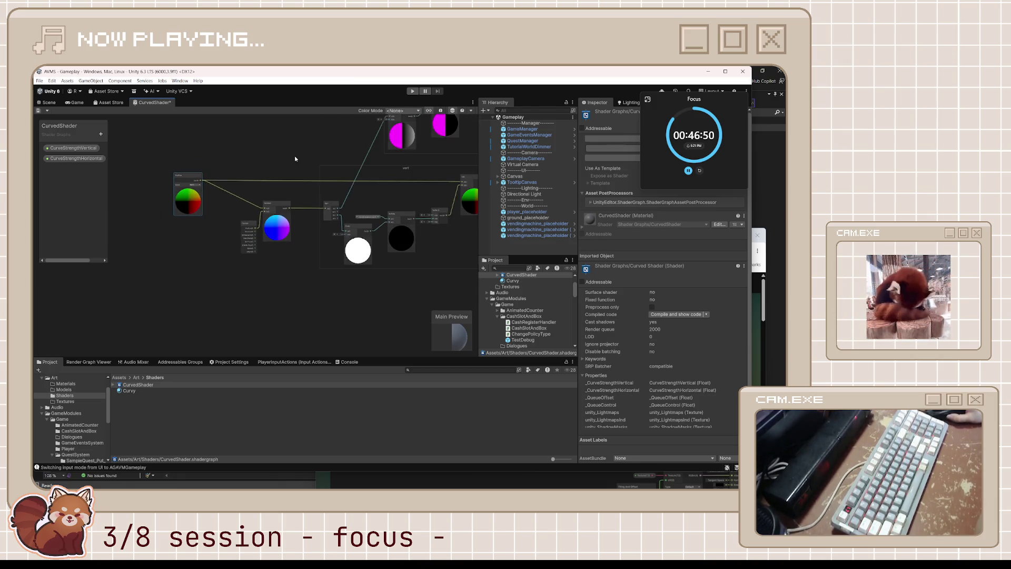
mouse_move(295, 156)
left_mouse_down()
mouse_move(236, 221)
mouse_move(186, 228)
left_mouse_up()
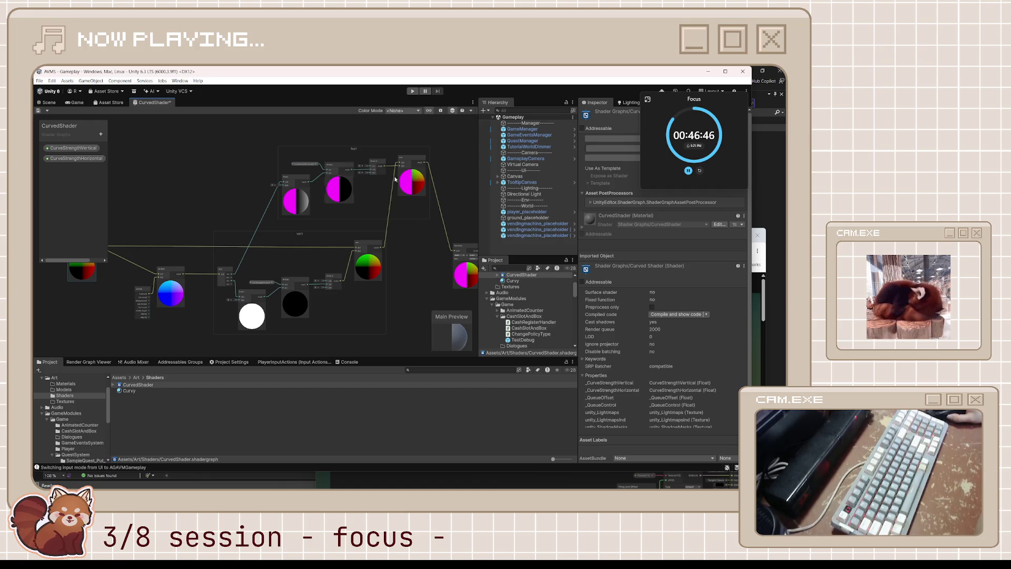
left_click(762, 284)
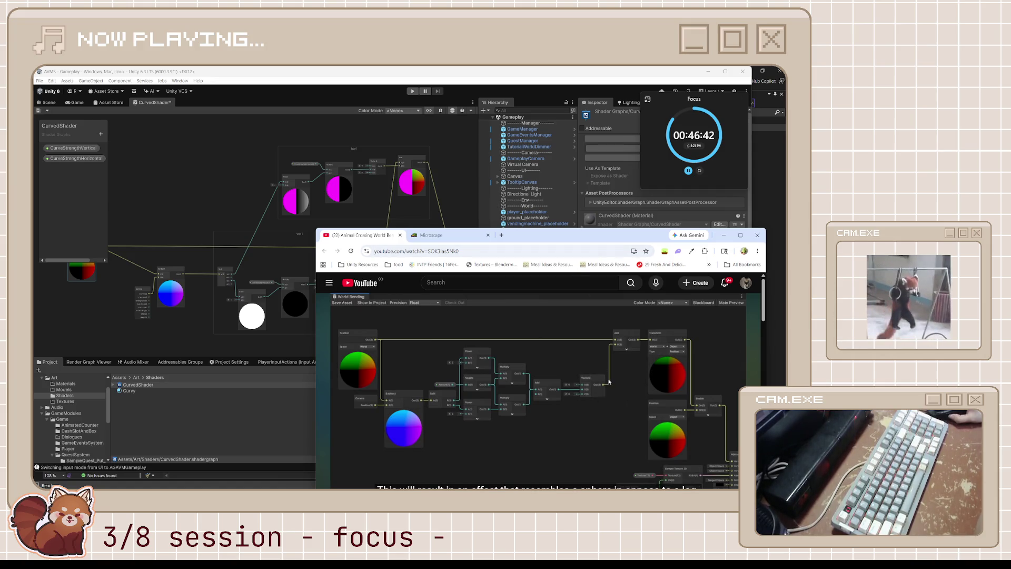
left_click(375, 177)
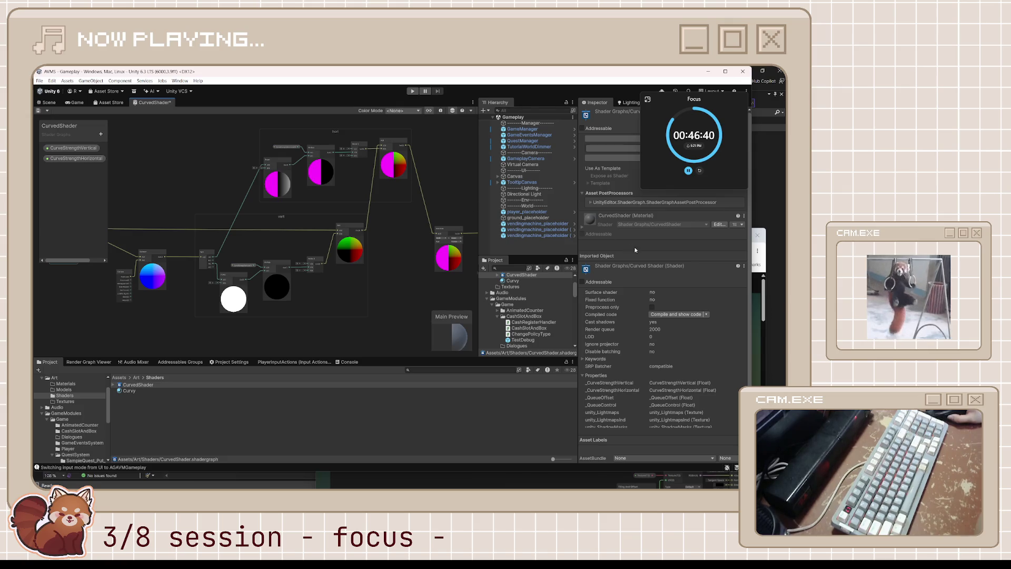
left_click(762, 295)
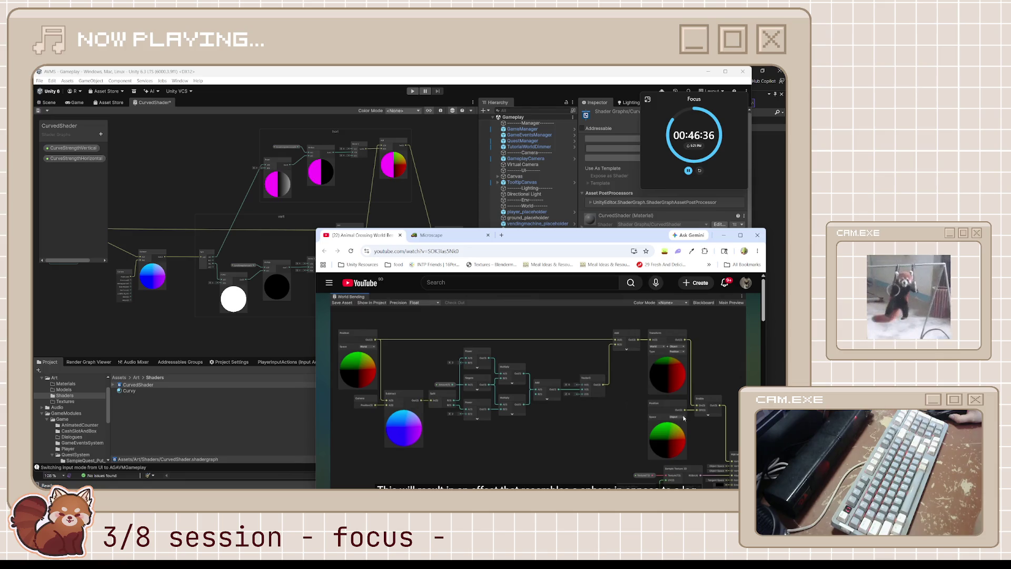
scroll(699, 415, "down", 2)
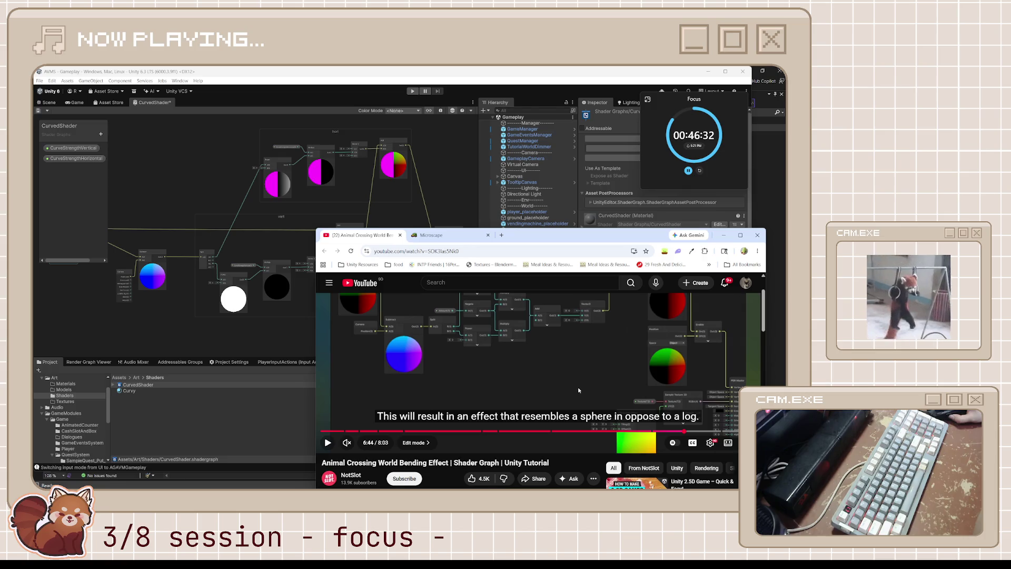
scroll(579, 391, "up", 2)
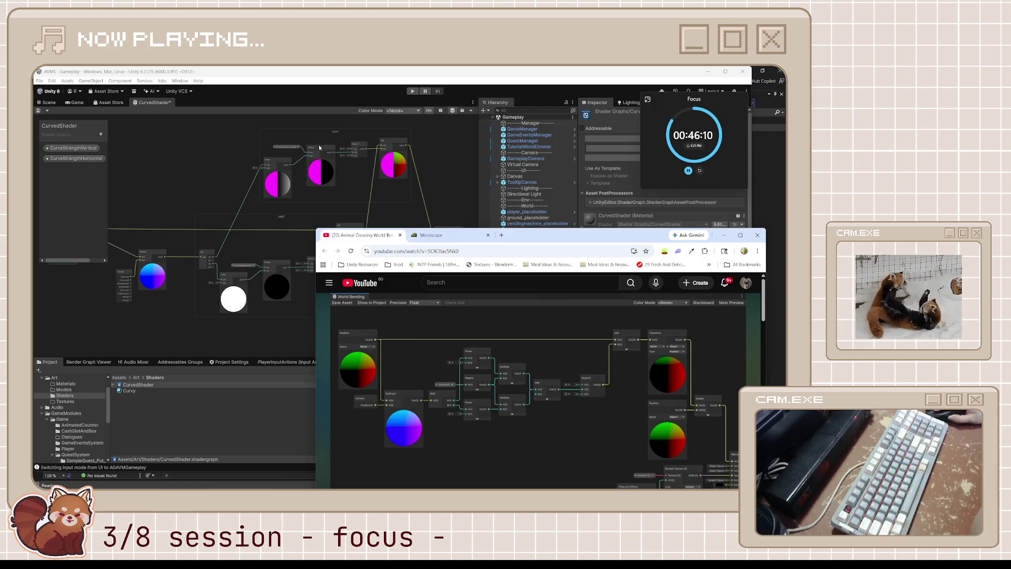
left_click(224, 160)
- Add a Negate node inside the hori group
scroll(318, 155, "up", 3)
scroll(318, 155, "up", 3)
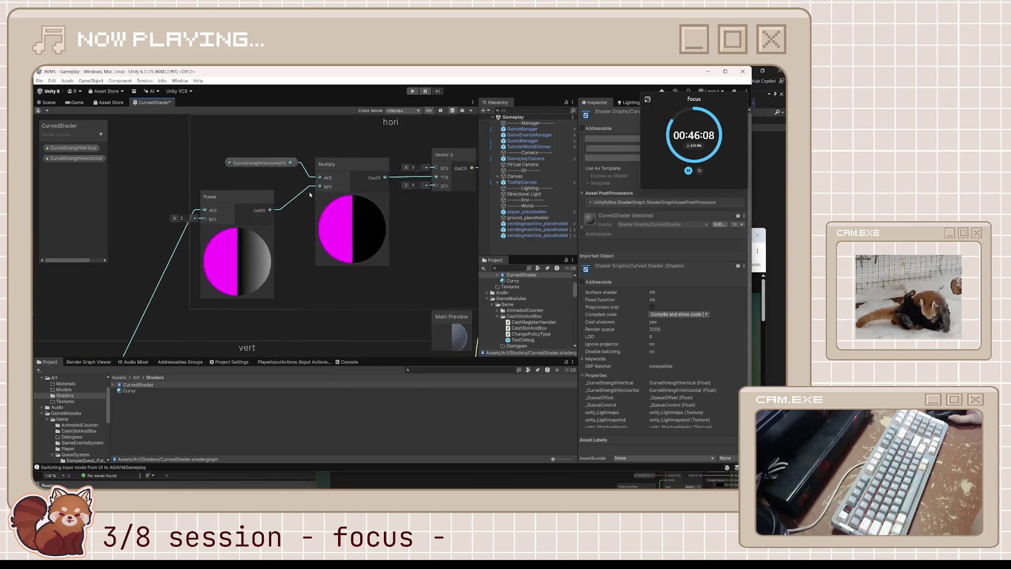
right_click(321, 188)
key("Escape")
key("space")
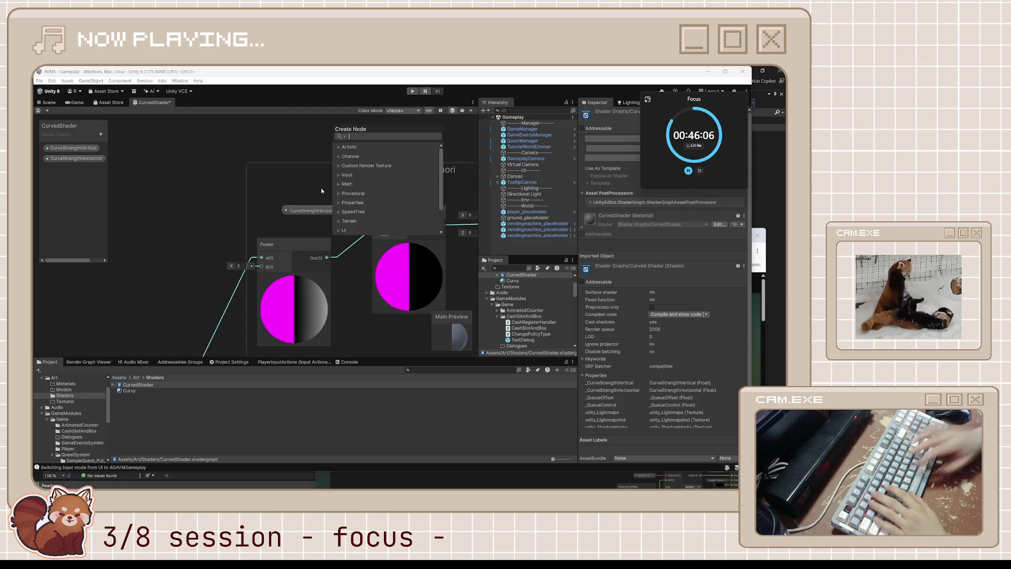
type("negate")
key("Return")
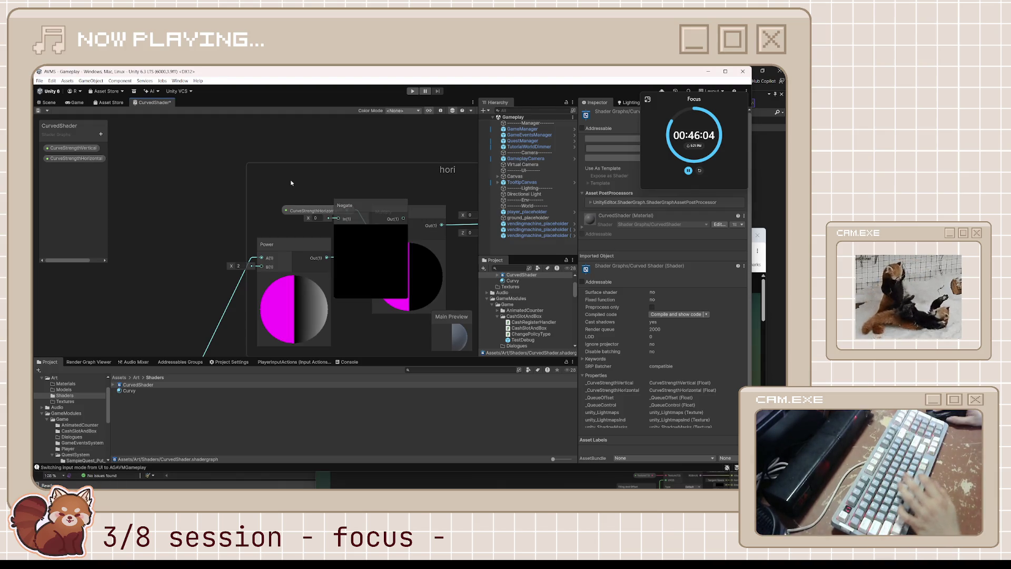
mouse_move(377, 209)
left_mouse_down()
mouse_move(257, 191)
mouse_move(336, 184)
left_mouse_up()
- Wire CurveStrengthHorizontal through Negate into Multiply A and collapse Negate's preview
mouse_move(77, 158)
left_mouse_down()
mouse_move(187, 204)
mouse_move(178, 189)
left_mouse_up()
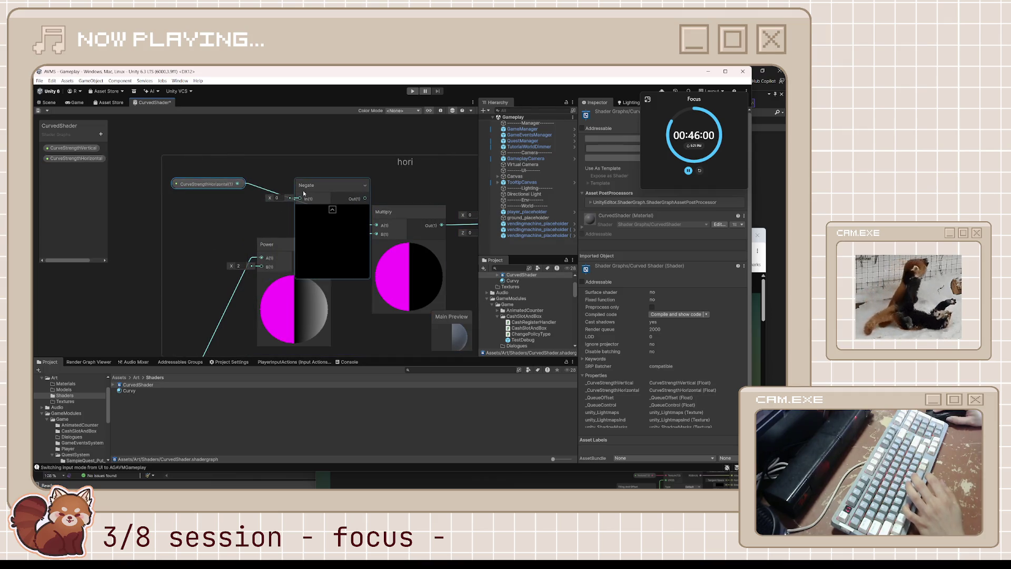
left_click_drag(330, 184, 320, 145)
left_click_drag(239, 189, 291, 161)
left_click_drag(356, 160, 376, 230)
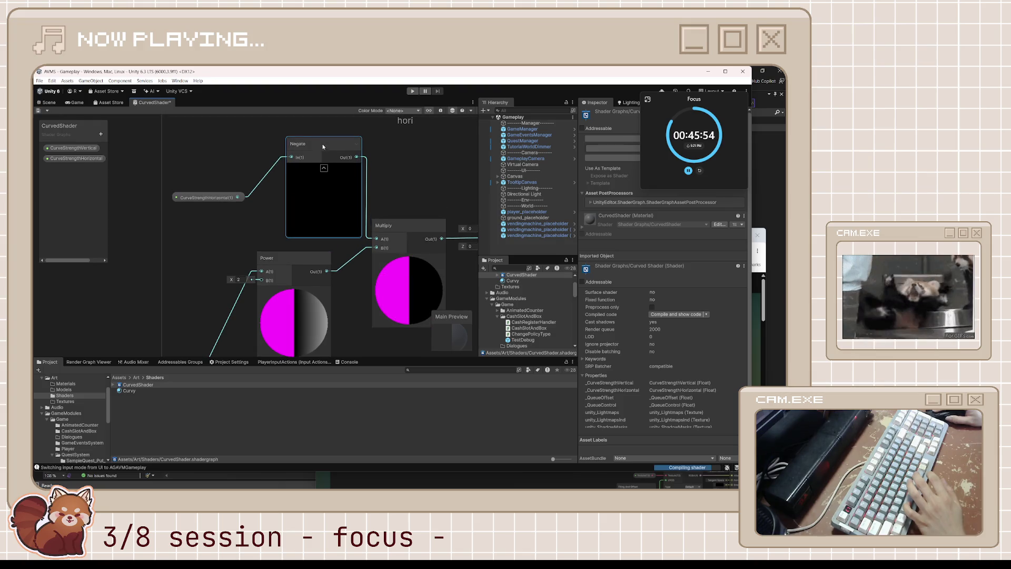
left_click(324, 170)
mouse_move(312, 149)
left_mouse_down()
mouse_move(306, 186)
mouse_move(319, 221)
left_mouse_up()
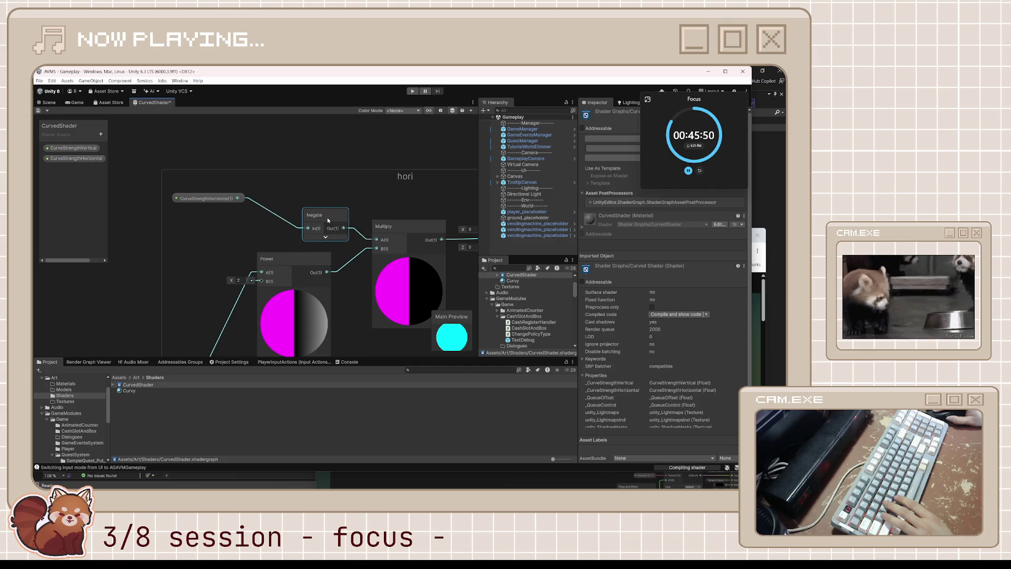
left_click_drag(226, 202, 258, 227)
- Select the Negate node for reuse in the vertical branch
left_click(321, 212)
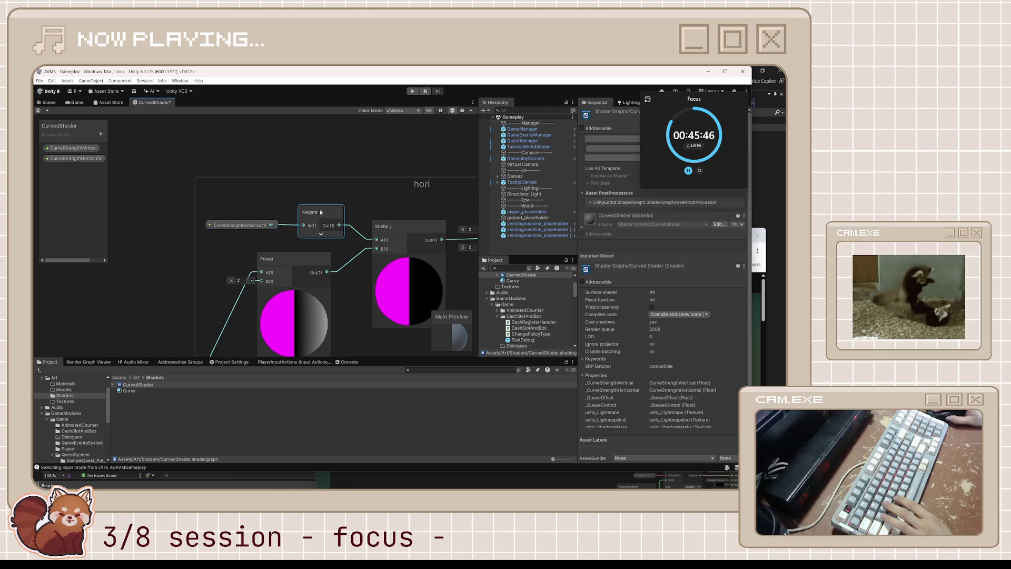
scroll(299, 237, "up", 5)
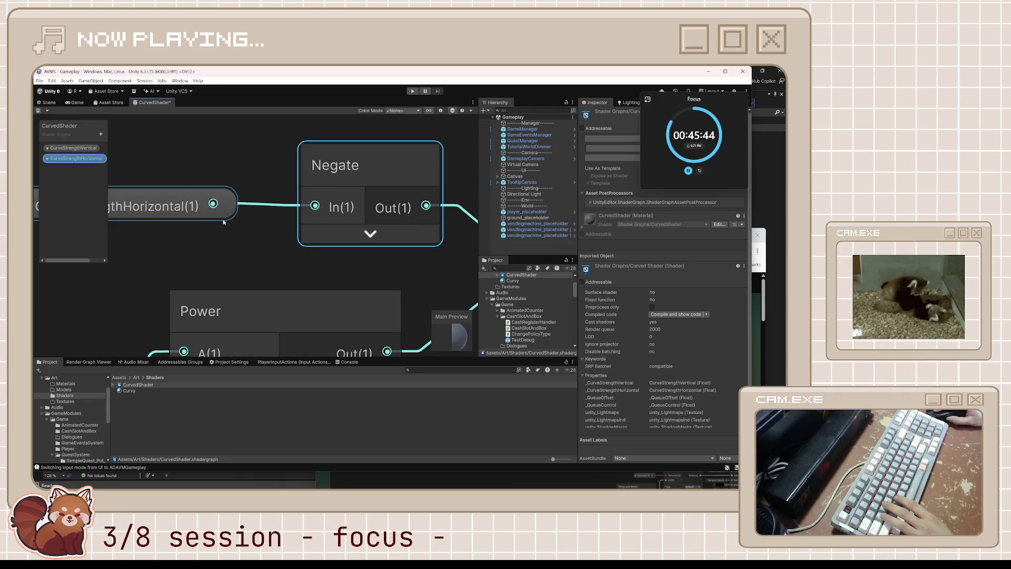
left_click(190, 216)
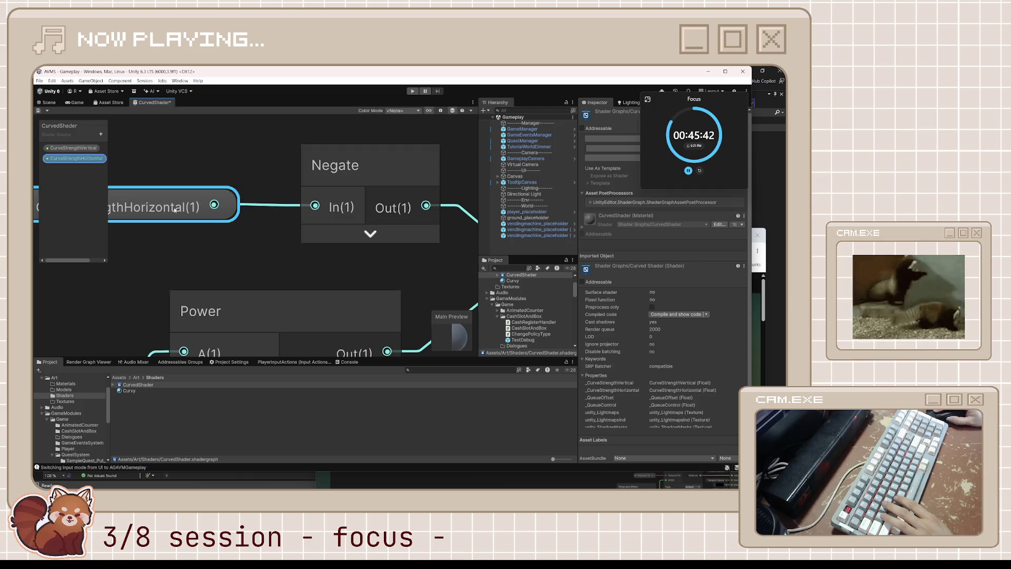
left_click(382, 165)
scroll(382, 166, "down", 8)
scroll(269, 189, "up", 6)
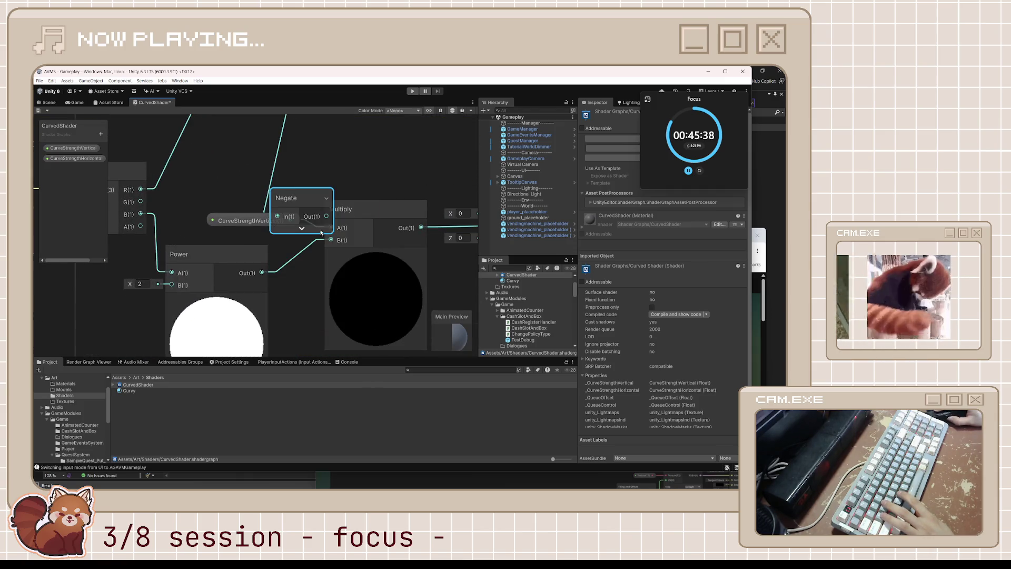
- Route CurveStrengthVertical through the copied Negate node into the vertical Multiply A
mouse_move(269, 188)
left_mouse_down()
mouse_move(312, 150)
mouse_move(291, 166)
left_mouse_up()
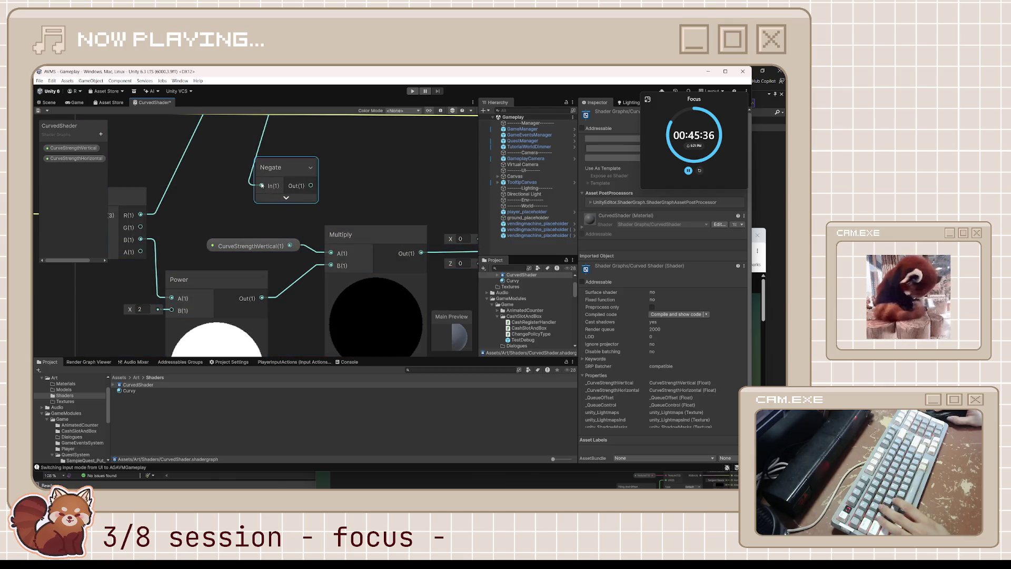
right_click(262, 186)
left_click(291, 205)
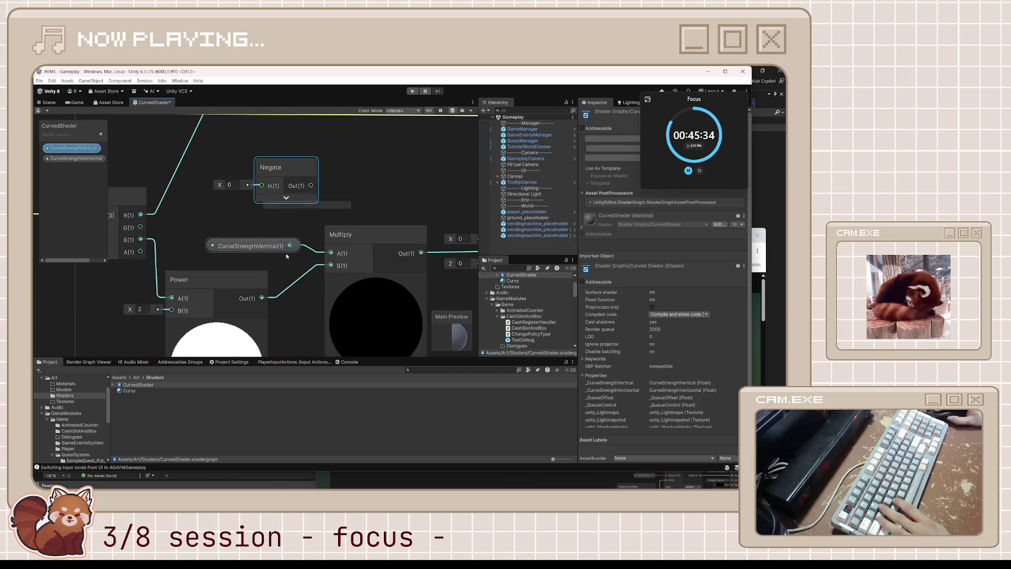
left_click_drag(266, 191, 262, 186)
left_click_drag(313, 185, 317, 214)
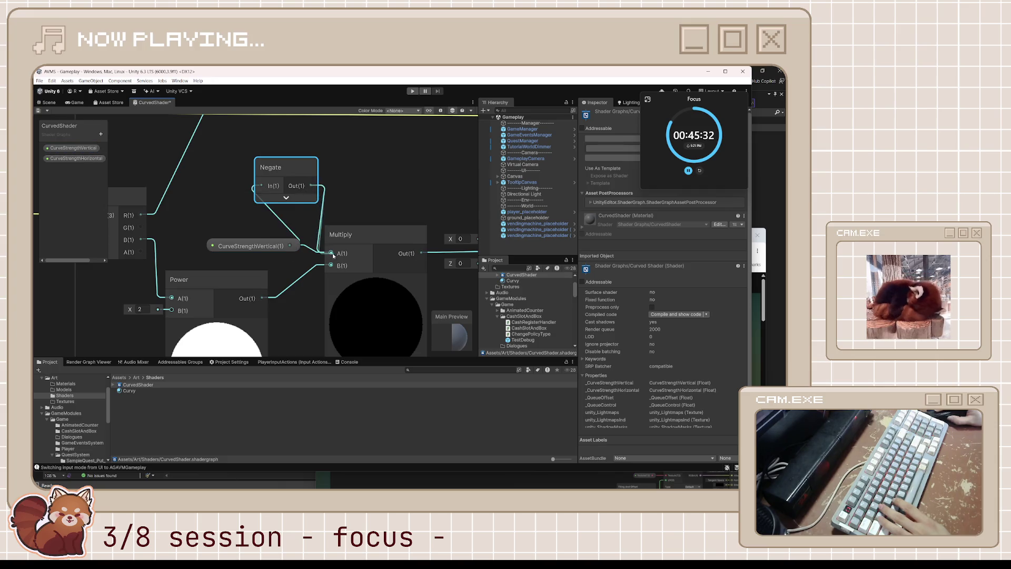
- Arrange CurveStrengthVertical and Negate beside Multiply, save the graph, and show the Scene view
mouse_move(273, 241)
left_mouse_down()
mouse_move(278, 231)
mouse_move(244, 224)
mouse_move(230, 157)
mouse_move(217, 154)
left_mouse_up()
left_click_drag(292, 190, 275, 242)
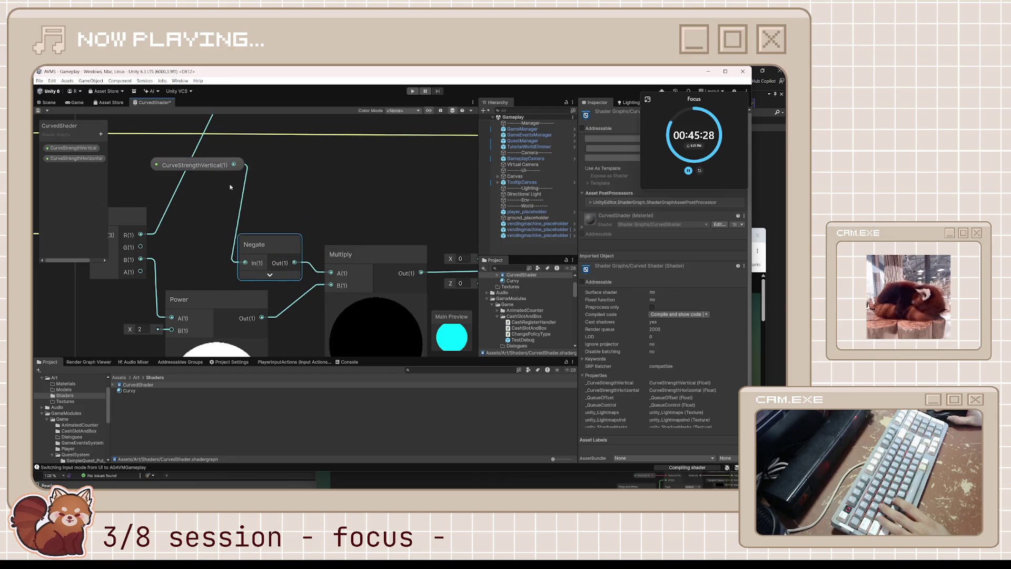
left_click_drag(210, 161, 228, 216)
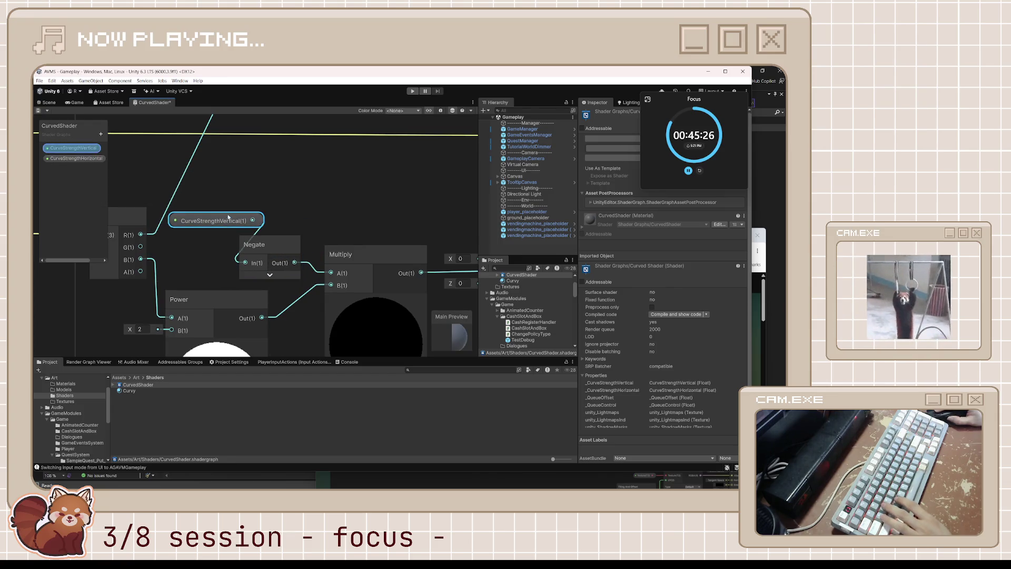
left_click(214, 169)
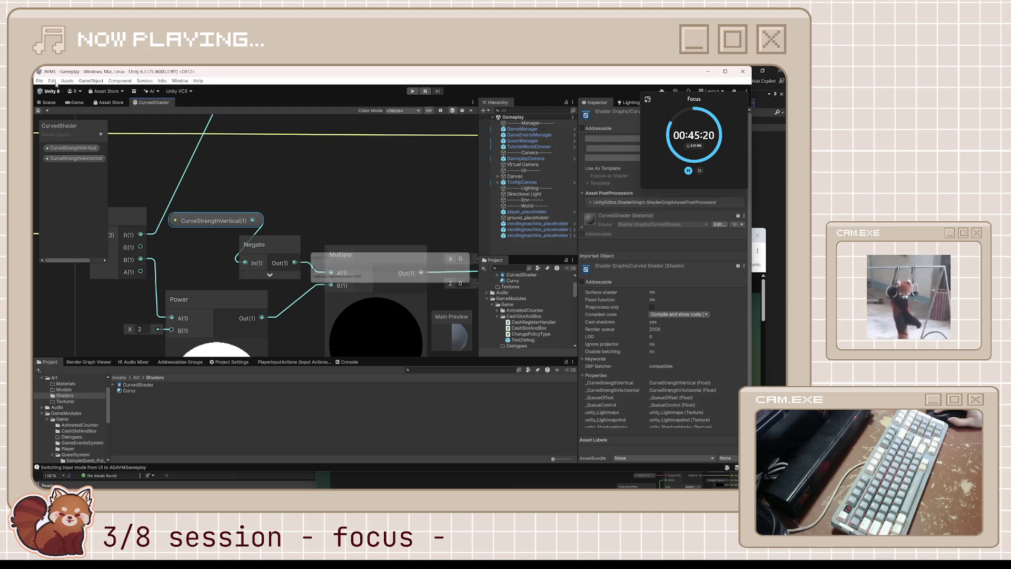
left_click(50, 103)
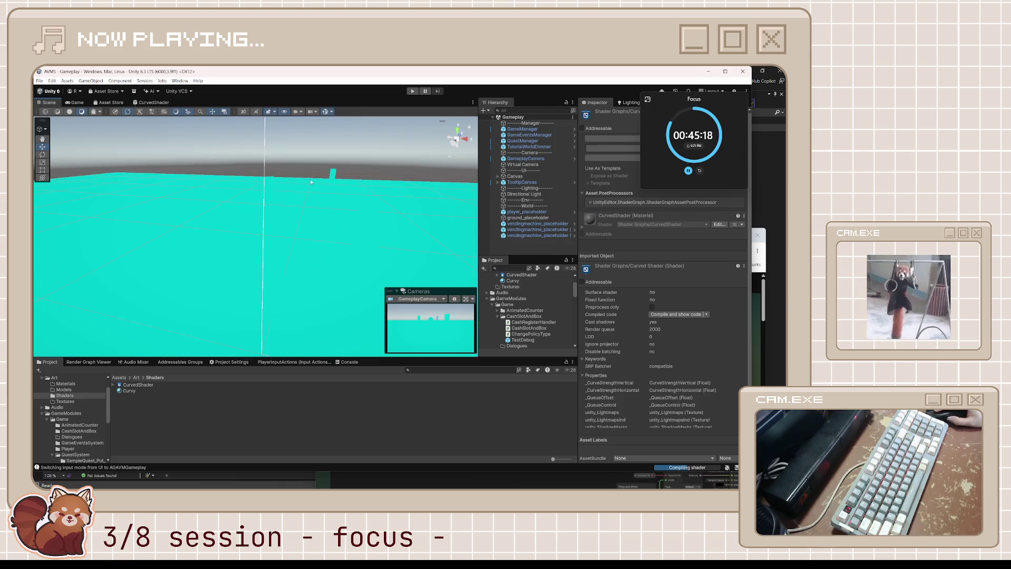
- Pull the GameplayCamera far back along Z, checking the result in the Game view
left_click(132, 391)
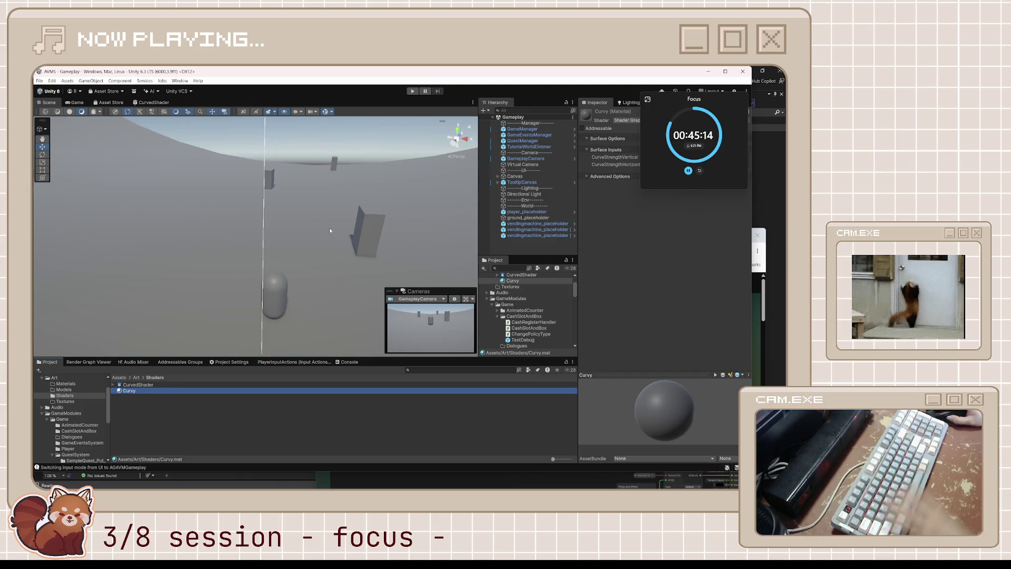
left_click(75, 102)
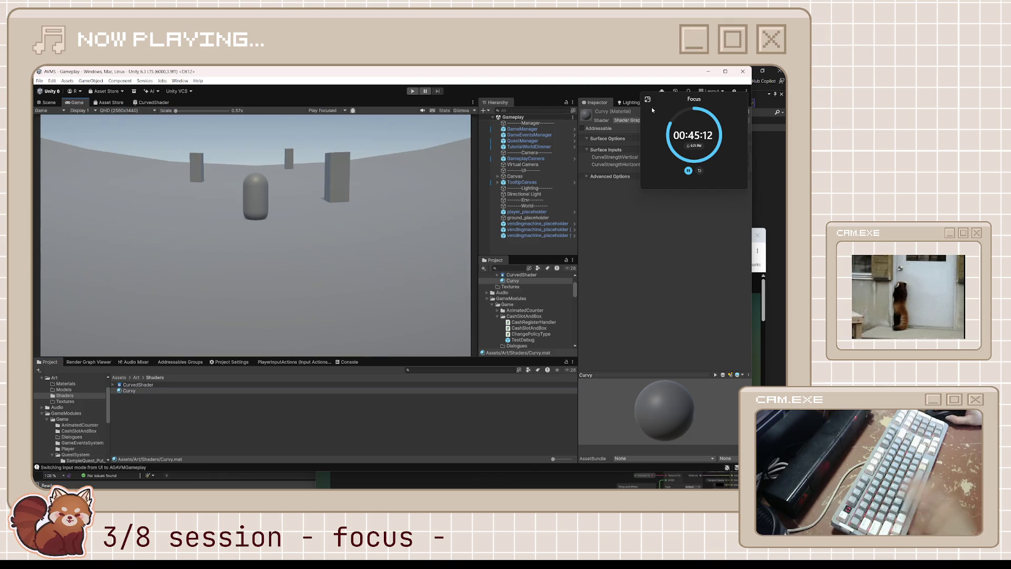
left_click_drag(710, 101, 709, 271)
left_click(529, 158)
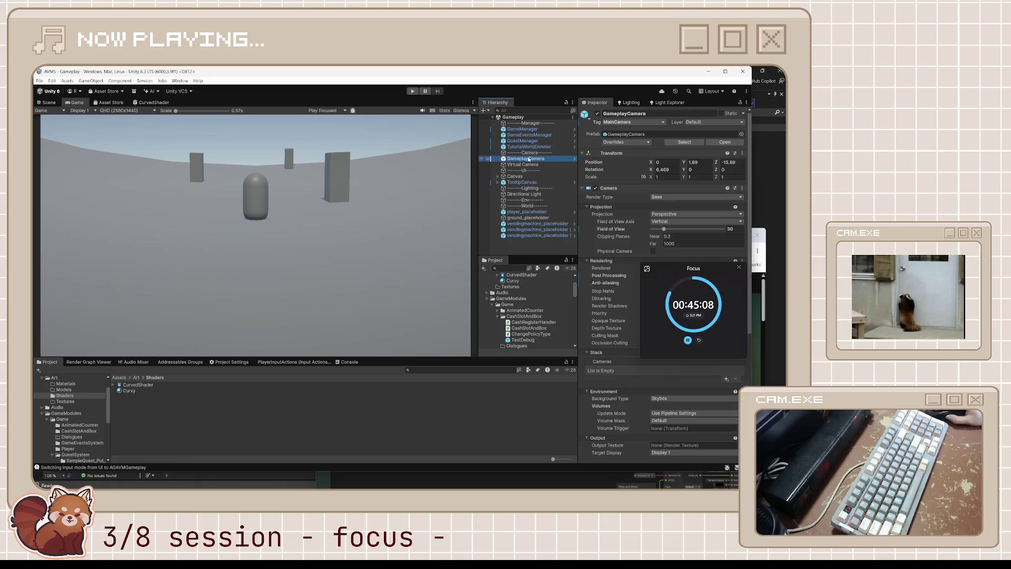
mouse_move(717, 163)
left_mouse_down()
mouse_move(565, 173)
mouse_move(758, 158)
mouse_move(36, 139)
mouse_move(34, 98)
left_mouse_up()
left_click(47, 102)
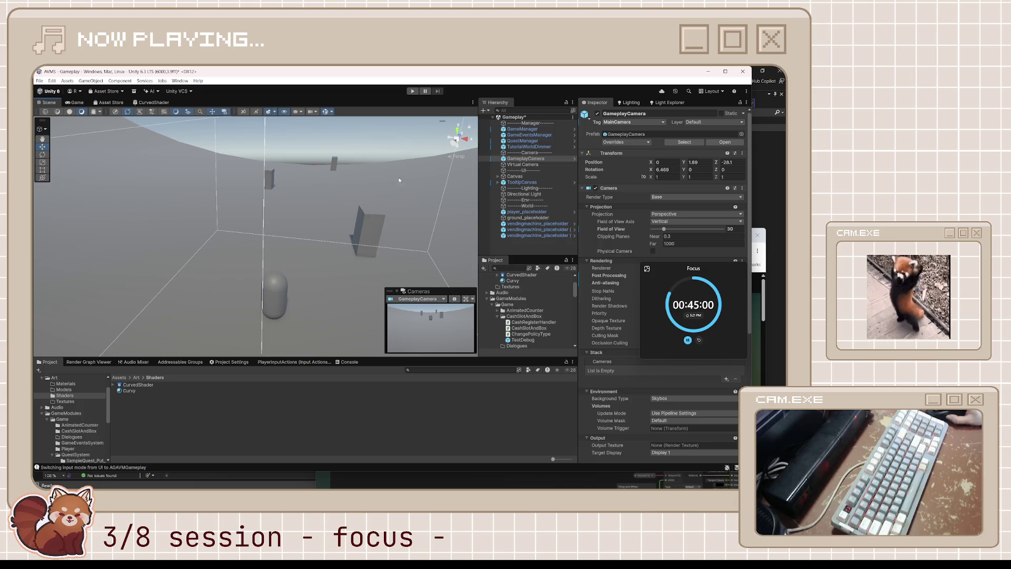
- Make the Curvy material's curve strengths positive: vertical 0.001, horizontal 0.004
left_click(138, 386)
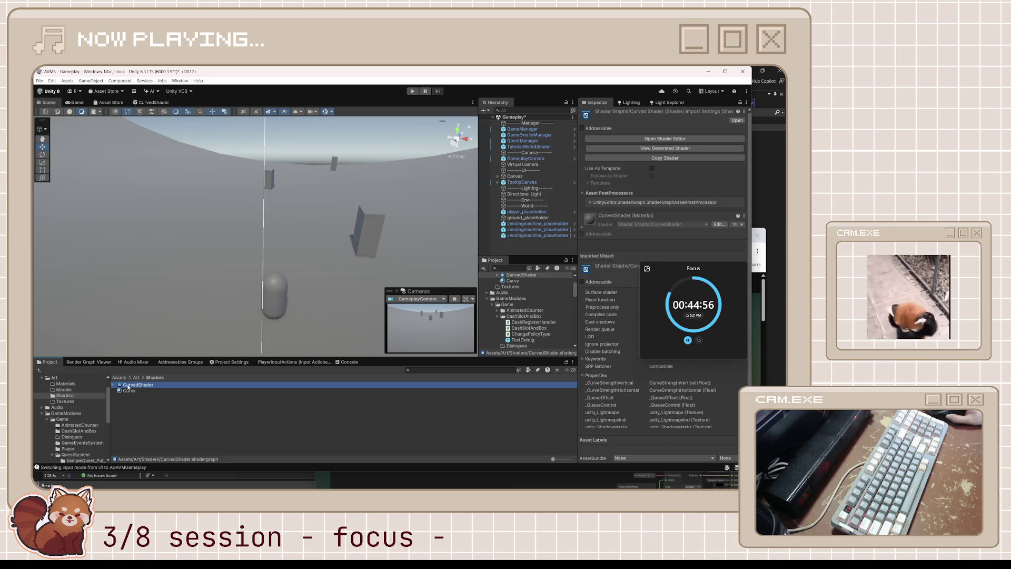
left_click(129, 391)
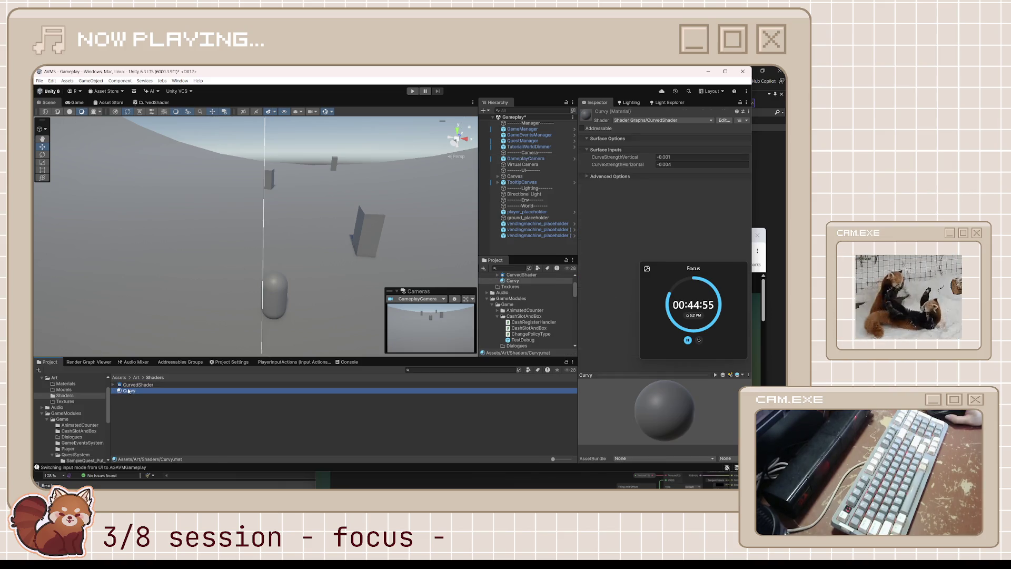
left_click(657, 157)
left_click(656, 156)
key("Delete")
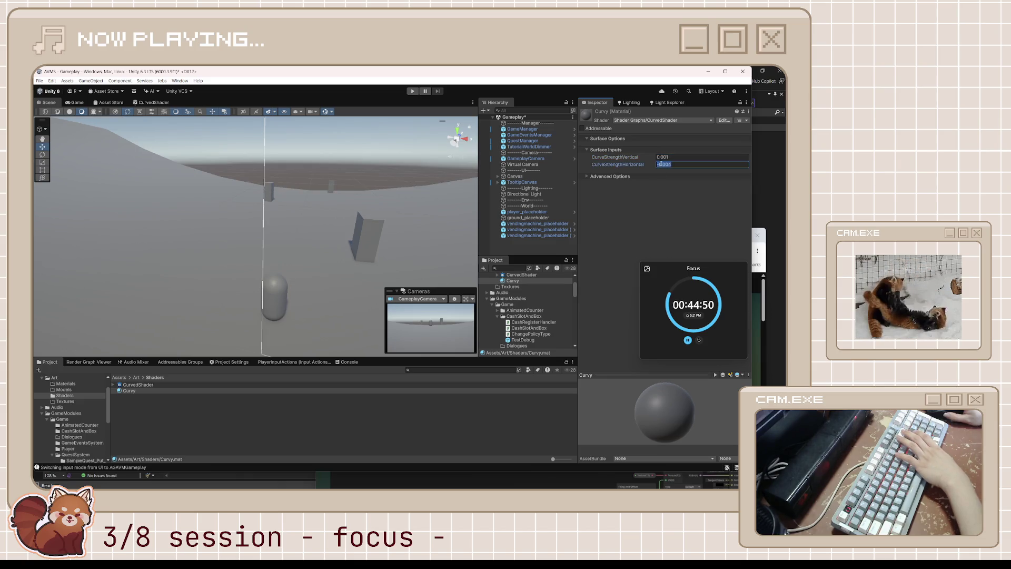
key("Delete")
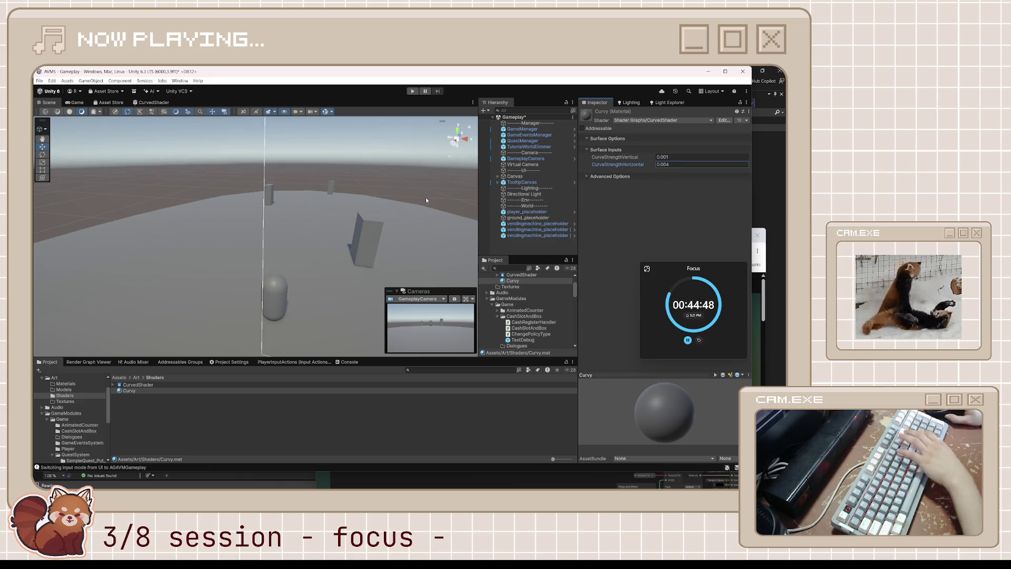
- Reposition the GameplayCamera along Z, then bring the tutorial browser in front of Unity
left_click(77, 102)
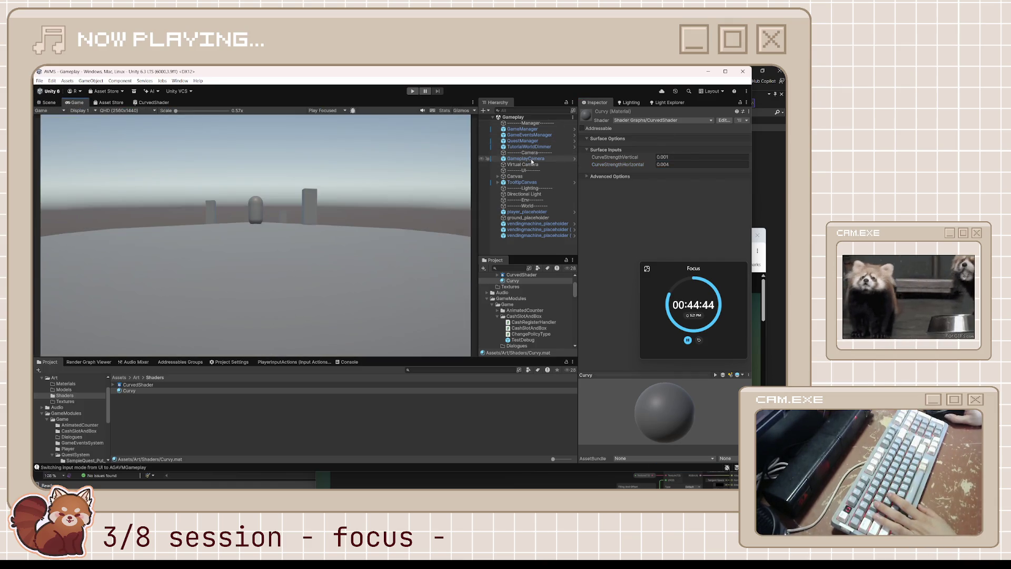
left_click(526, 158)
mouse_move(719, 163)
left_mouse_down()
mouse_move(545, 187)
mouse_move(658, 187)
mouse_move(748, 203)
mouse_move(45, 212)
mouse_move(155, 243)
mouse_move(78, 255)
mouse_move(774, 258)
mouse_move(605, 268)
mouse_move(706, 272)
mouse_move(963, 241)
mouse_move(80, 225)
mouse_move(208, 209)
left_mouse_up()
left_click(49, 102)
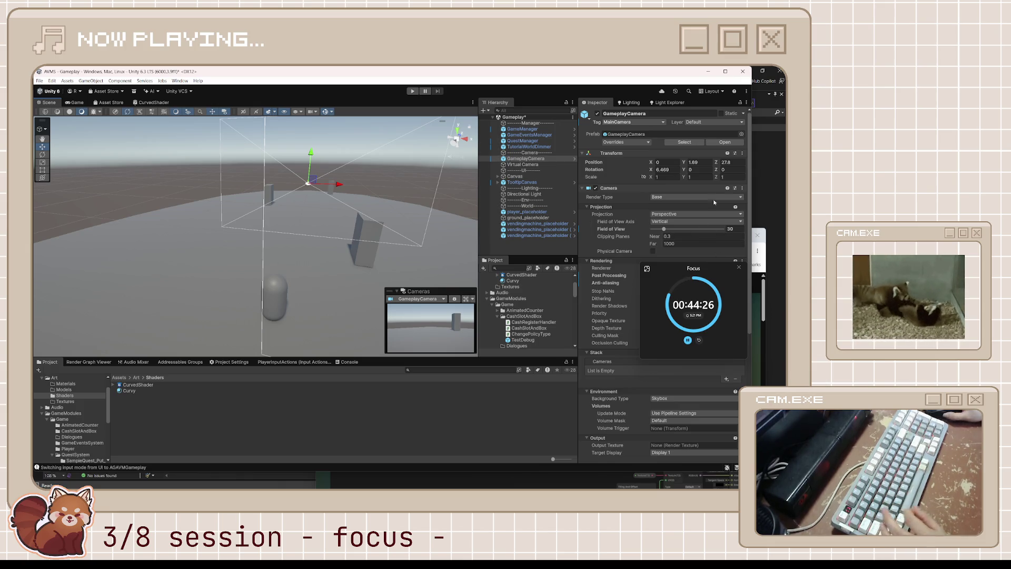
left_click(768, 295)
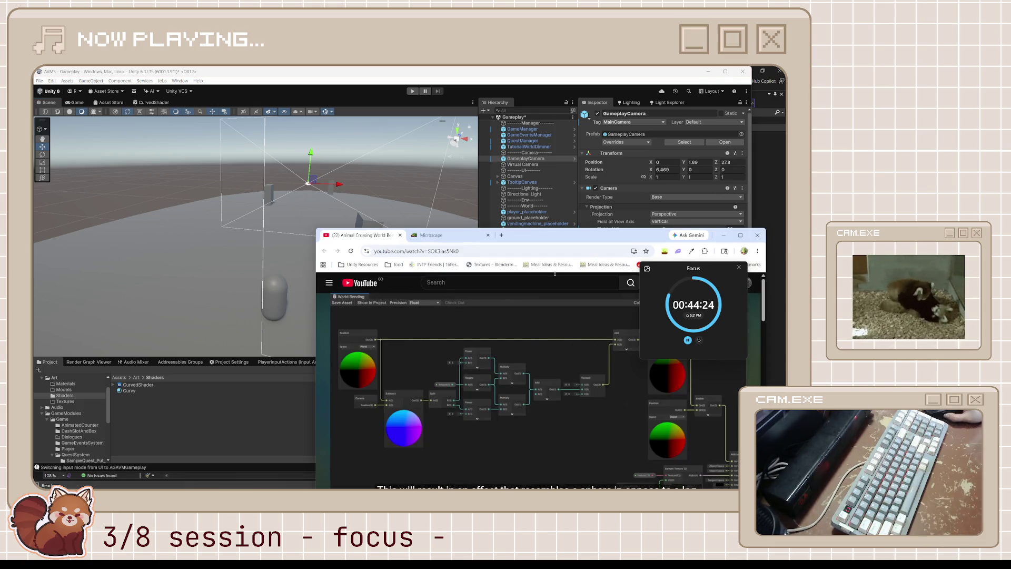
- Raise the tutorial window and scrub the video to around 3:39
mouse_move(560, 236)
left_mouse_down()
mouse_move(553, 172)
mouse_move(535, 144)
left_mouse_up()
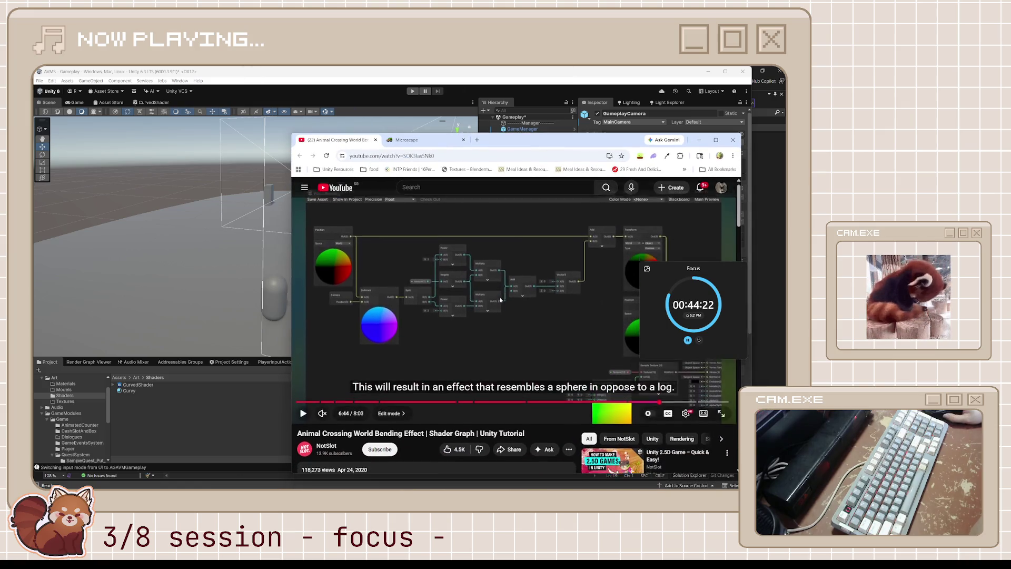
scroll(430, 344, "down", 3)
scroll(430, 345, "up", 2)
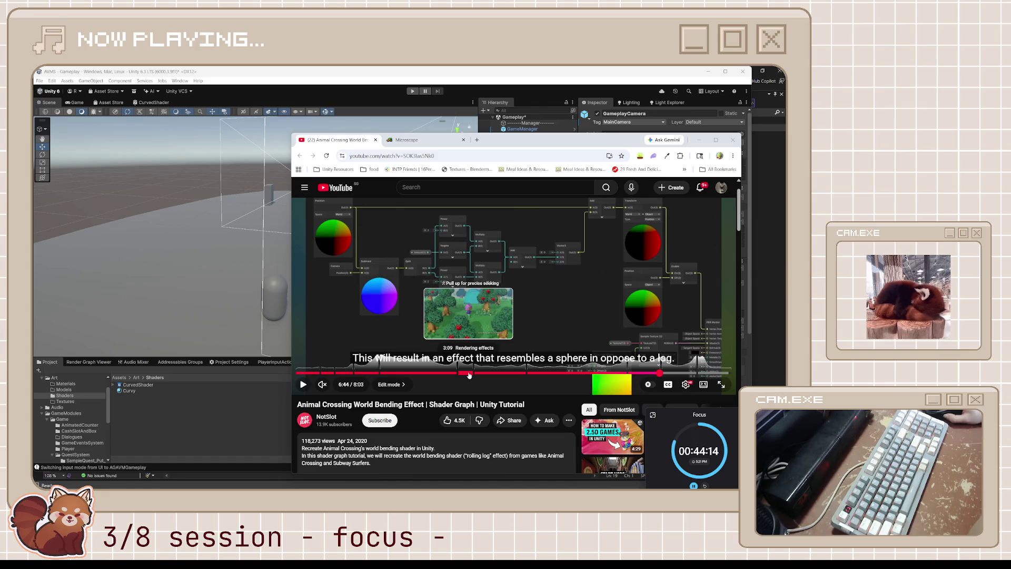
left_click(466, 374)
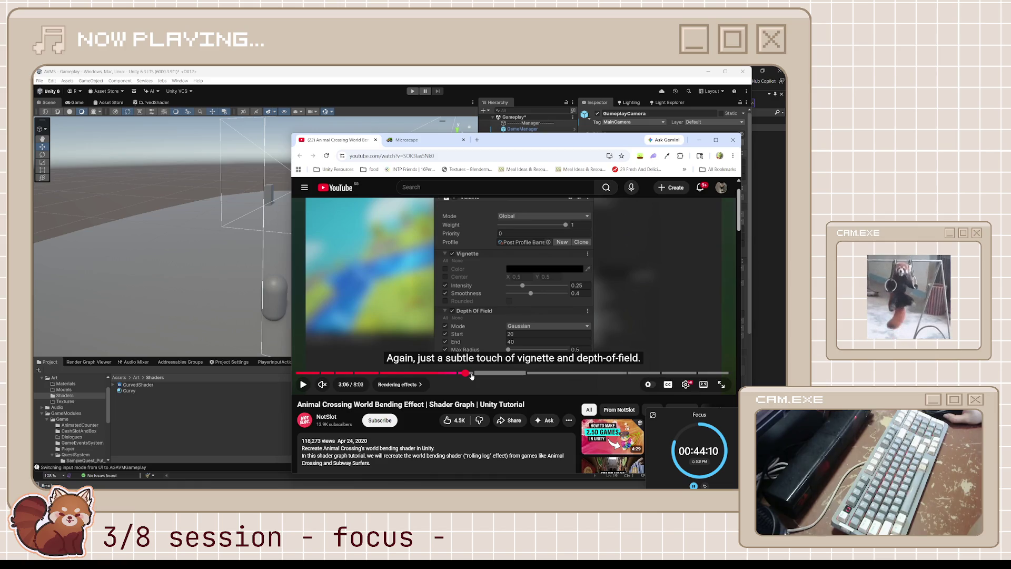
left_click(446, 374)
left_click_drag(447, 375, 411, 378)
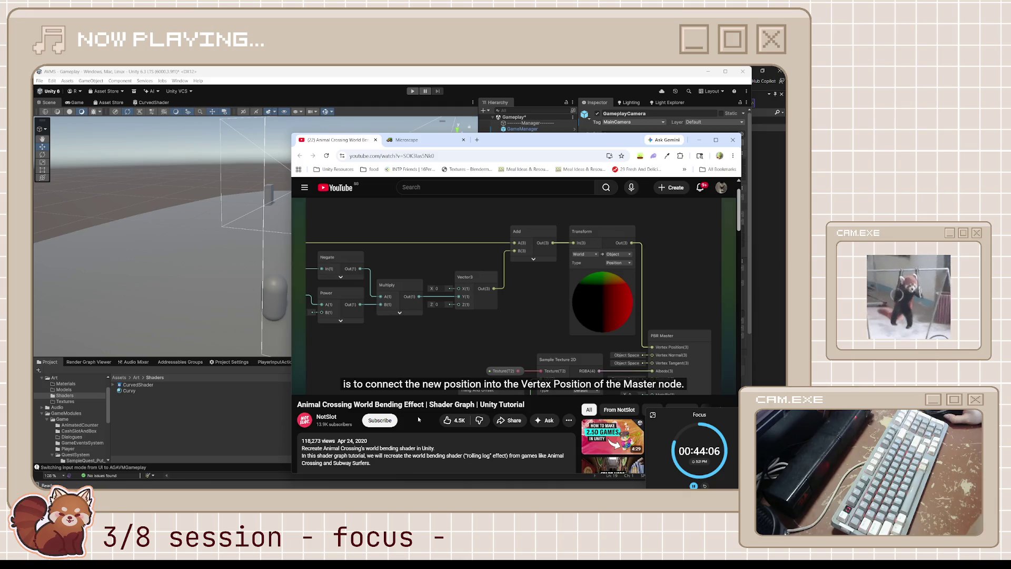
left_click_drag(494, 373, 476, 373)
- Play the camera-settings part of the tutorial, pause it, and return to Unity
left_click(545, 285)
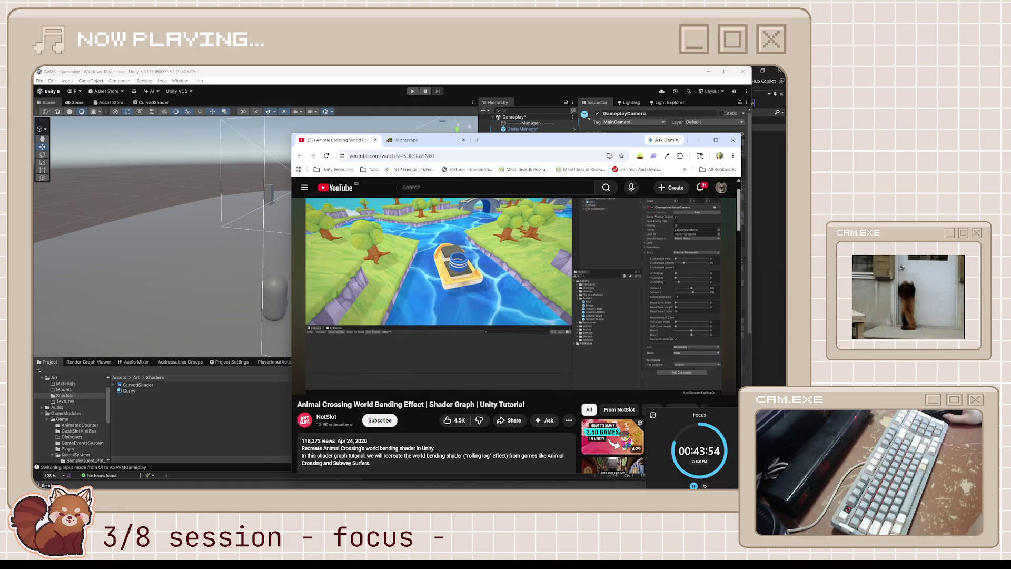
left_click(588, 393)
scroll(540, 309, "up", 1)
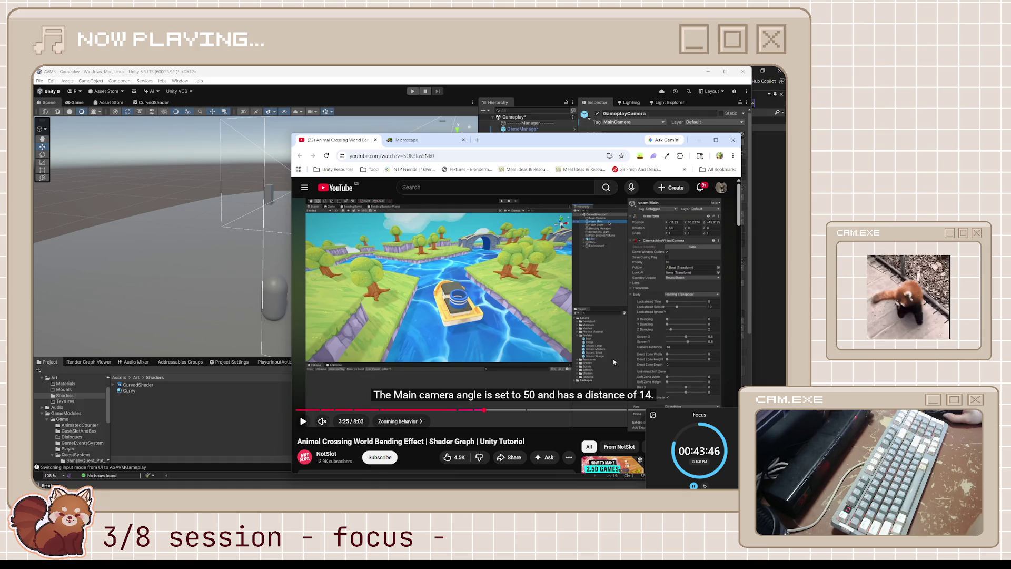
key("super+shift+Right")
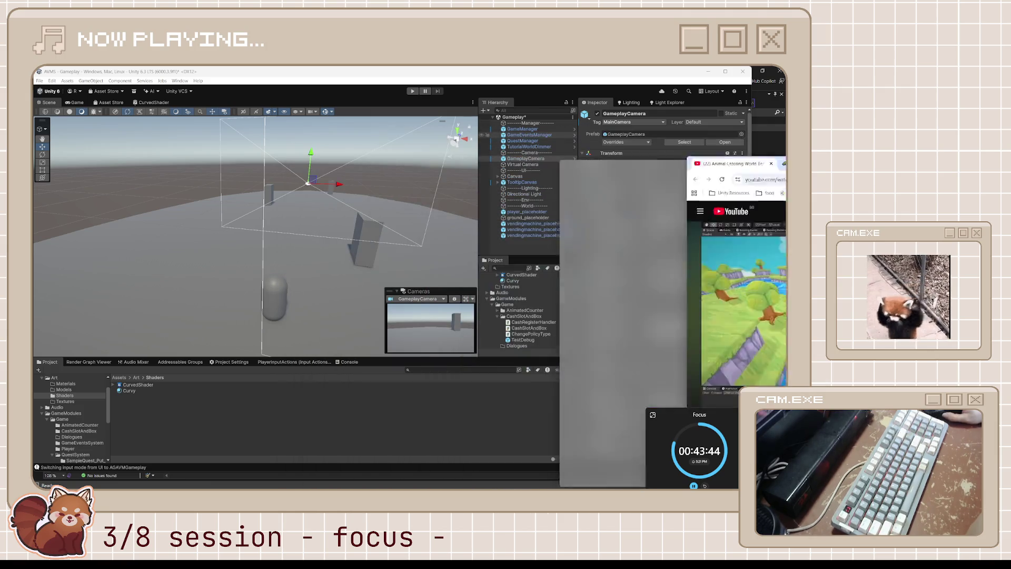
- Give the Virtual Camera a Framing Transposer body with X offset 0 and lookahead smoothing 10
left_click(523, 164)
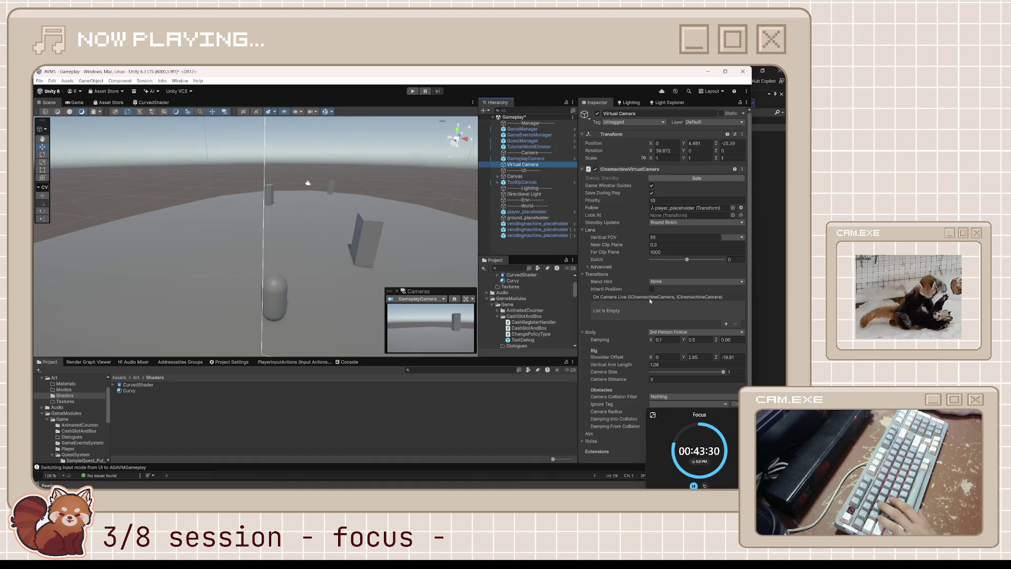
left_click(673, 333)
left_click(679, 357)
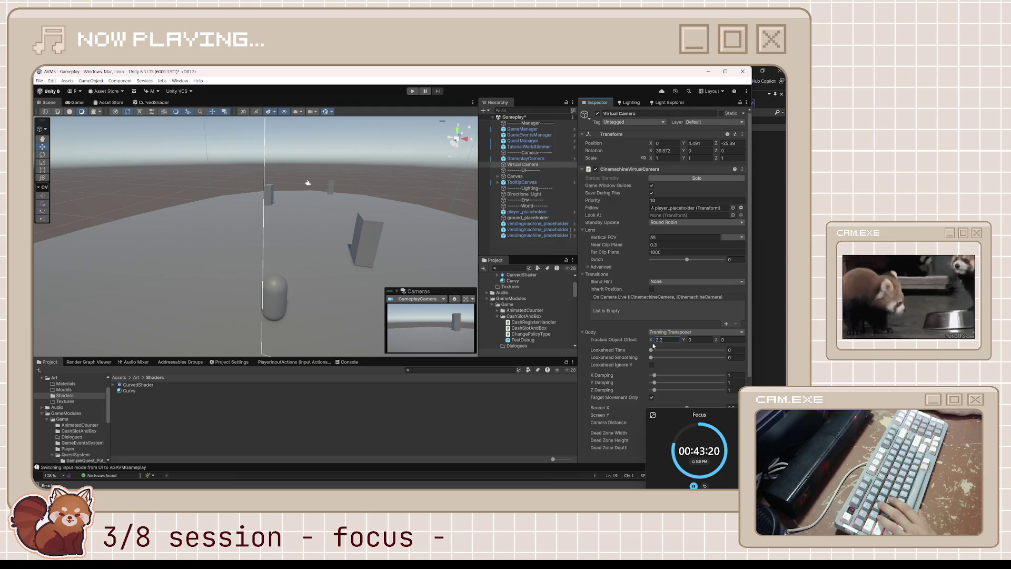
type("0")
key("Return")
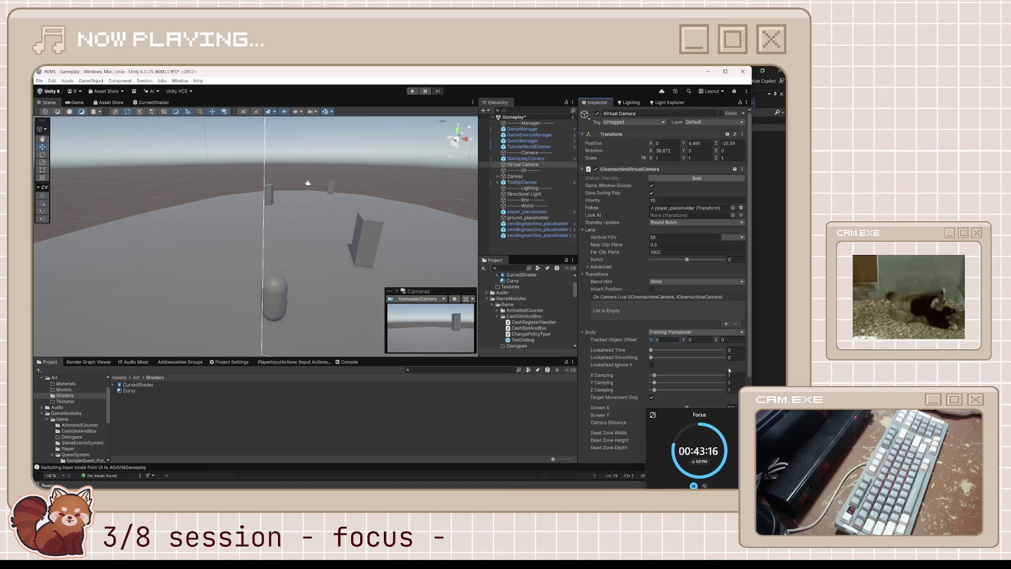
type("10")
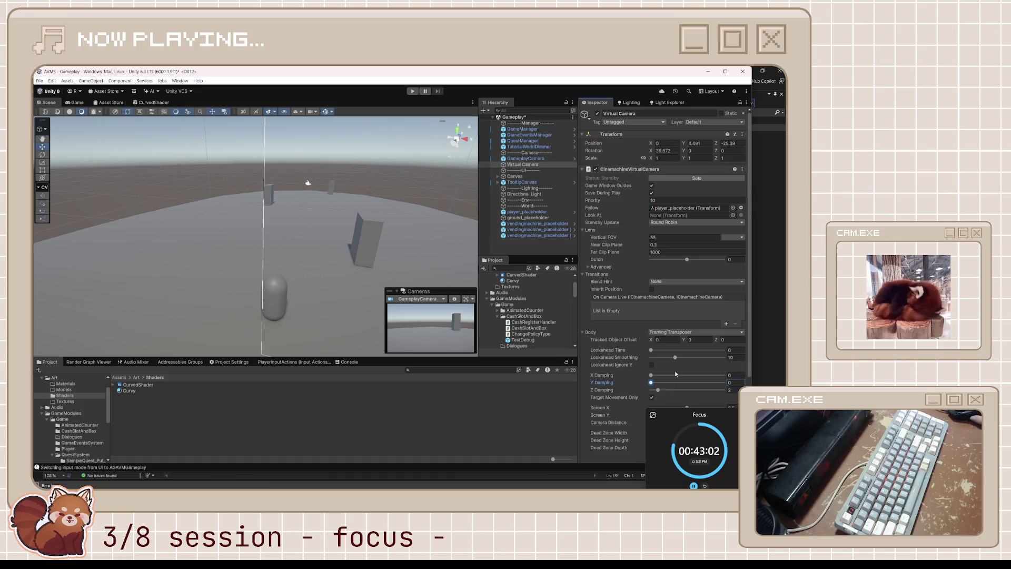
key("ctrl+s")
- Set Camera Distance to 14 and Screen Y to 0.6, saving the scene
scroll(675, 373, "down", 2)
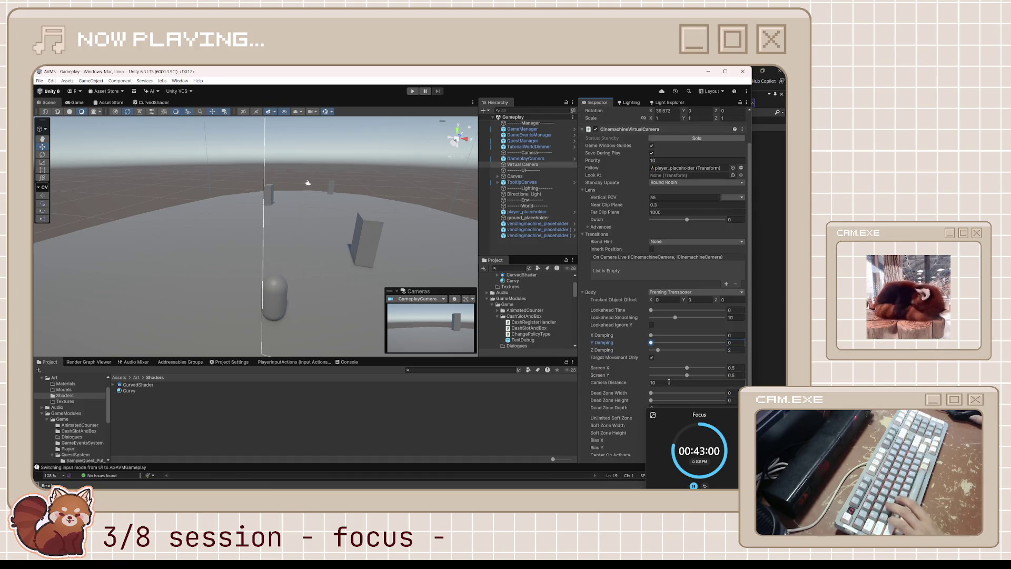
left_click(669, 382)
type("14")
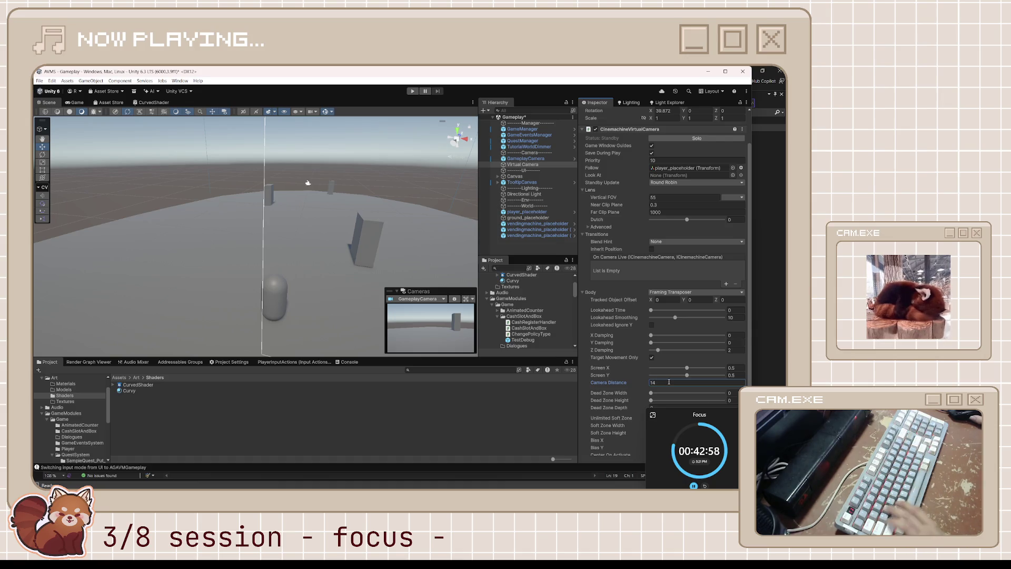
key("ctrl+s")
scroll(684, 392, "down", 2)
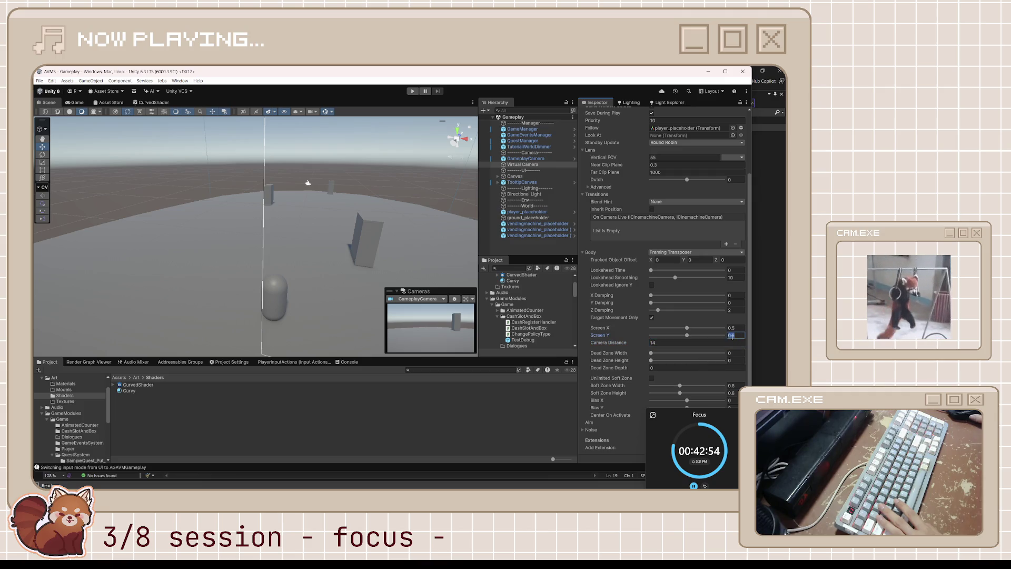
type("0.6")
key("Return")
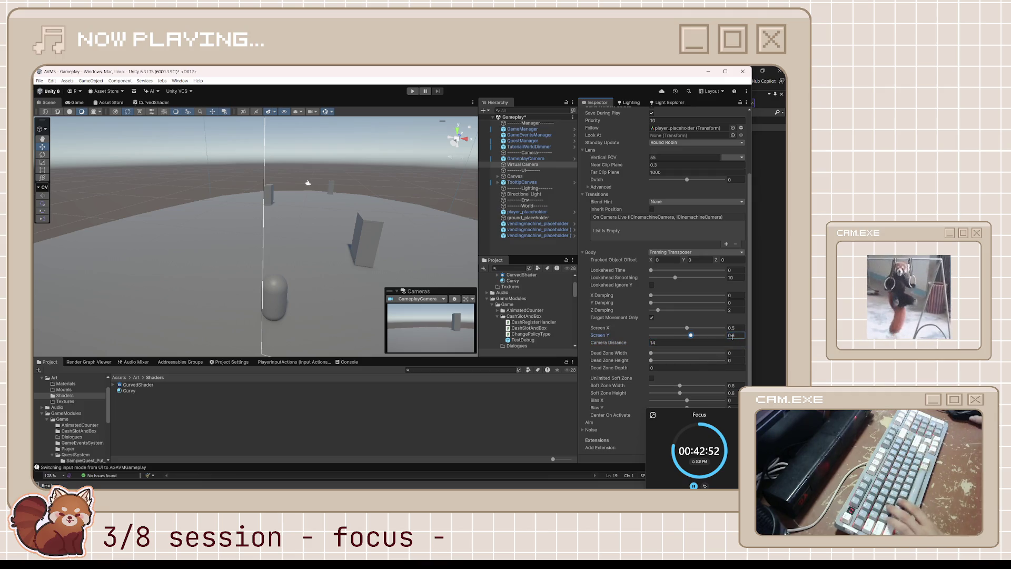
key("ctrl+s")
left_click(525, 158)
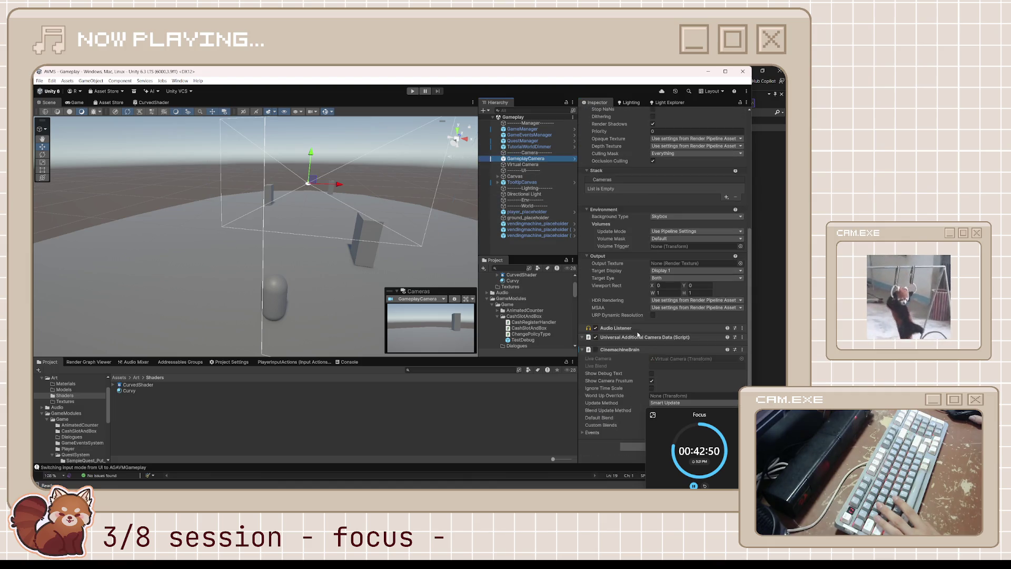
- Enable GameplayCamera's CinemachineBrain, compare the Game and Scene views, and save the scene
left_click(596, 349)
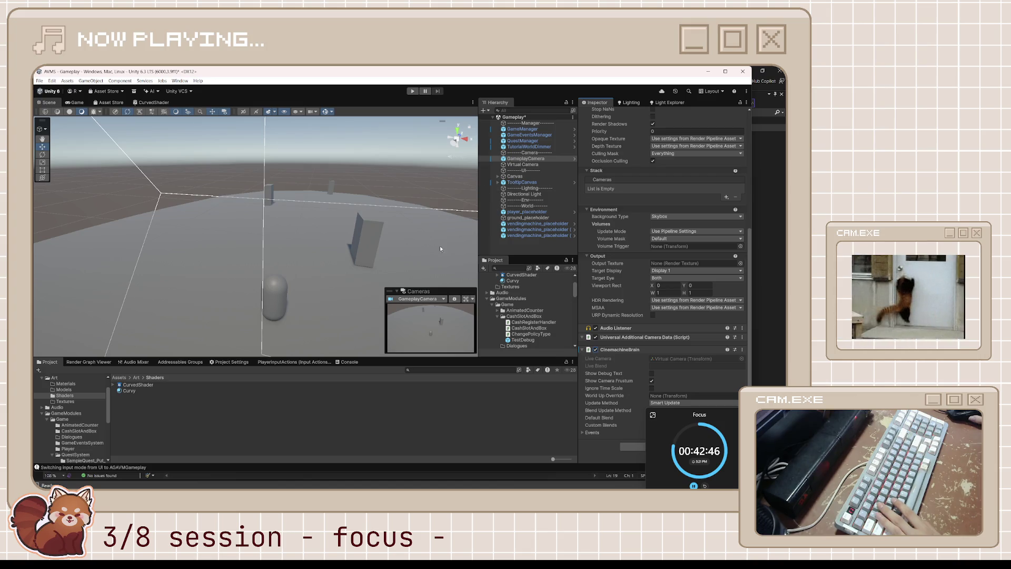
left_click(74, 102)
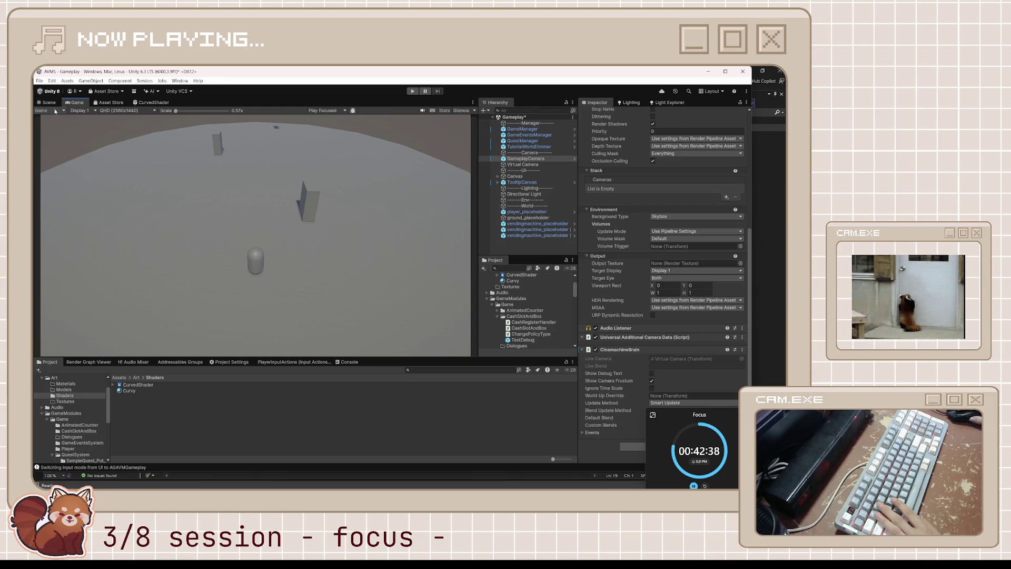
left_click(49, 102)
left_click(68, 104)
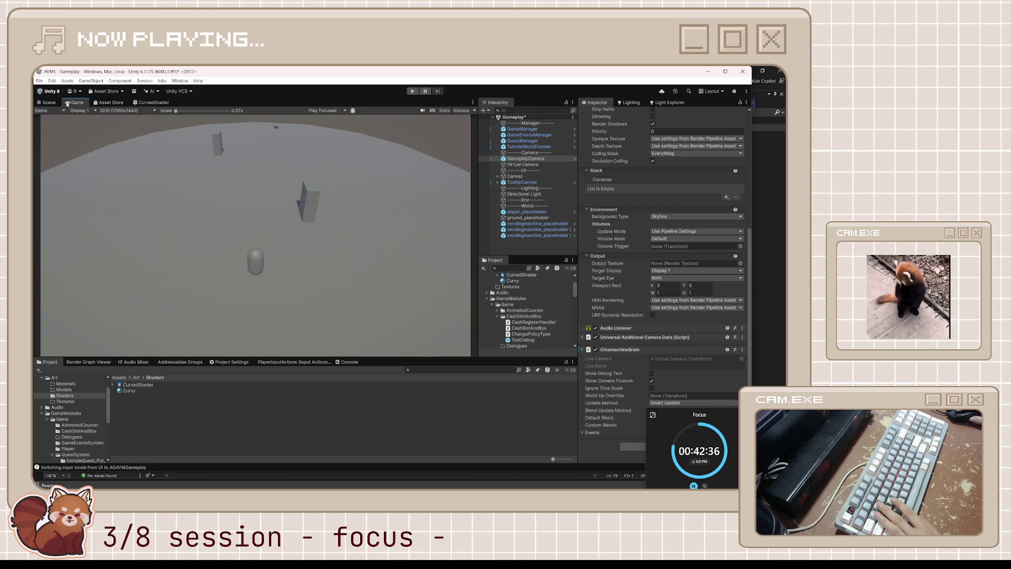
left_click(49, 103)
left_click(75, 103)
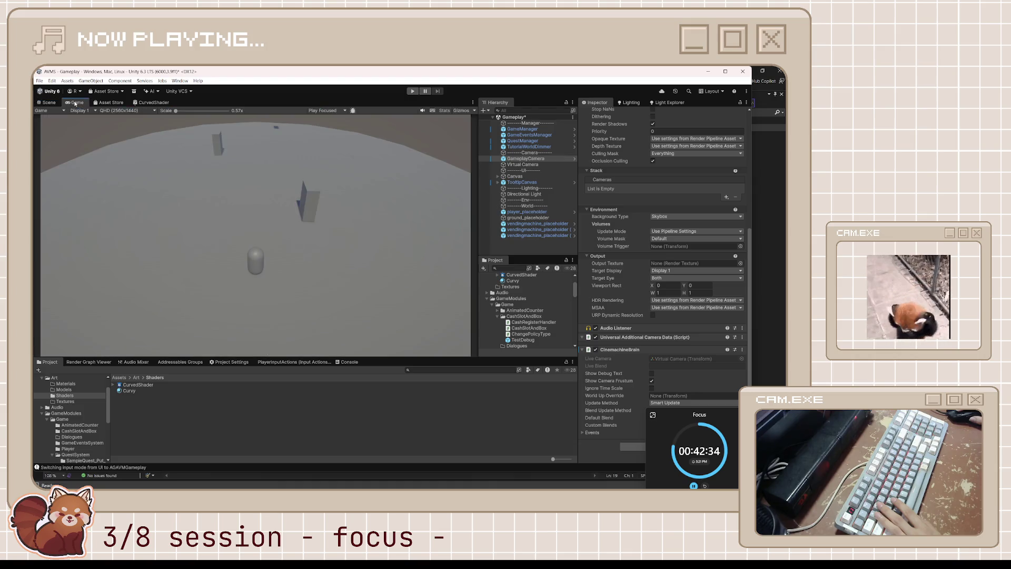
key("ctrl+s")
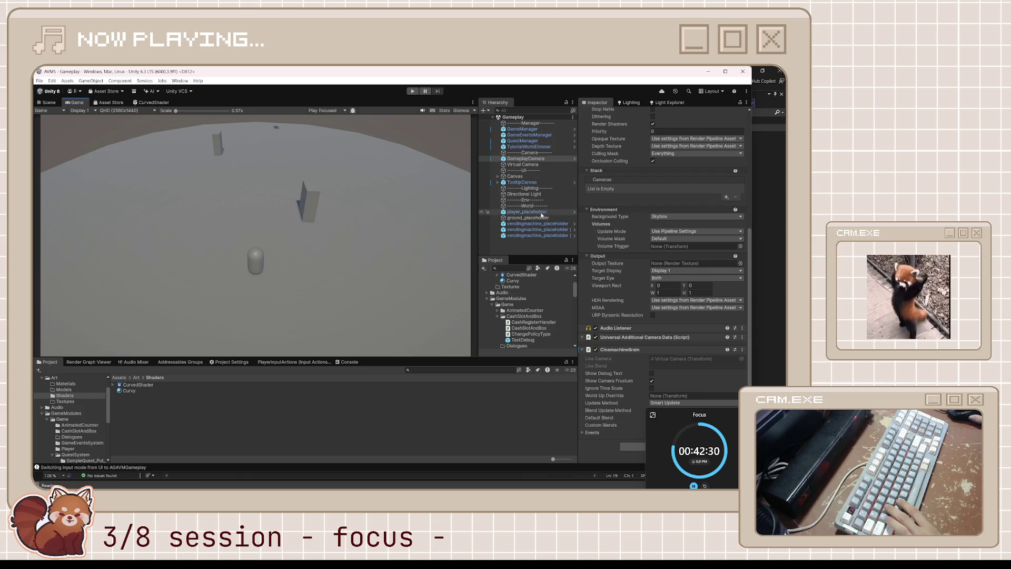
- Adjust player_placeholder's Position Z to 1.66
left_click(526, 212)
left_click(737, 162)
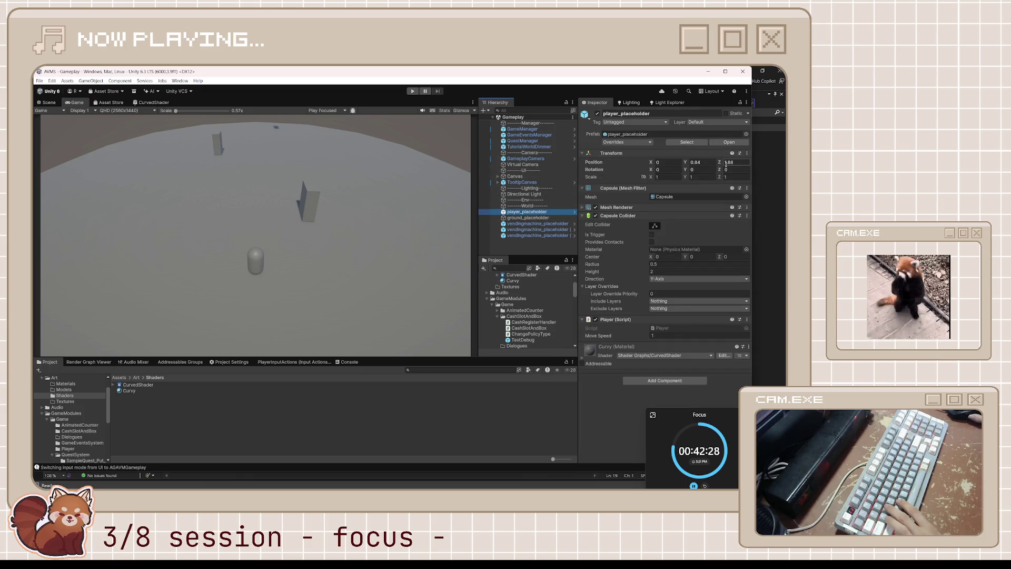
type("-1.26s")
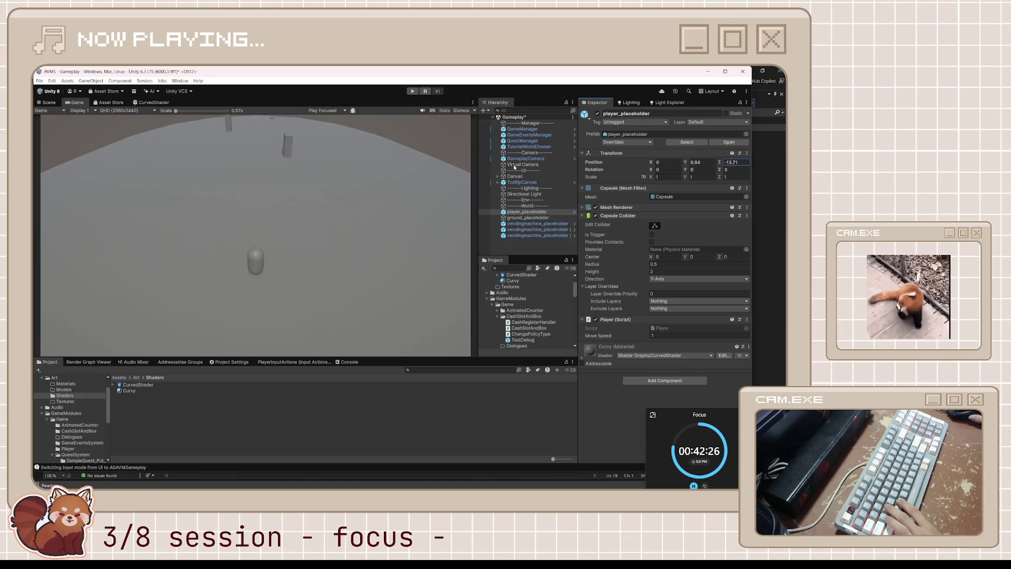
type("w")
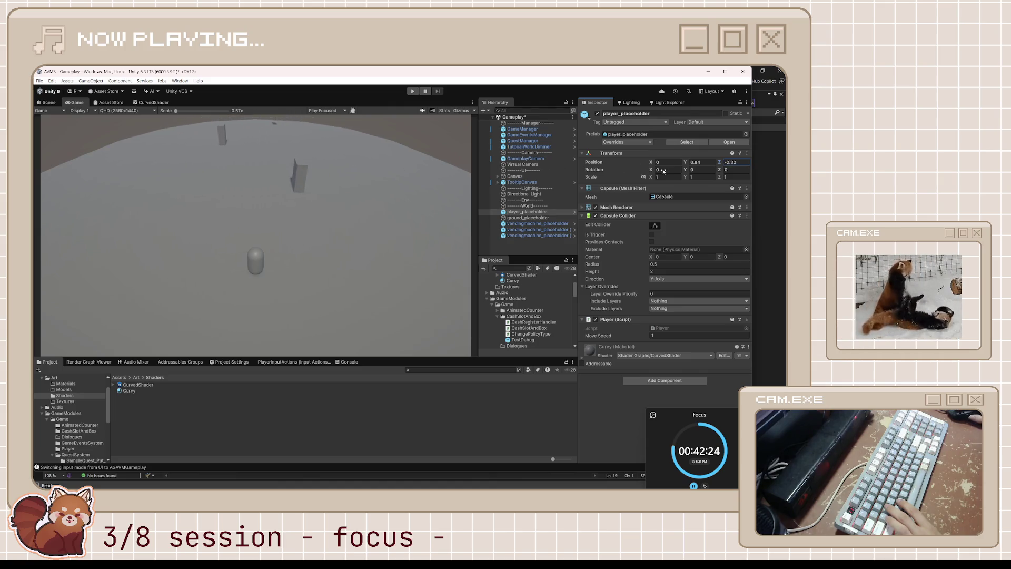
type("s")
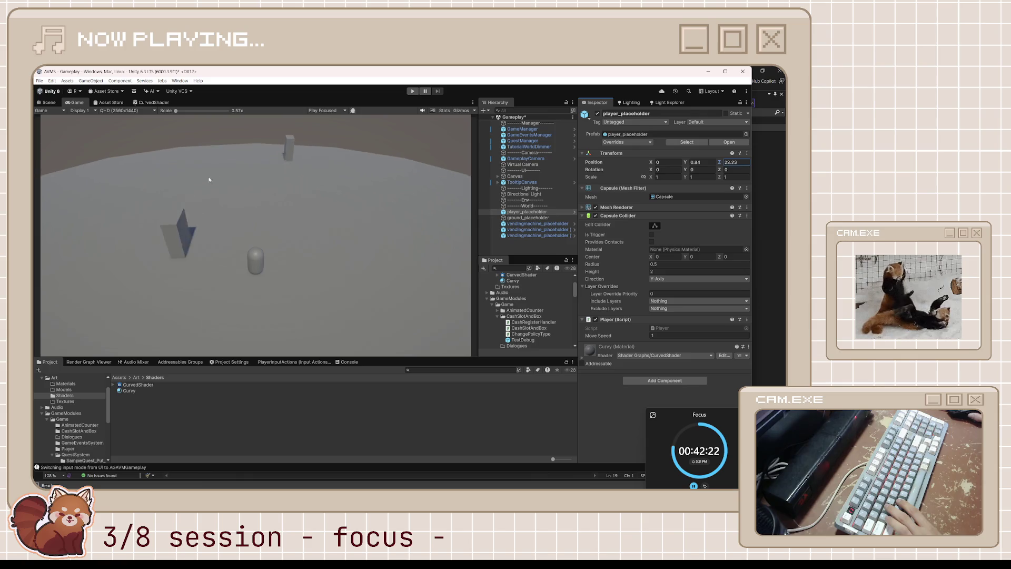
type("s")
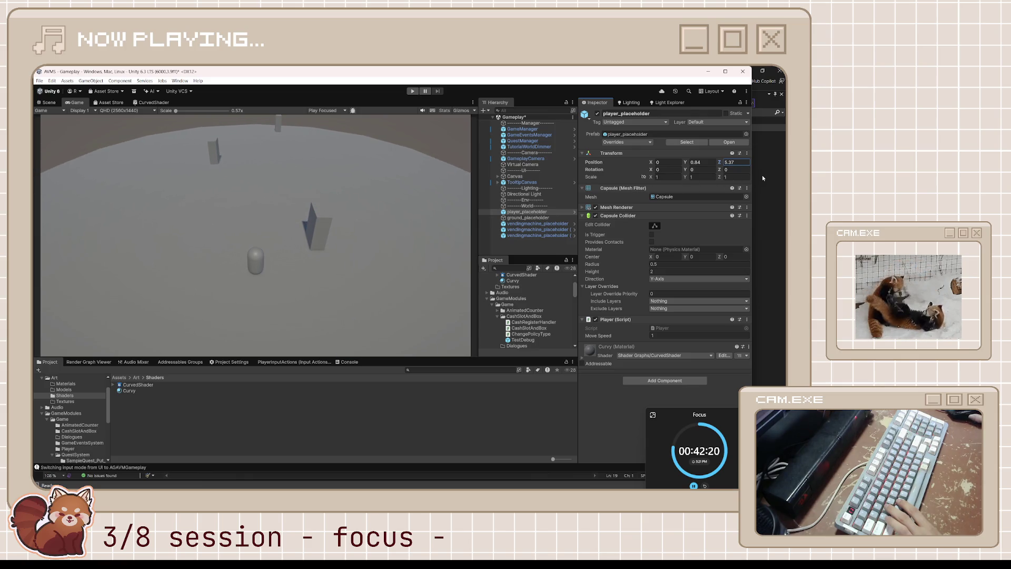
type("w")
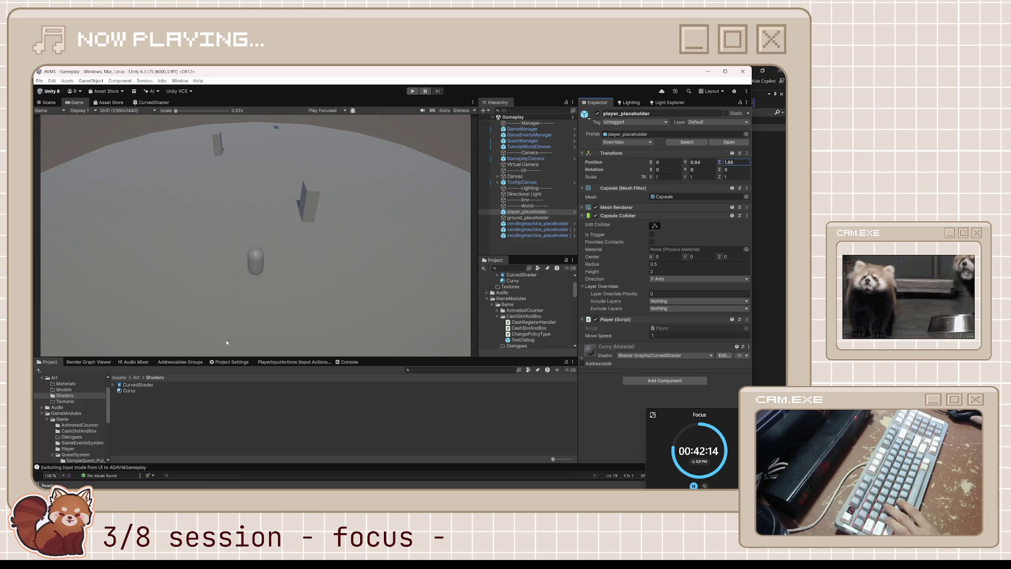
left_click(162, 391)
- Set Curvy's CurveStrengthHorizontal to 0.002 and raise CurveStrengthVertical to 0.005
left_click(706, 165)
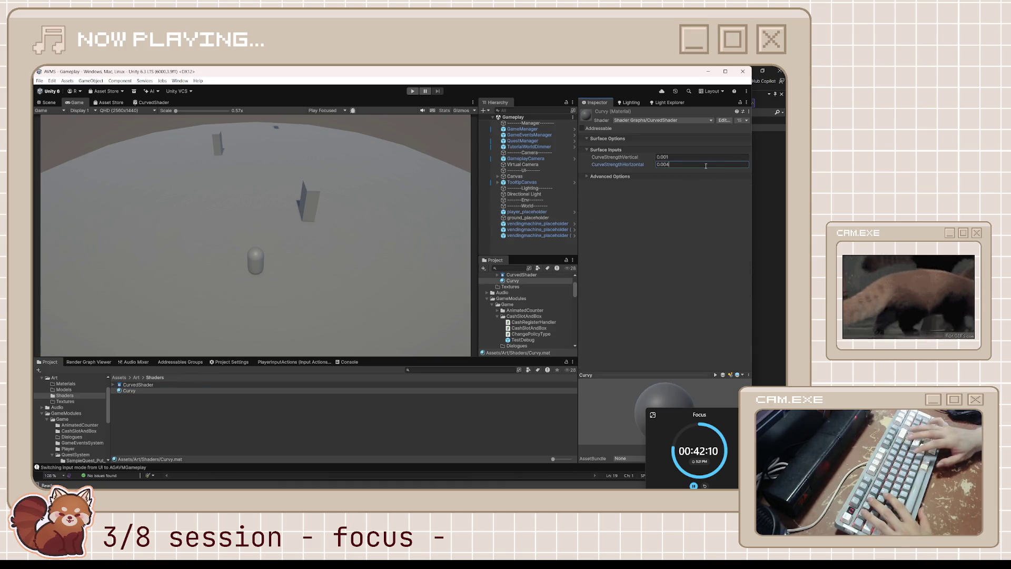
key("BackSpace")
type("3")
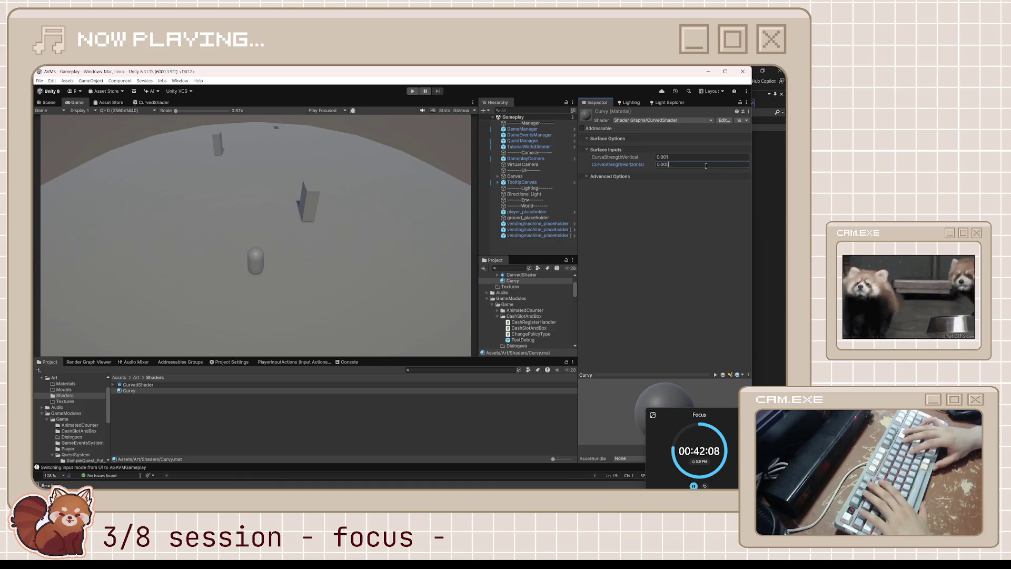
key("BackSpace")
type("2")
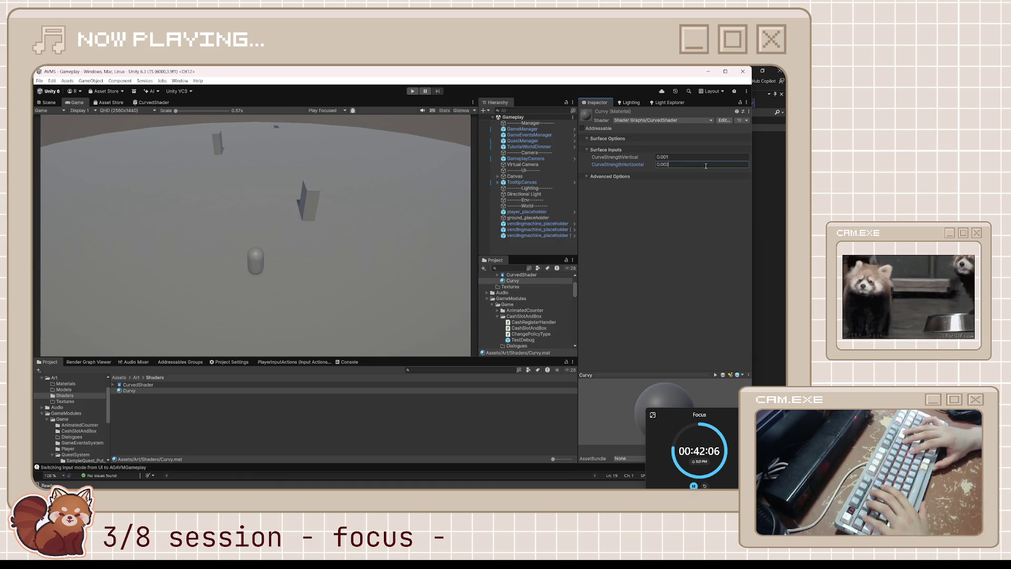
left_click(697, 157)
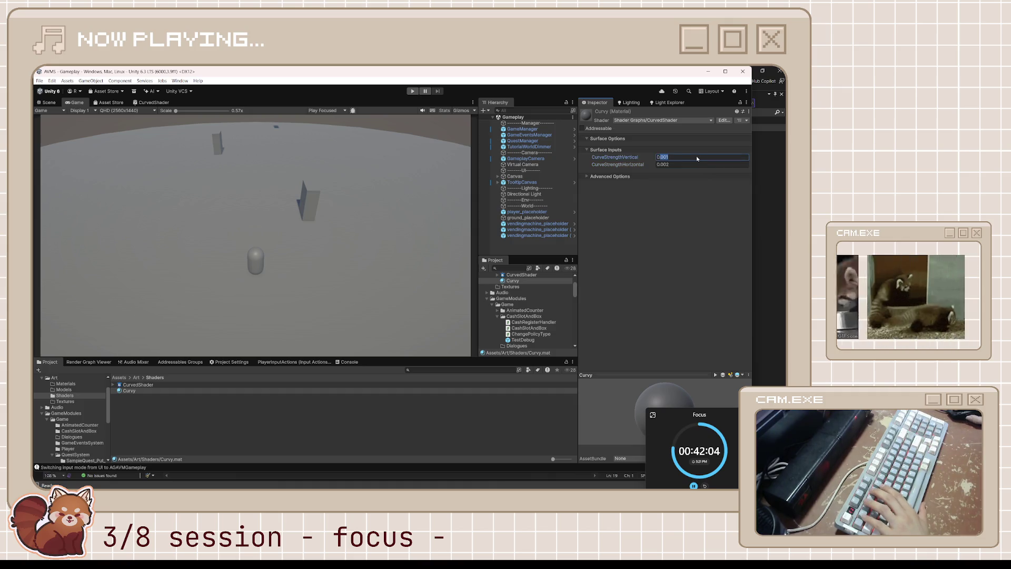
type("0.002")
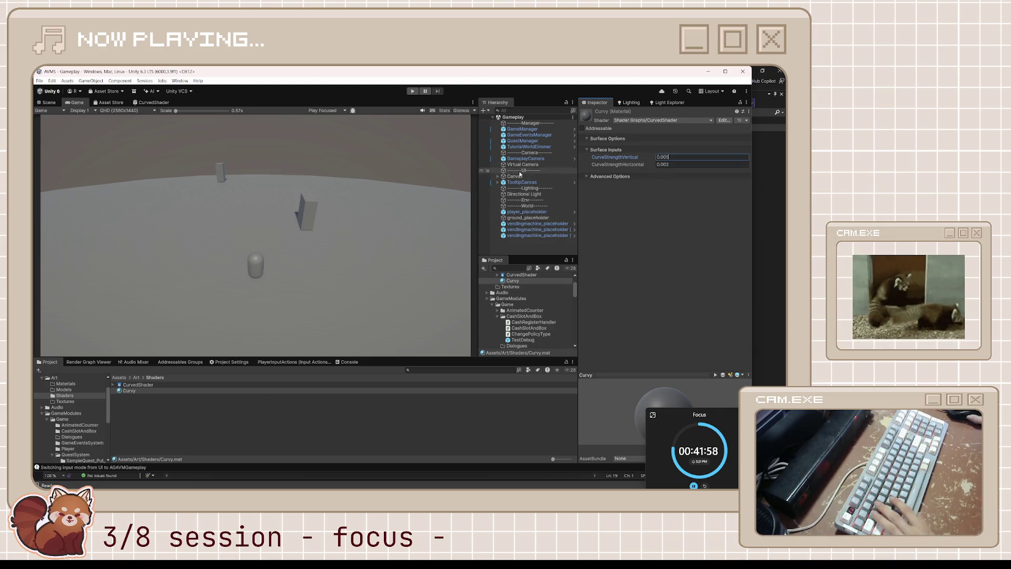
left_click(542, 211)
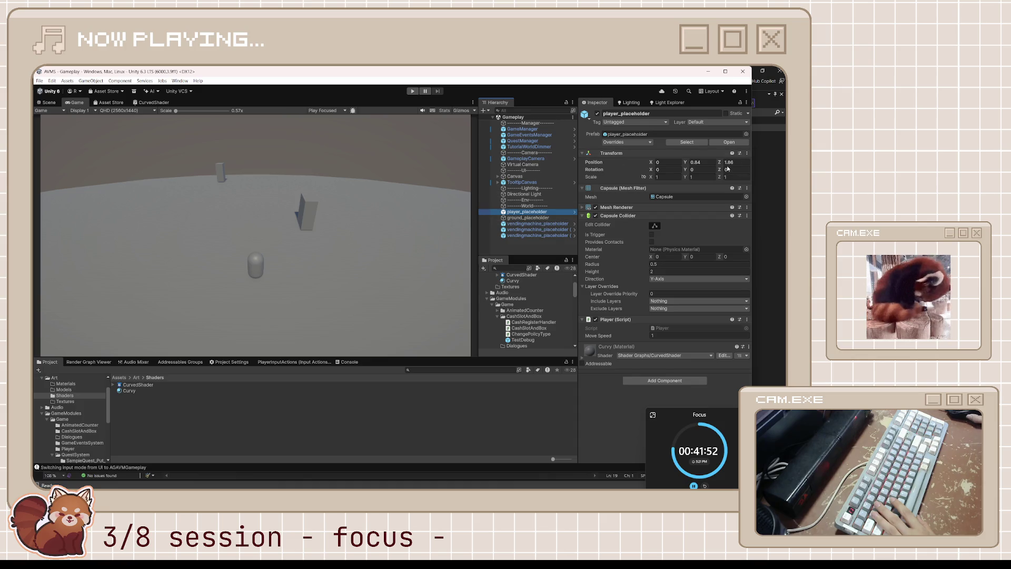
- Drag player_placeholder's Position Z out to about 22.74, checking Scene and Game views
left_click_drag(718, 163, 488, 183)
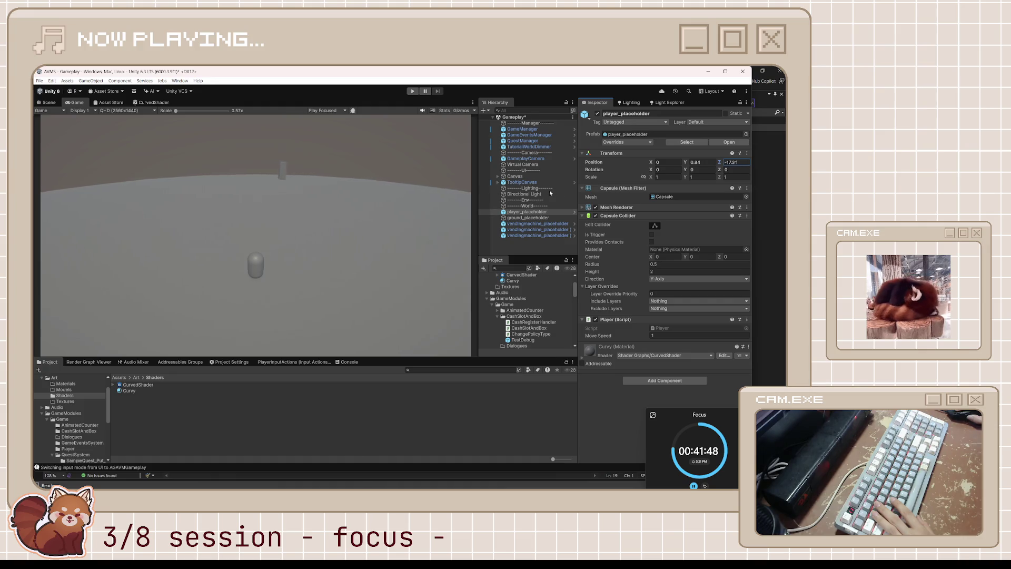
mouse_move(551, 193)
left_mouse_down()
mouse_move(738, 221)
mouse_move(54, 248)
mouse_move(147, 251)
left_mouse_up()
left_click(47, 103)
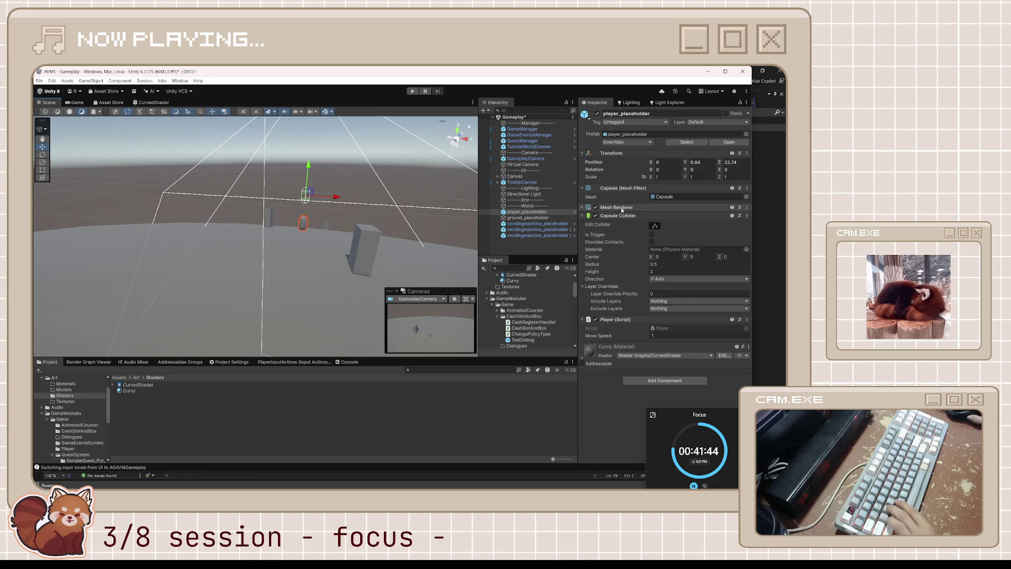
left_click(549, 211)
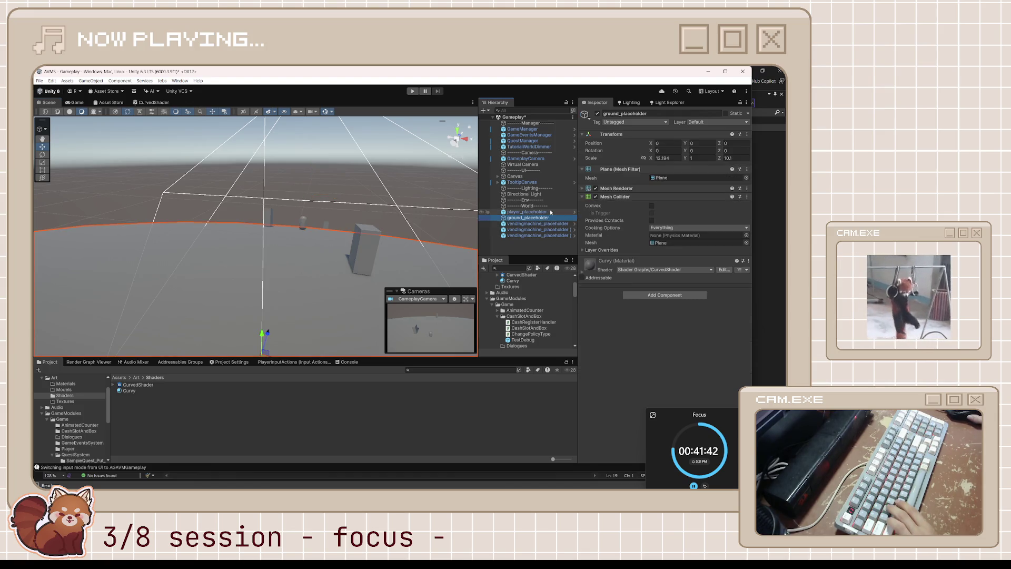
left_click(75, 102)
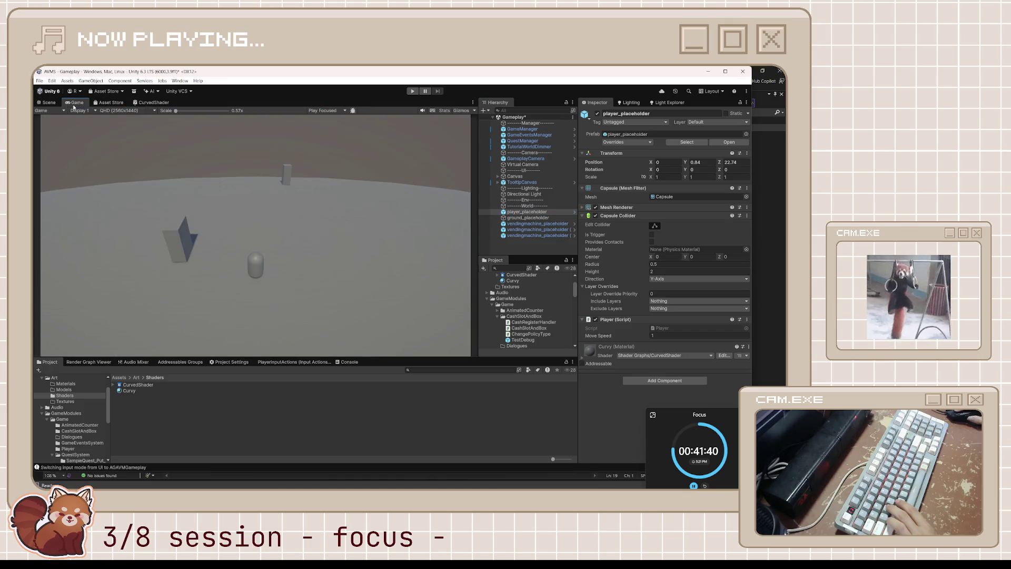
left_click(537, 159)
left_click(541, 165)
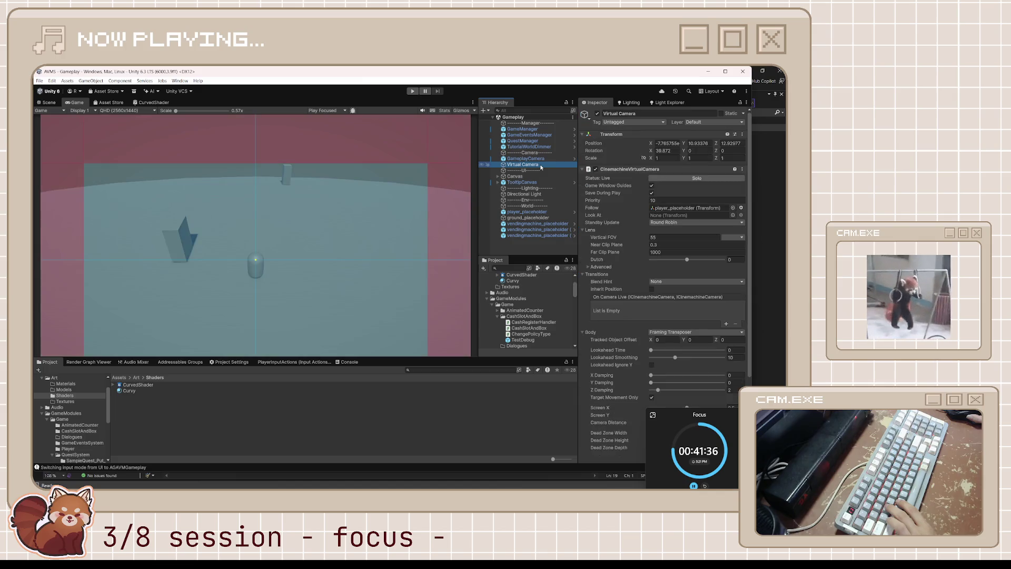
- Tick Unlimited Soft Zone on the Virtual Camera's Framing Transposer body
key("Up")
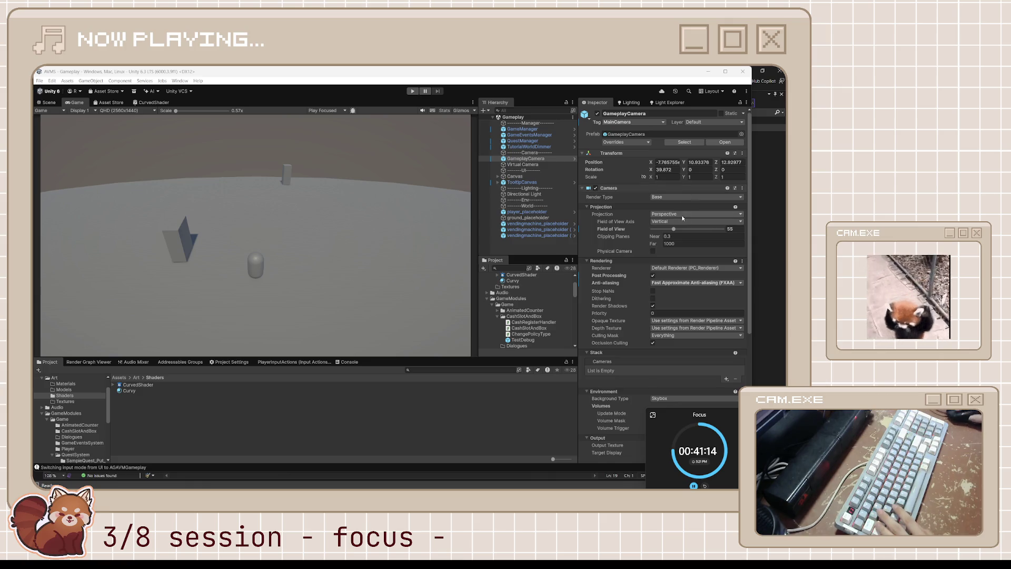
scroll(702, 302, "down", 2)
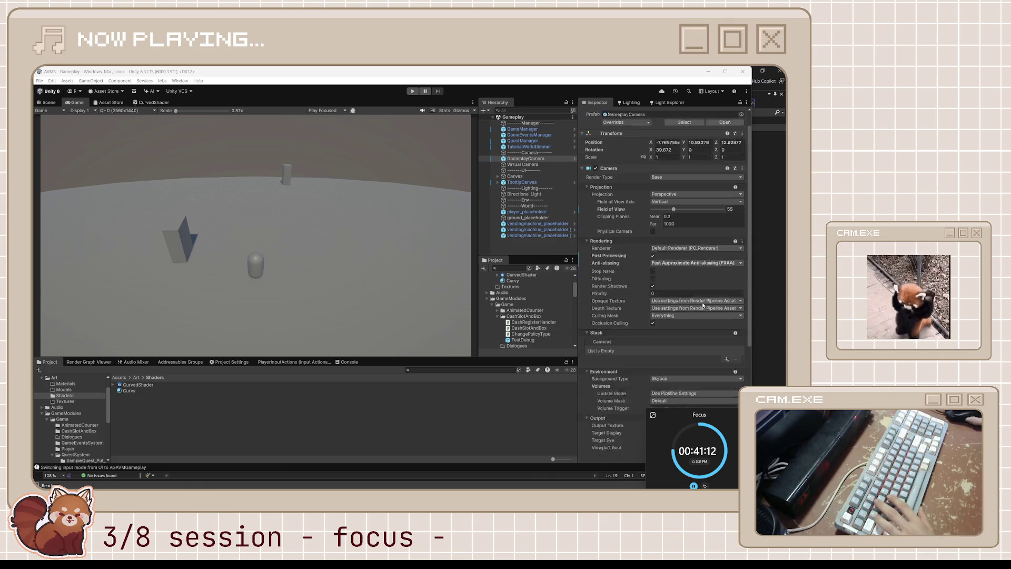
scroll(702, 302, "up", 2)
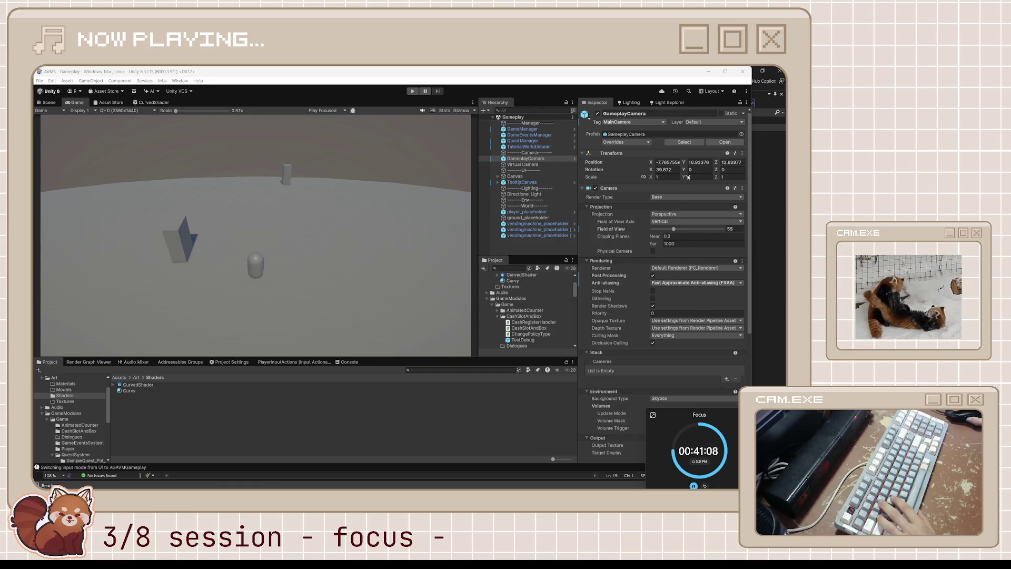
left_click(523, 164)
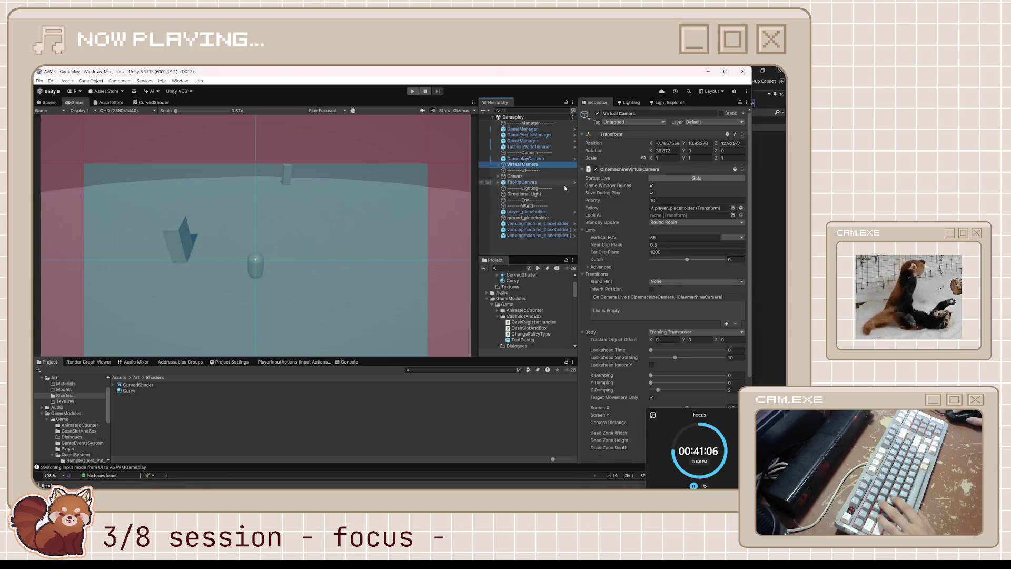
scroll(678, 286, "down", 5)
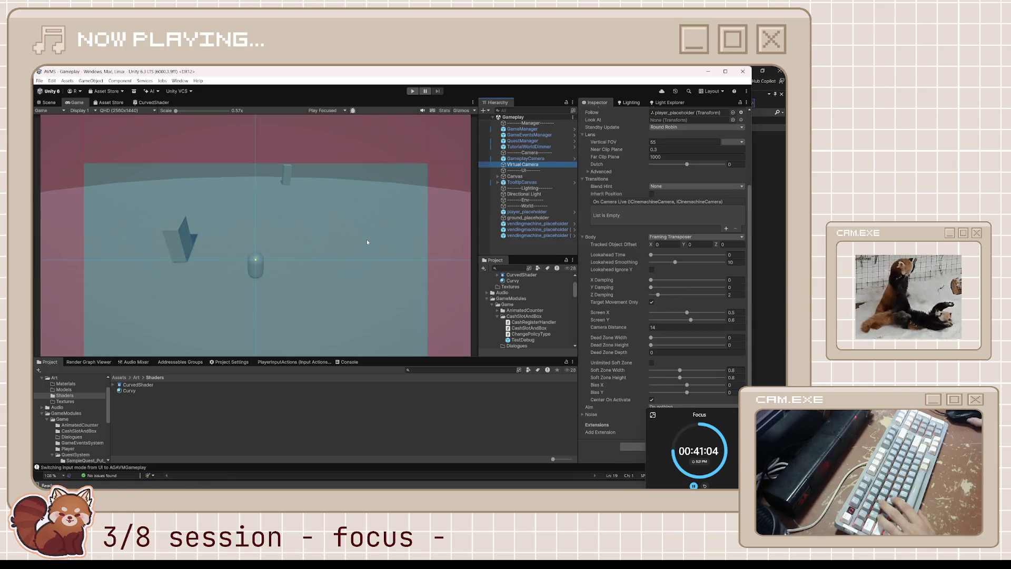
left_click(48, 102)
left_click(74, 102)
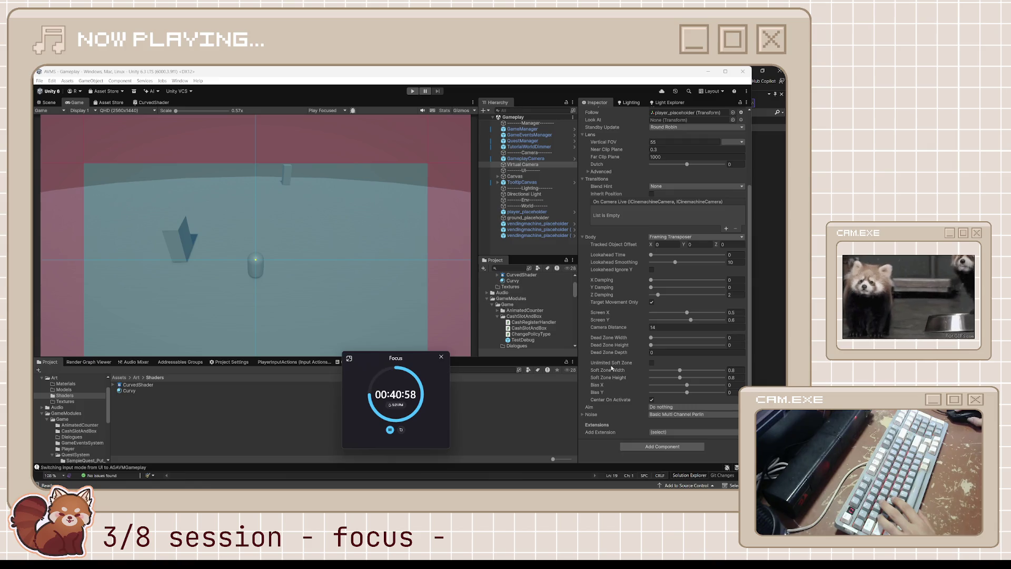
left_click(651, 363)
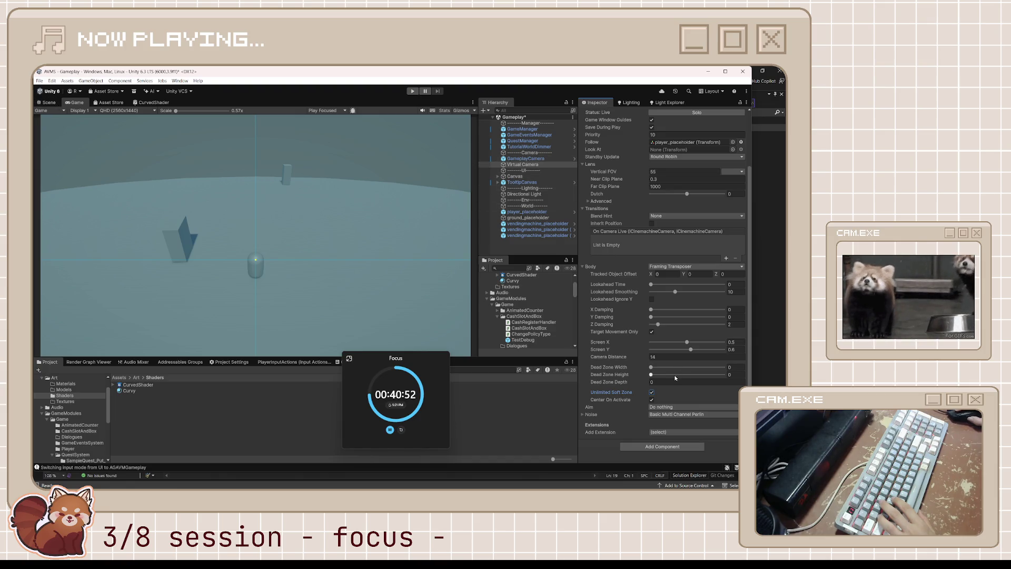
mouse_move(615, 403)
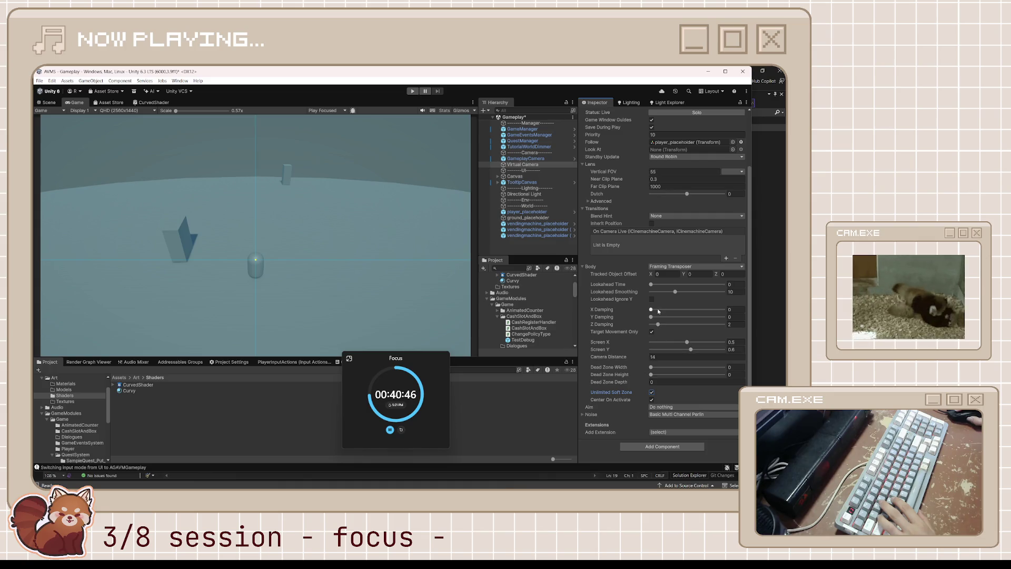
- Set the Virtual Camera's Tracked Object Offset to X 0, Y -1.96, Z 1.77
left_click(665, 274)
type("-0.86")
key("Return")
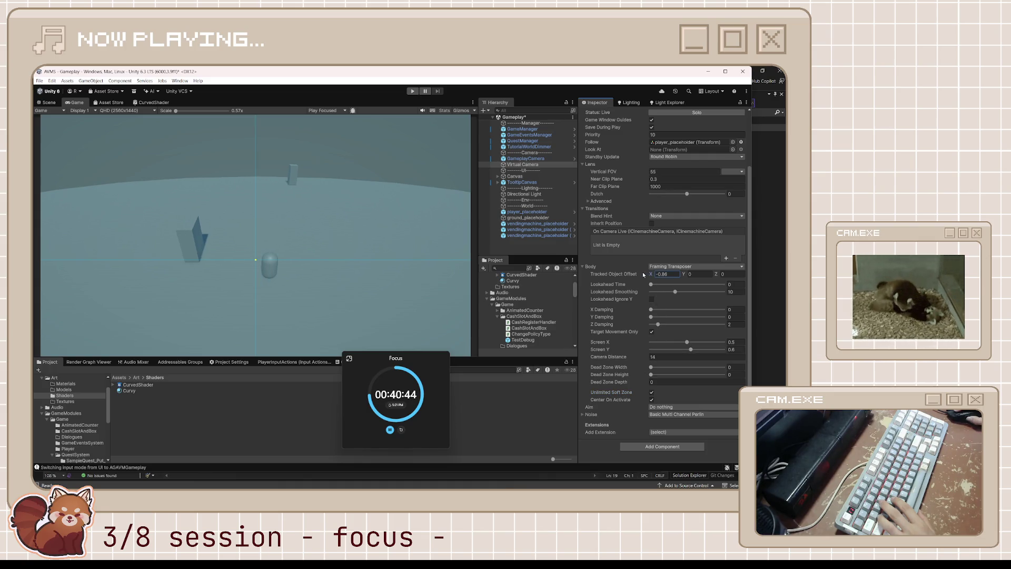
type("0")
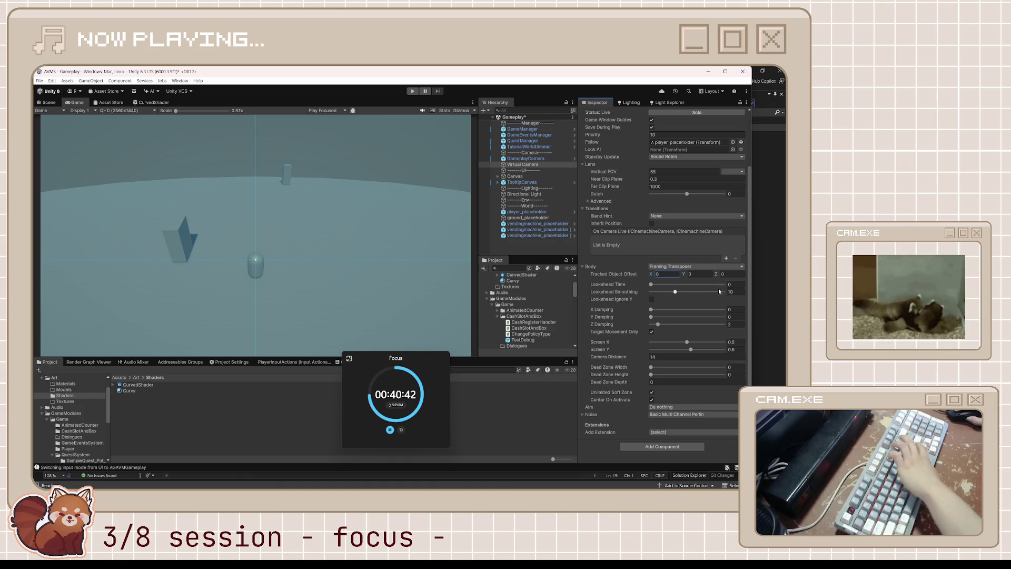
left_click_drag(683, 275, 649, 276)
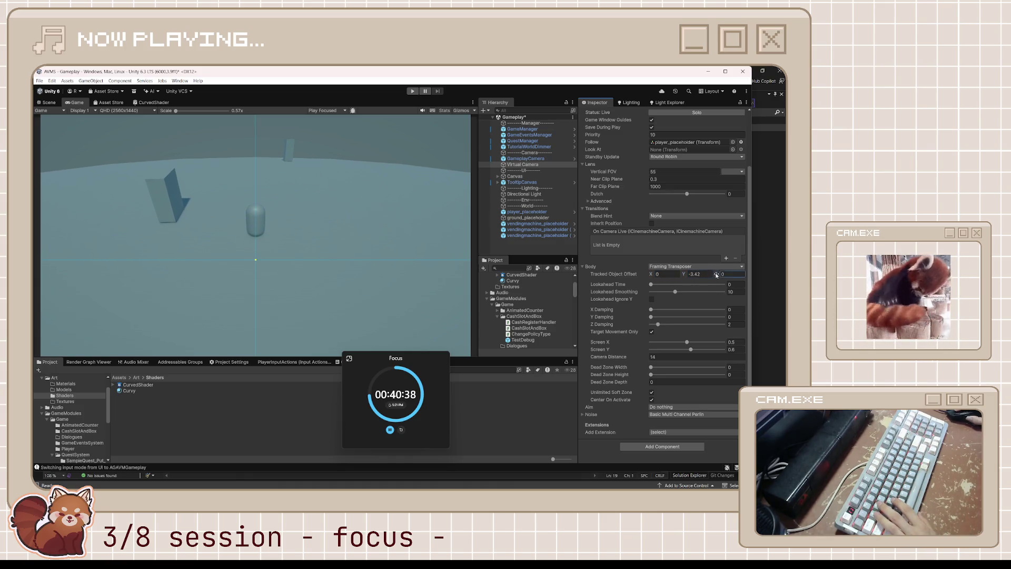
mouse_move(715, 274)
left_mouse_down()
mouse_move(745, 271)
mouse_move(735, 272)
left_mouse_up()
left_click(700, 274)
type("0")
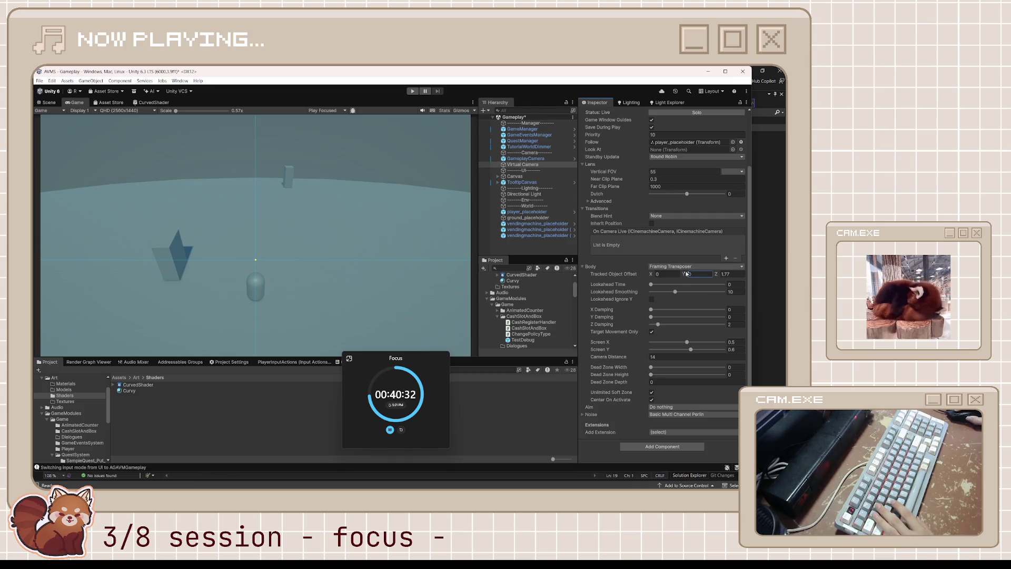
mouse_move(688, 274)
left_mouse_down()
mouse_move(646, 276)
mouse_move(665, 266)
left_mouse_up()
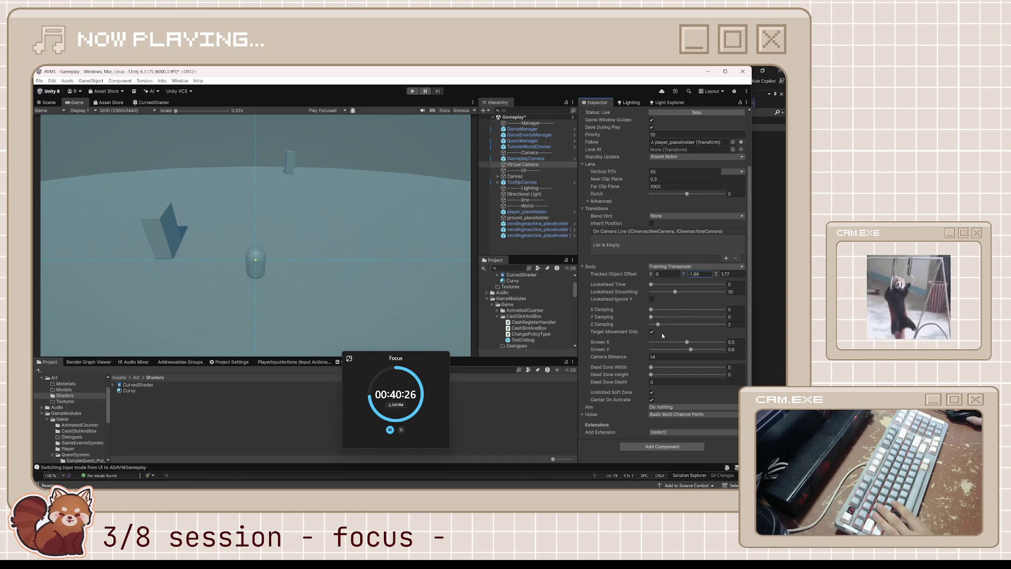
left_click(672, 357)
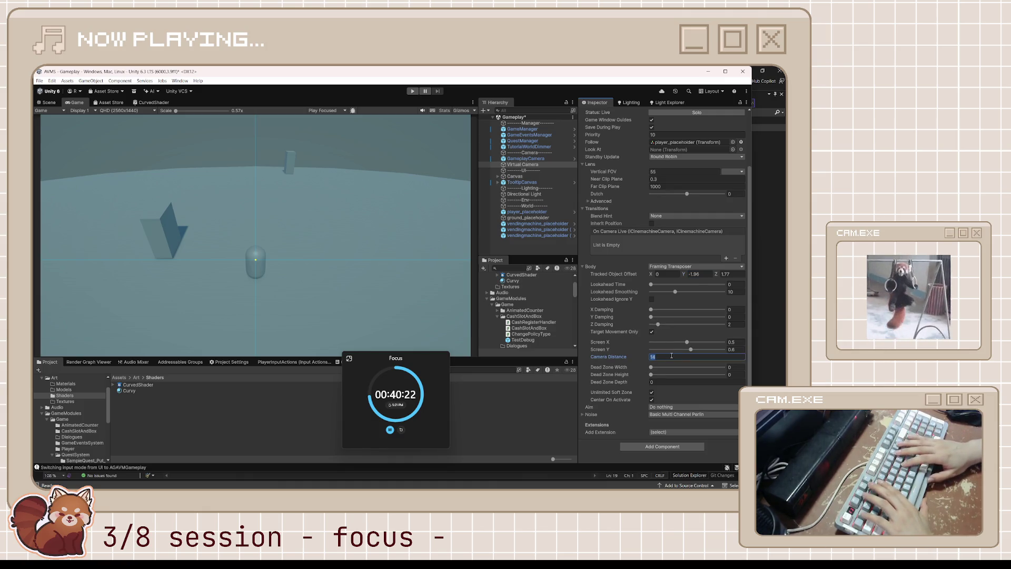
- Change the Virtual Camera's Camera Distance to 10 and save the Gameplay scene
type("1")
key("BackSpace")
type("14")
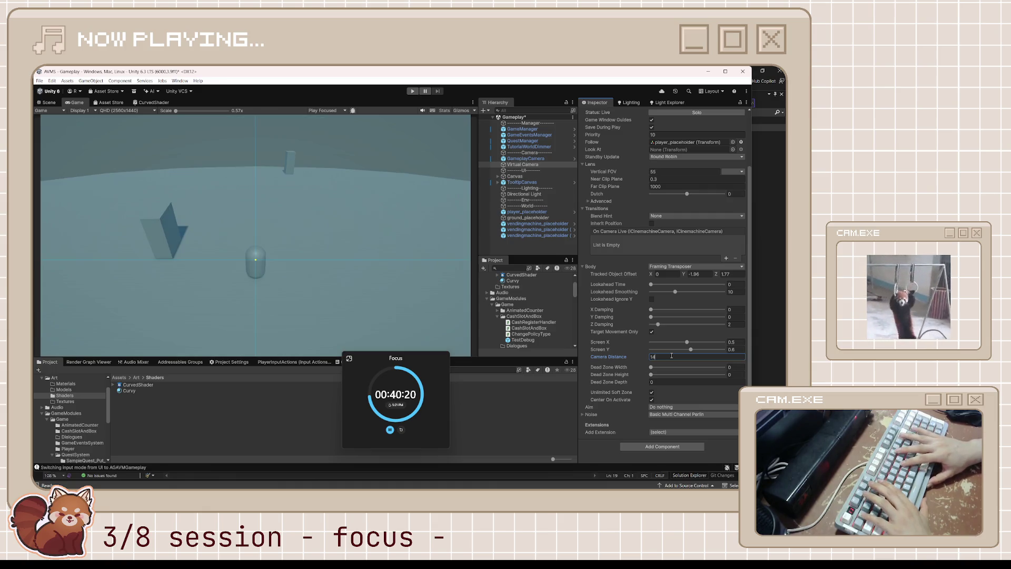
key("BackSpace")
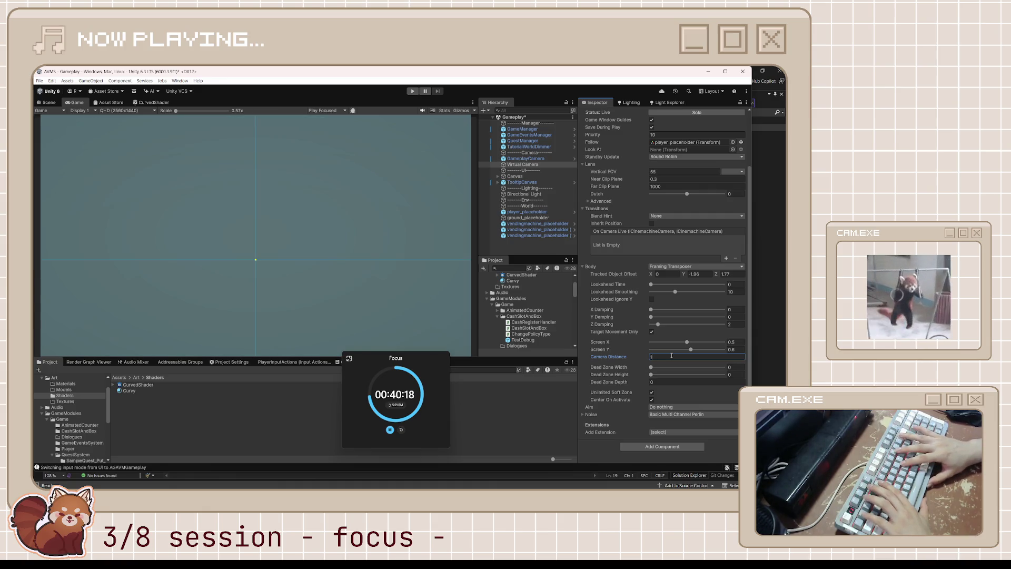
type("0")
key("BackSpace")
type("0")
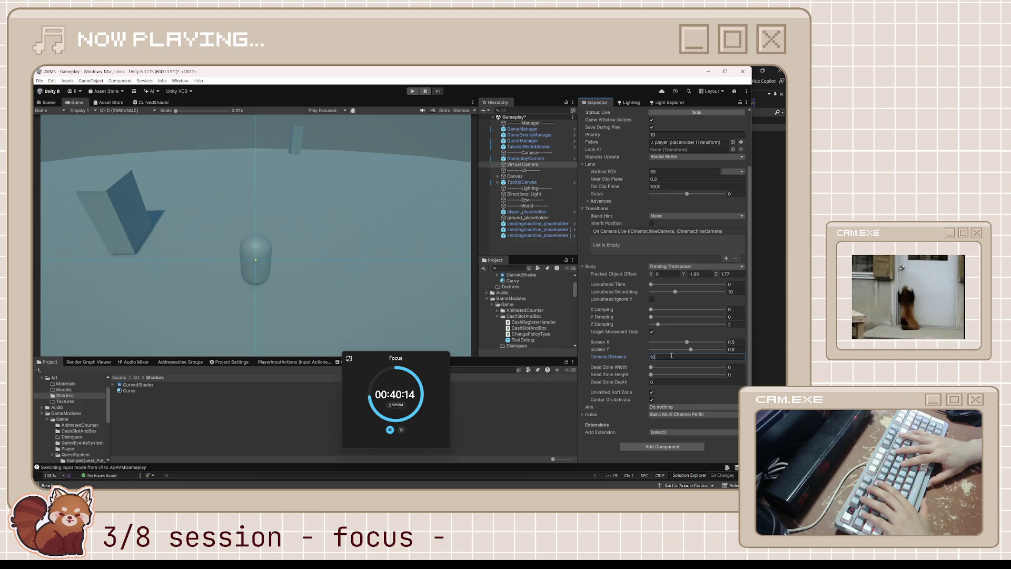
key("ctrl+s")
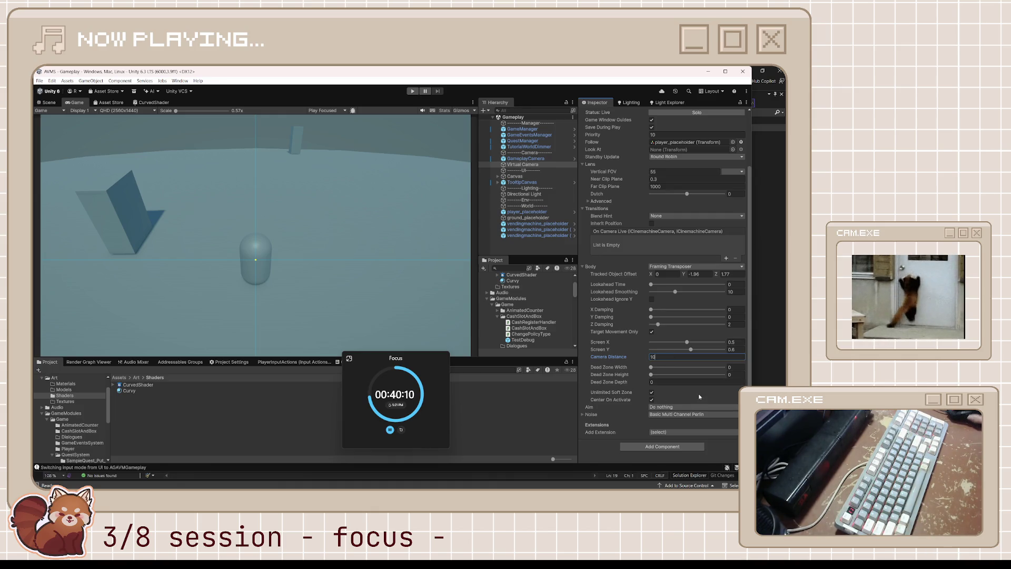
- Set the tracked object offset Y to -2 and view the Scene
left_click(696, 271)
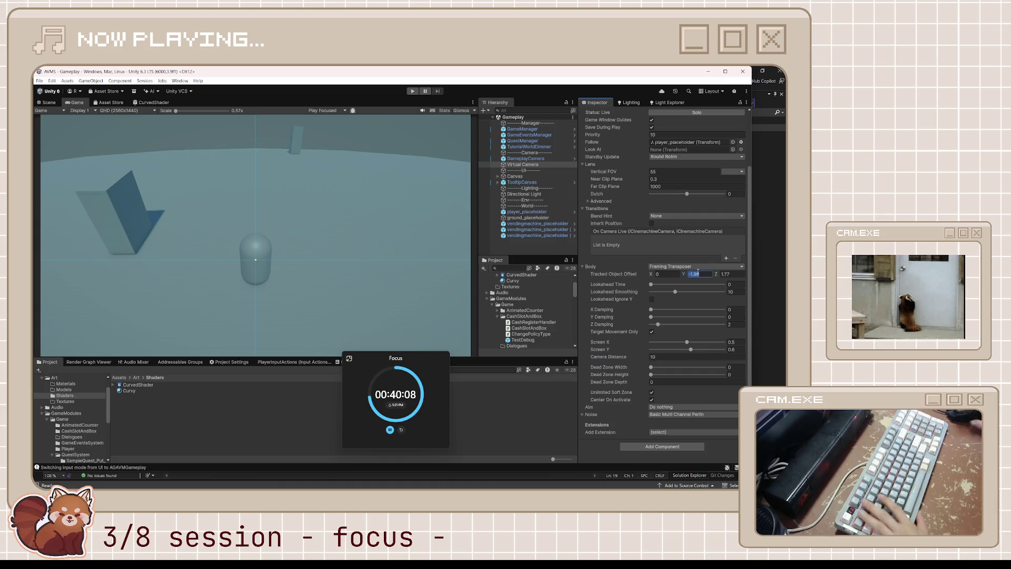
type("-2")
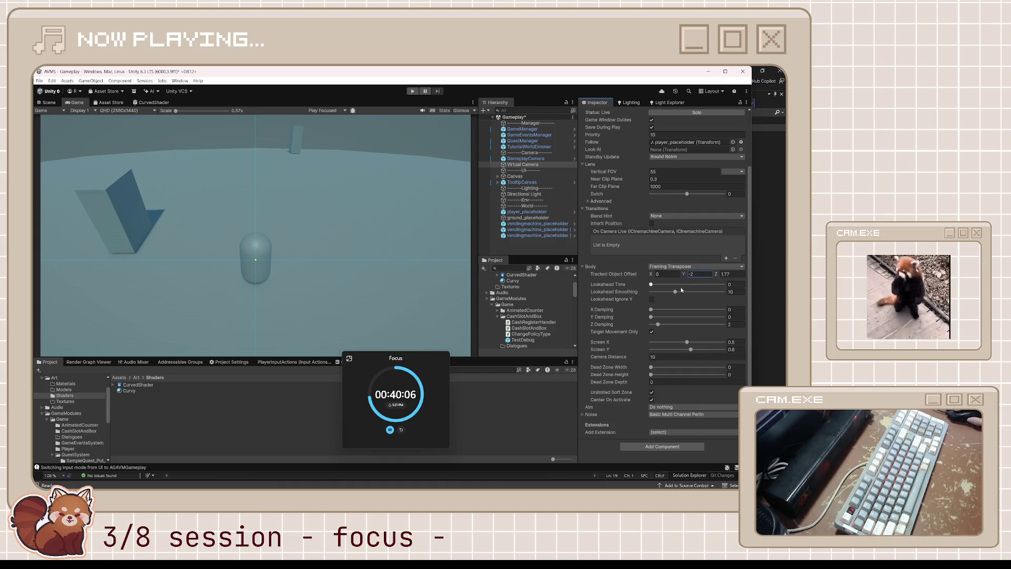
left_click(49, 102)
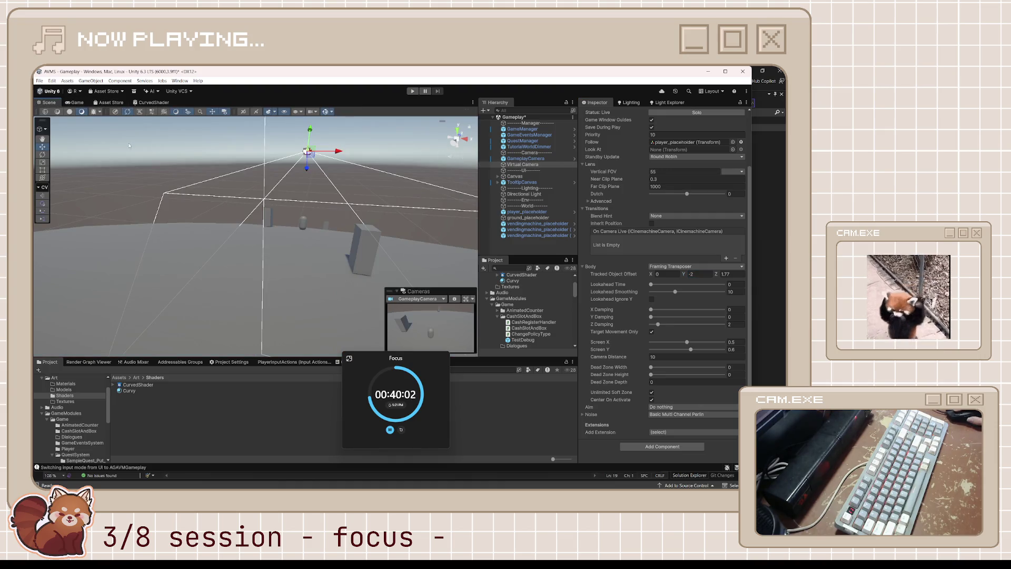
- Show the Game view, then inspect player_placeholder's components and GameplayCamera's settings
left_click(74, 102)
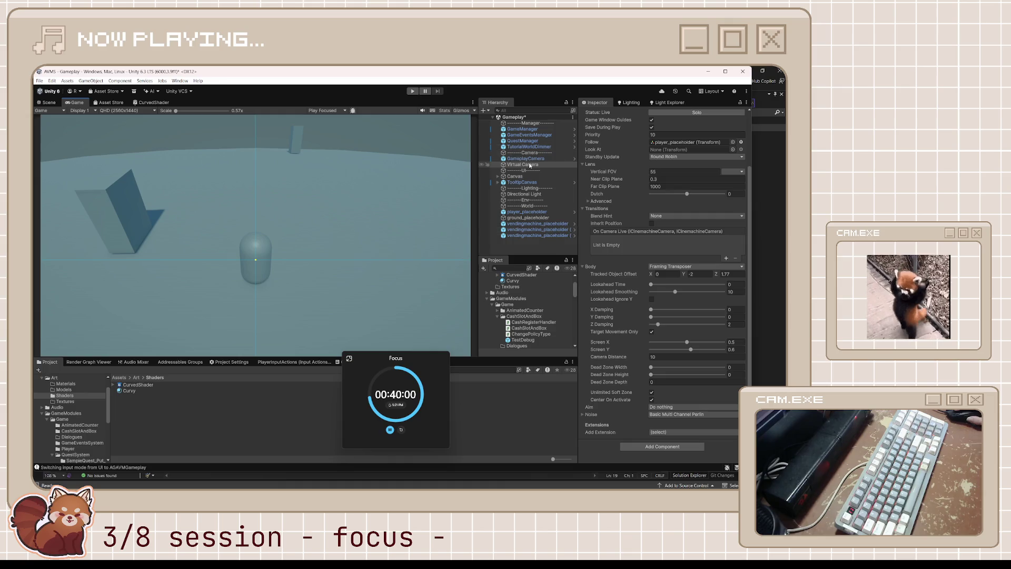
left_click(552, 212)
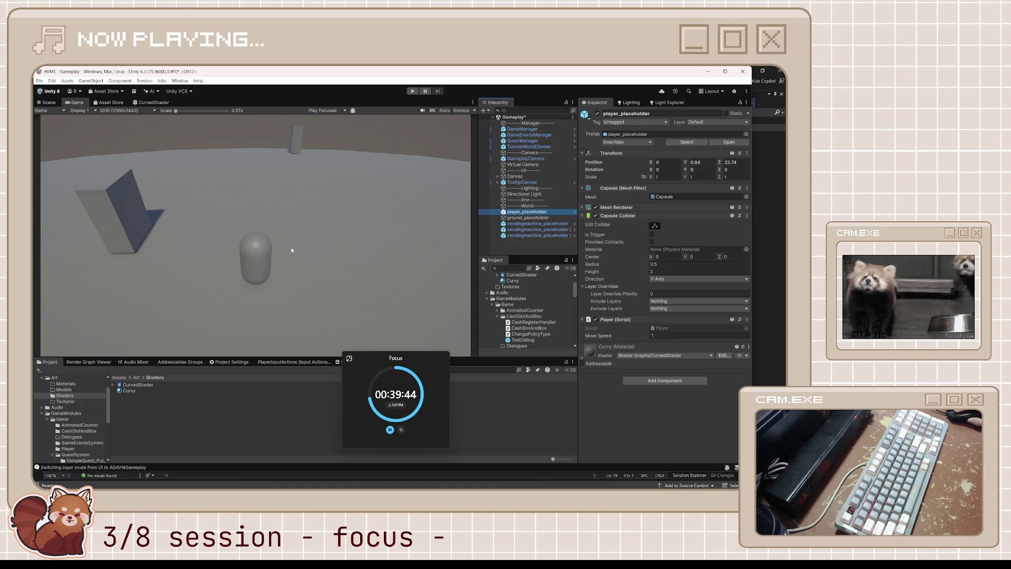
left_click(525, 159)
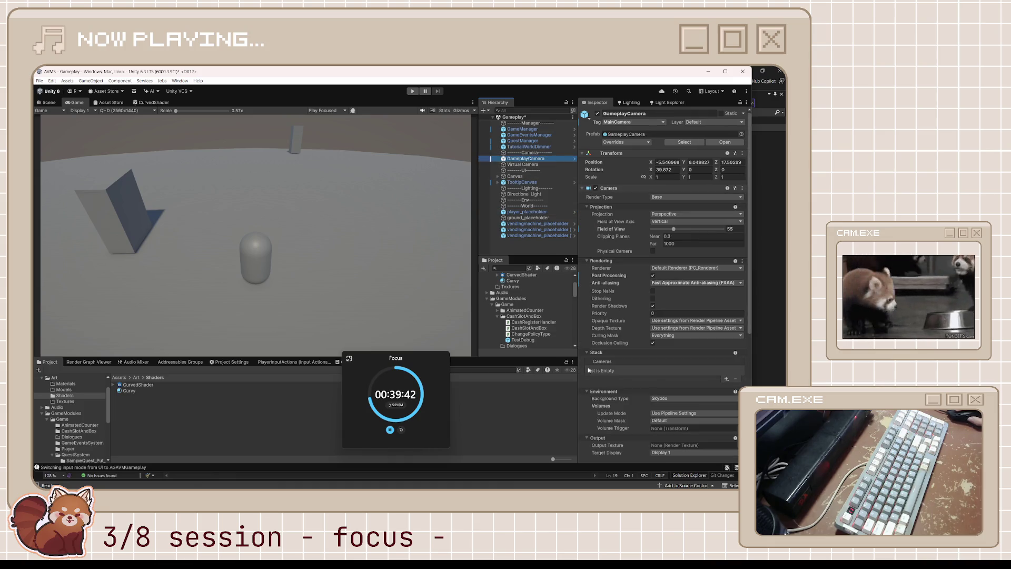
- Disable the CinemachineBrain component on GameplayCamera
scroll(602, 372, "down", 4)
left_click(599, 433)
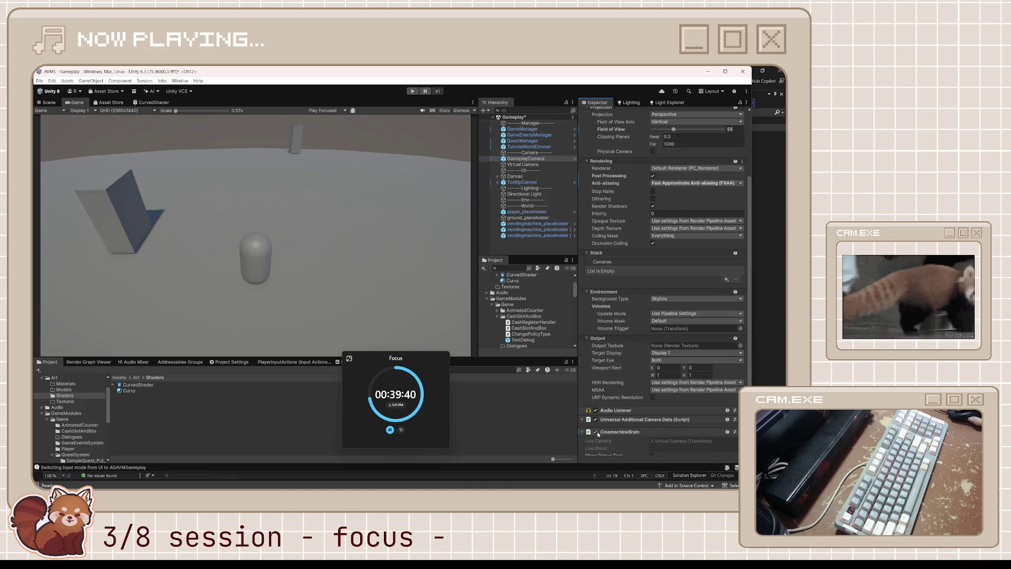
left_click(597, 433)
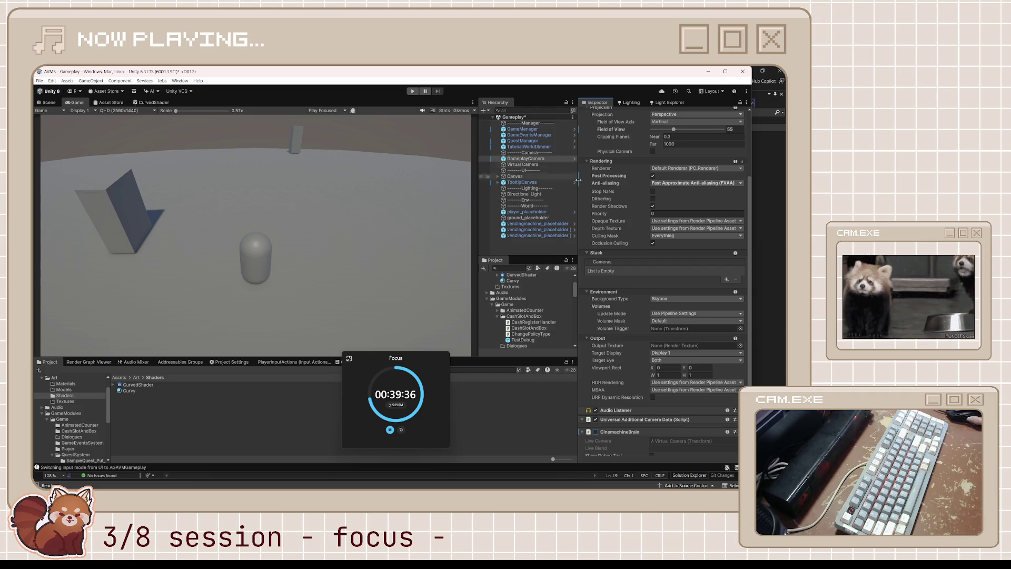
- Compare the Scene and Game views, then move GameplayCamera's Position Z to 18.1
scroll(677, 187, "up", 5)
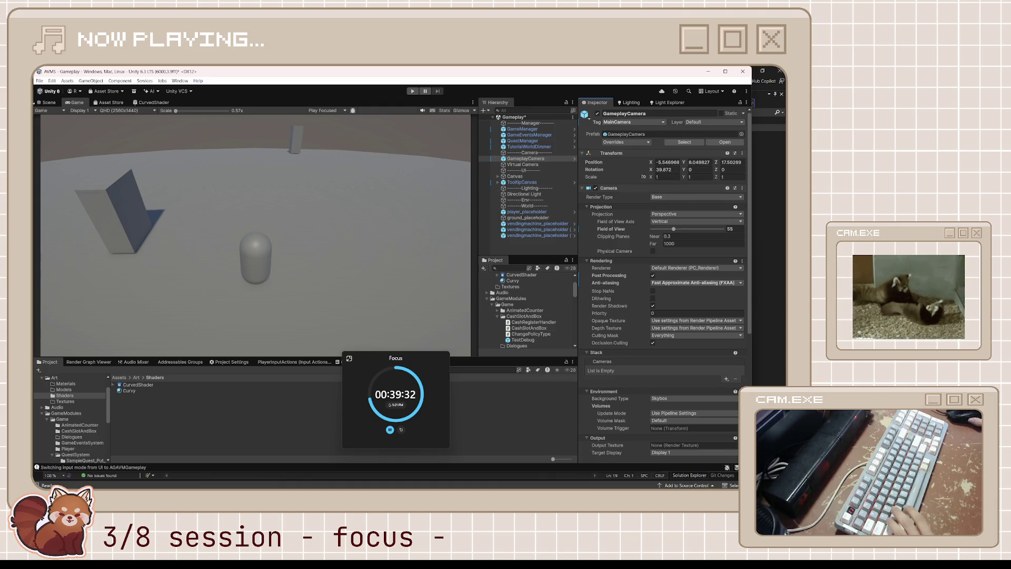
left_click(48, 102)
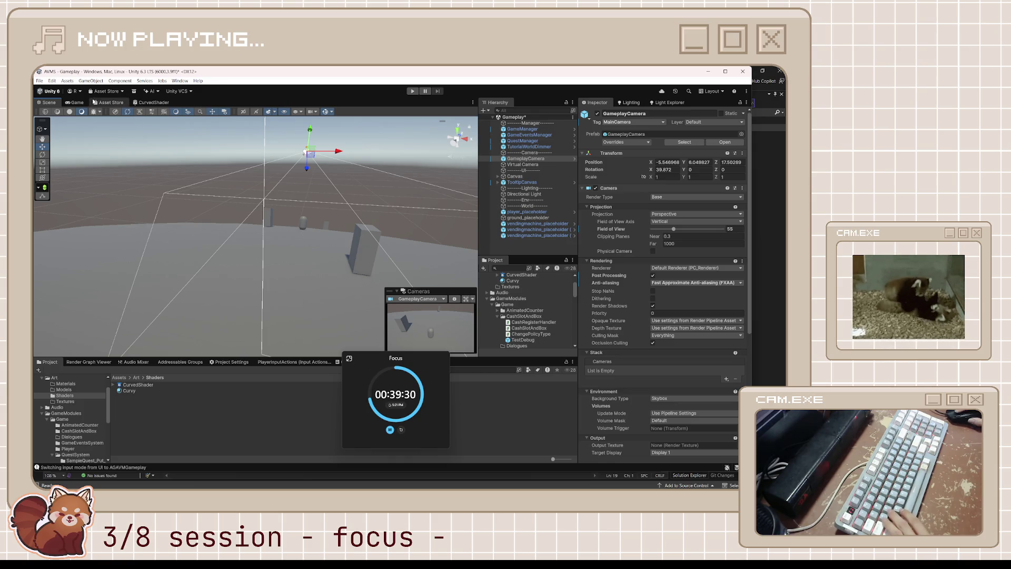
left_click(74, 102)
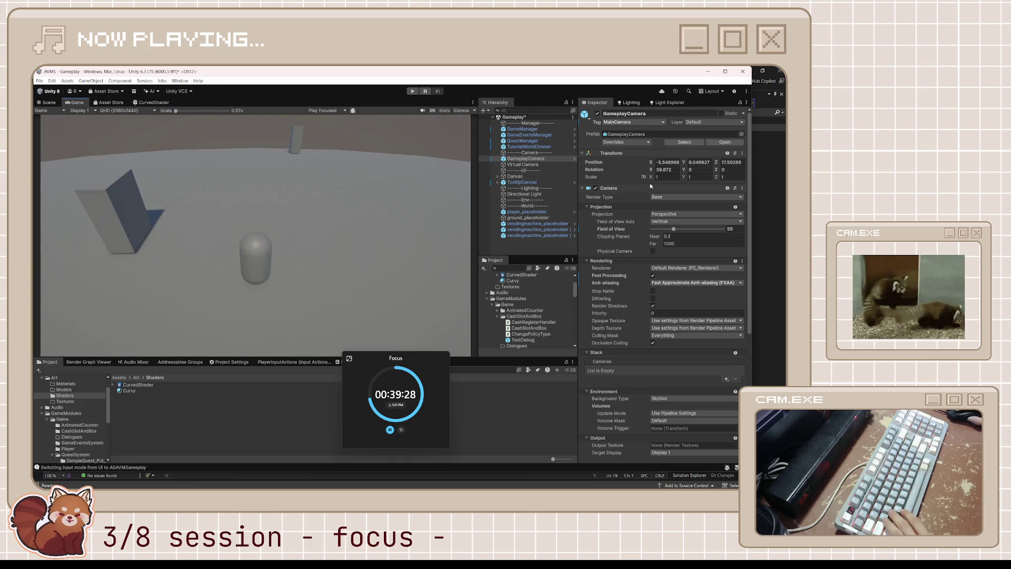
mouse_move(716, 164)
left_mouse_down()
mouse_move(602, 179)
mouse_move(737, 177)
mouse_move(74, 169)
mouse_move(822, 179)
mouse_move(366, 190)
mouse_move(656, 194)
left_mouse_up()
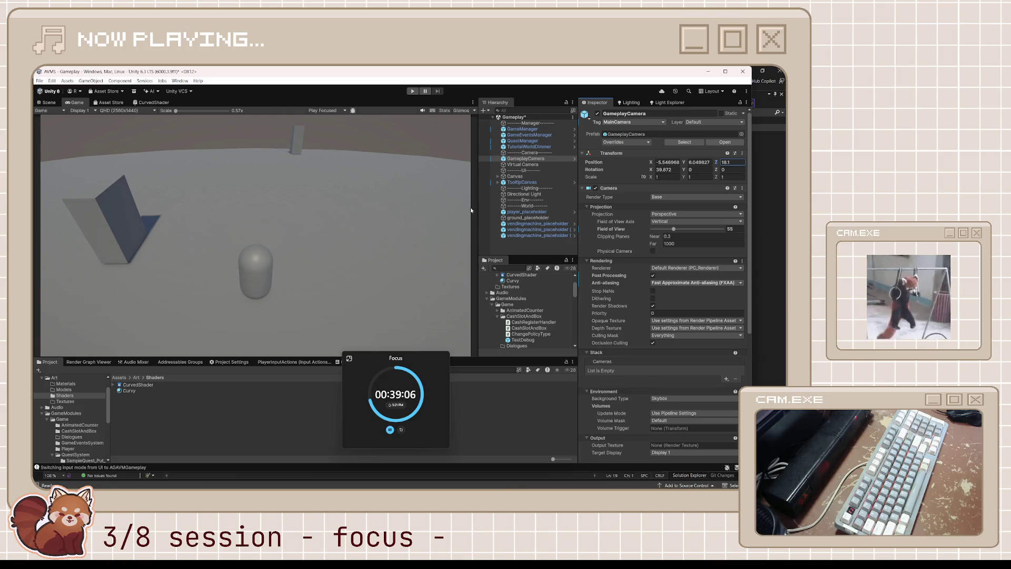
mouse_move(392, 489)
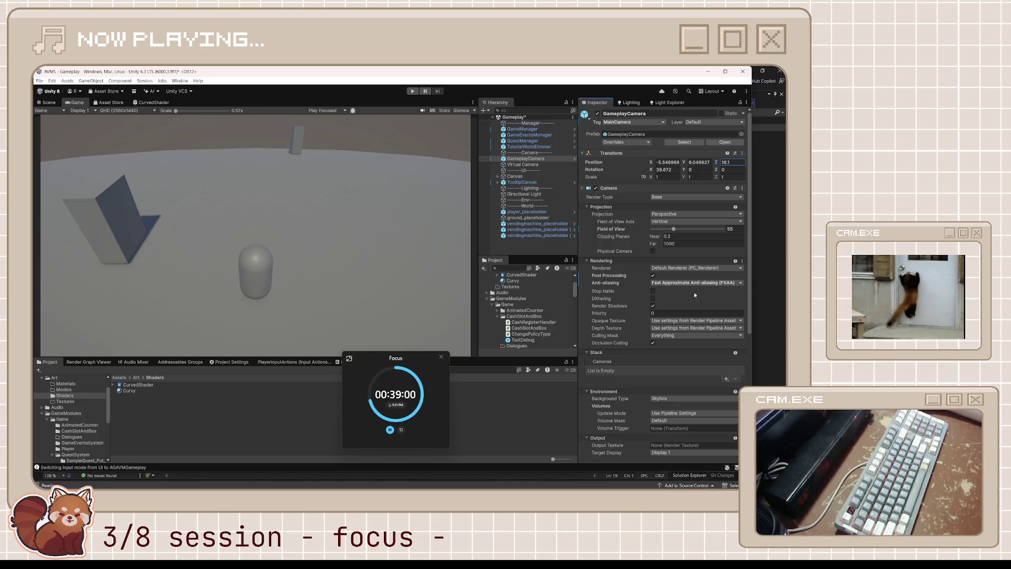
- Reduce GameplayCamera's downward tilt and set its Position Y to 5.7
scroll(695, 293, "down", 5)
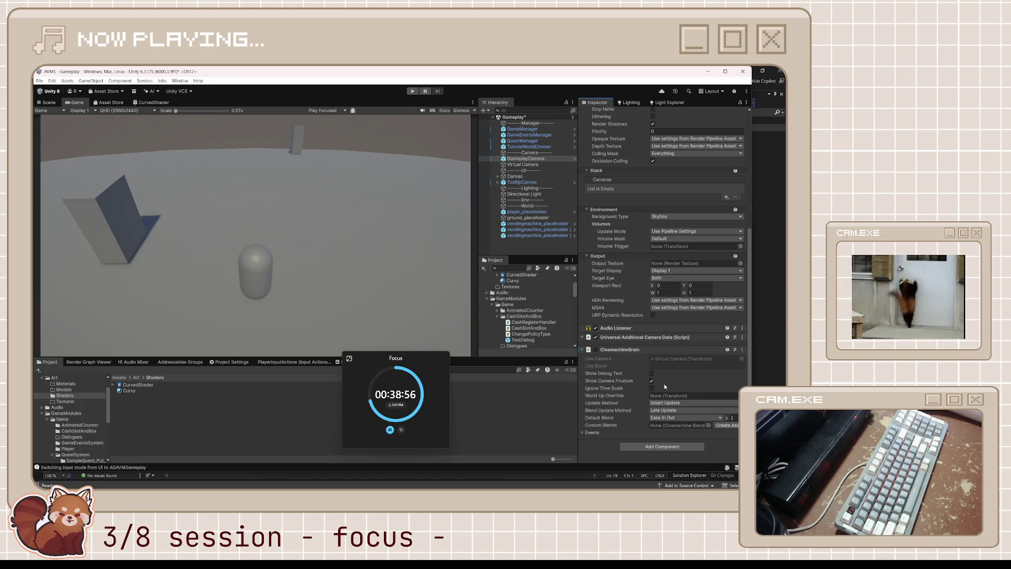
scroll(664, 386, "up", 5)
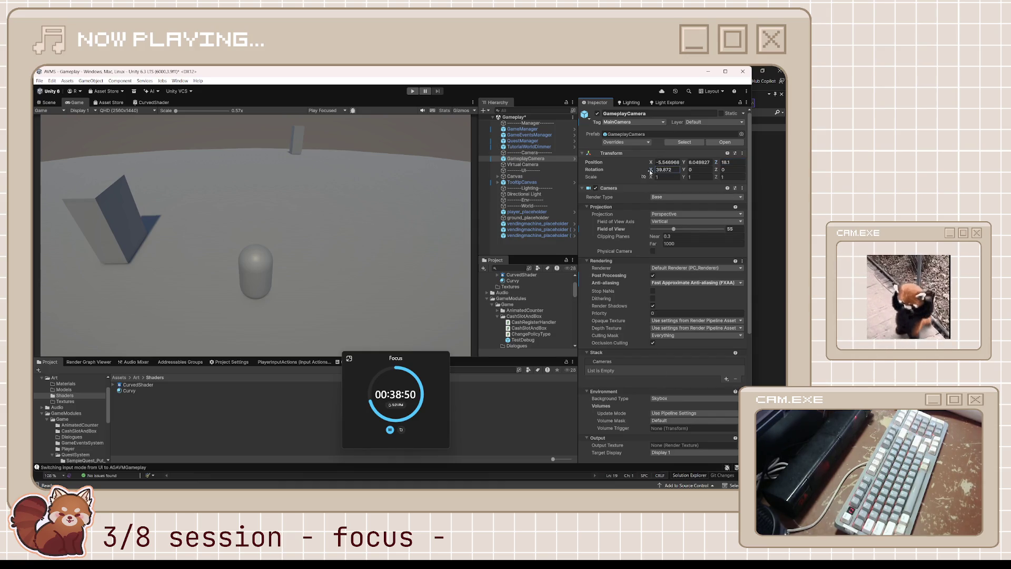
left_click_drag(651, 171, 622, 171)
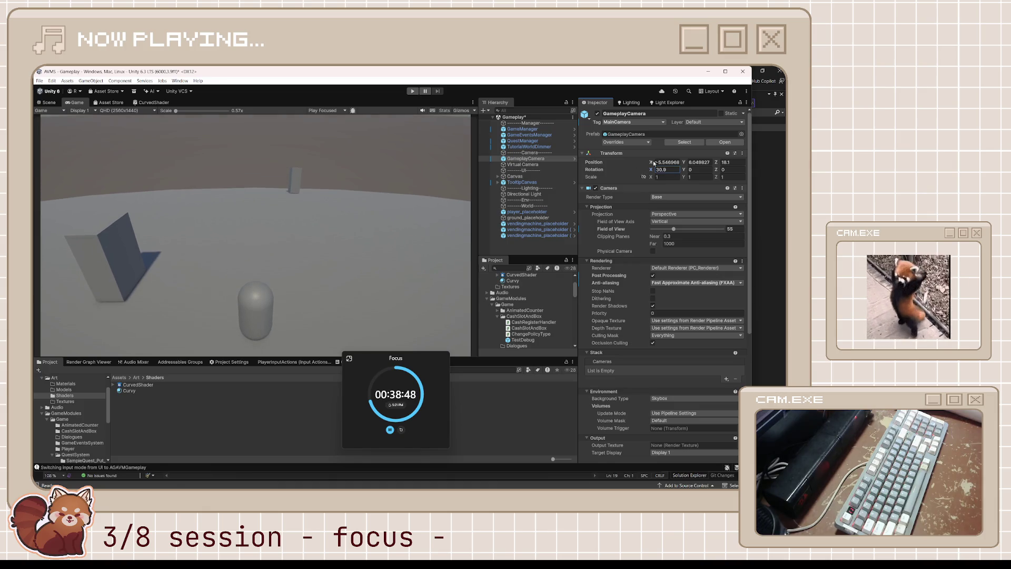
type("5.7")
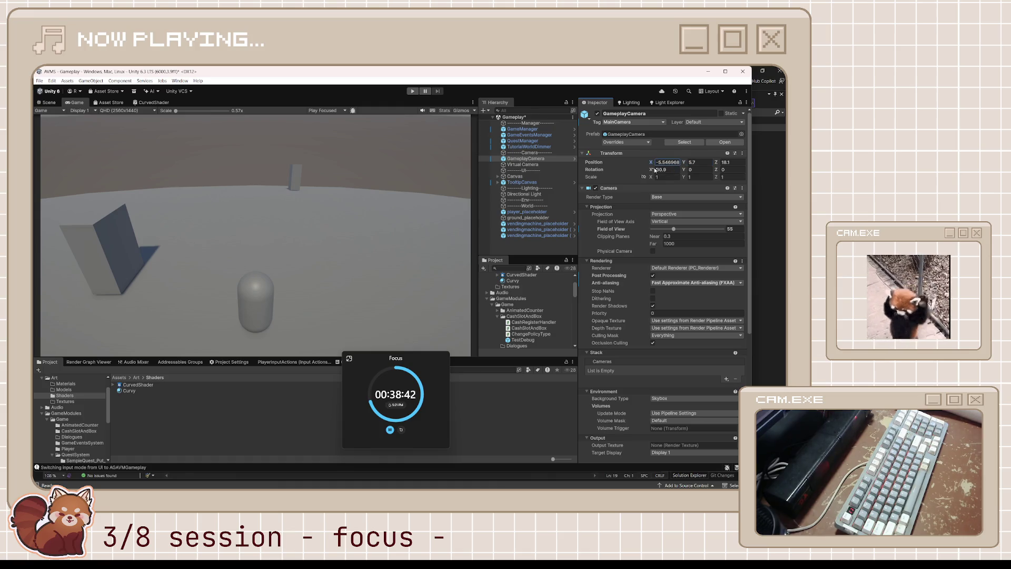
left_click_drag(652, 175, 558, 164)
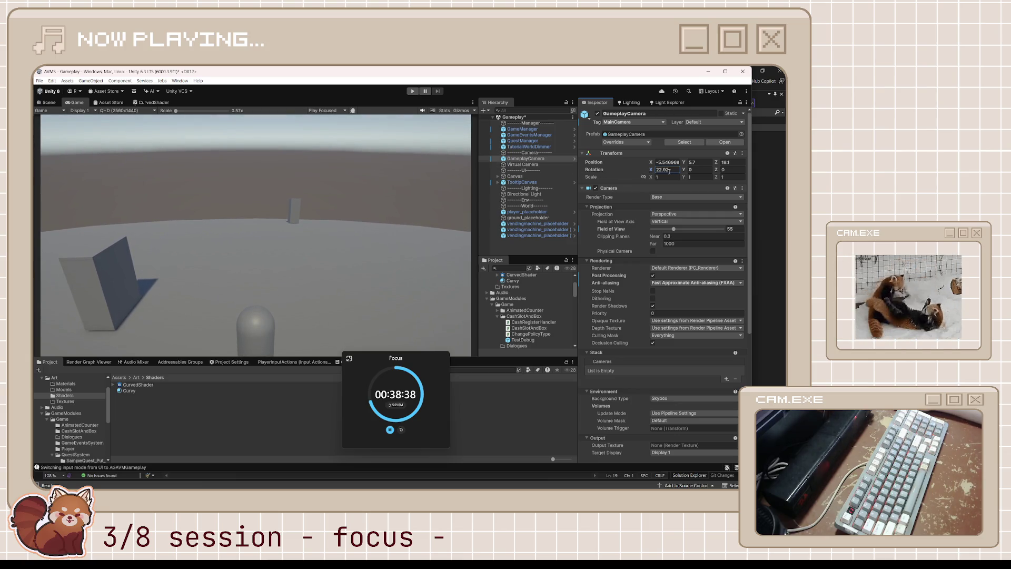
- Lower GameplayCamera to Y 3.7 and Z 15.74, check the Scene view, and select the Curvy material
mouse_move(683, 165)
left_mouse_down()
mouse_move(653, 165)
mouse_move(678, 170)
left_mouse_up()
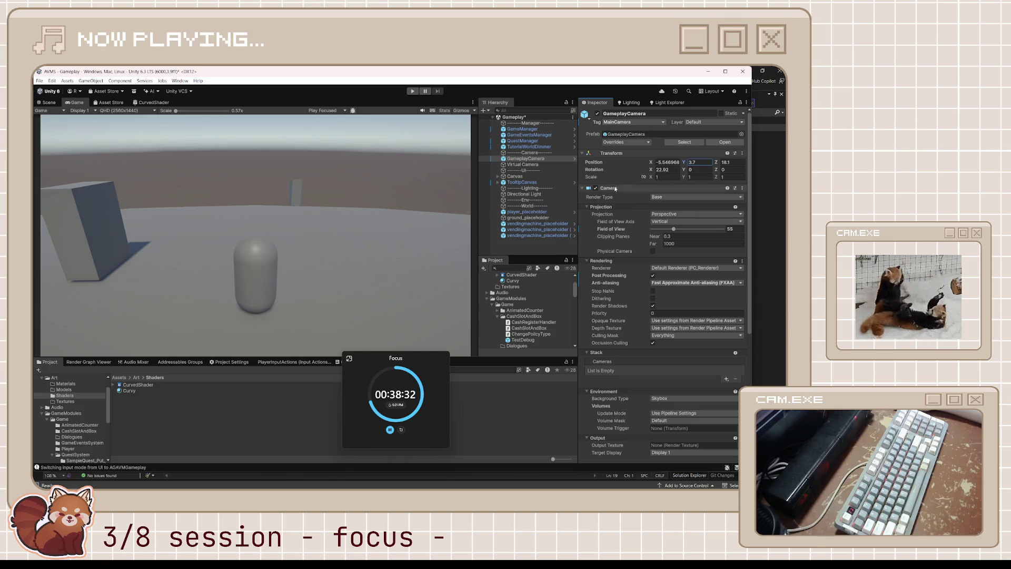
left_click_drag(717, 163, 703, 165)
left_click(45, 102)
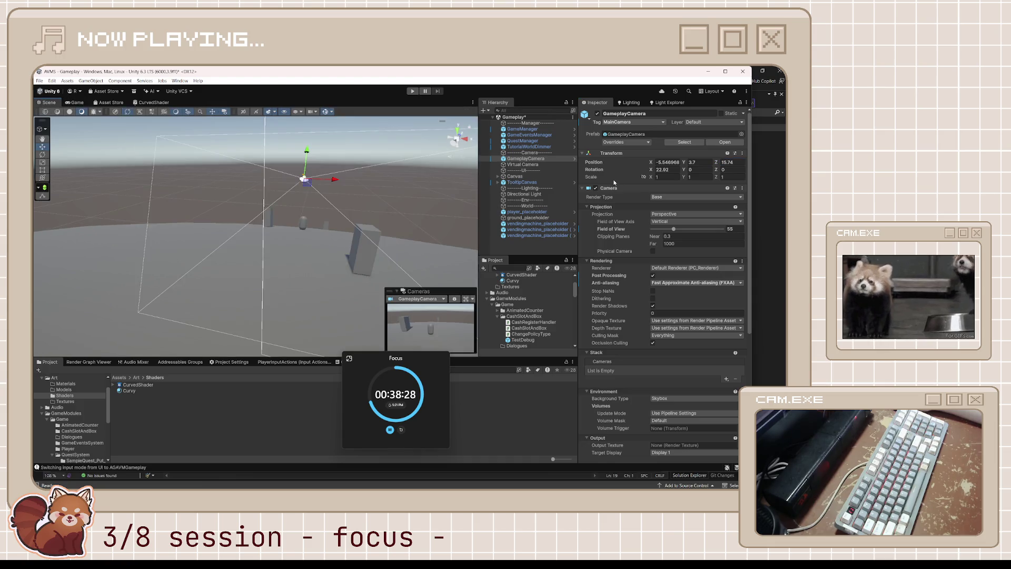
left_click(130, 391)
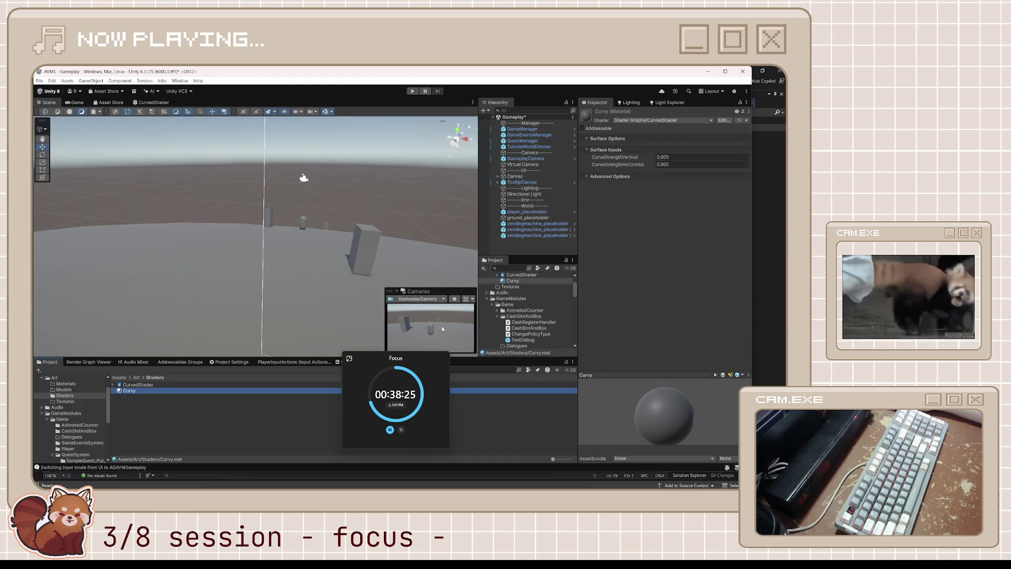
- Lower the Curvy material's CurveStrengthVertical from 0.005 to 0.002, matching the horizontal value
left_click(679, 157)
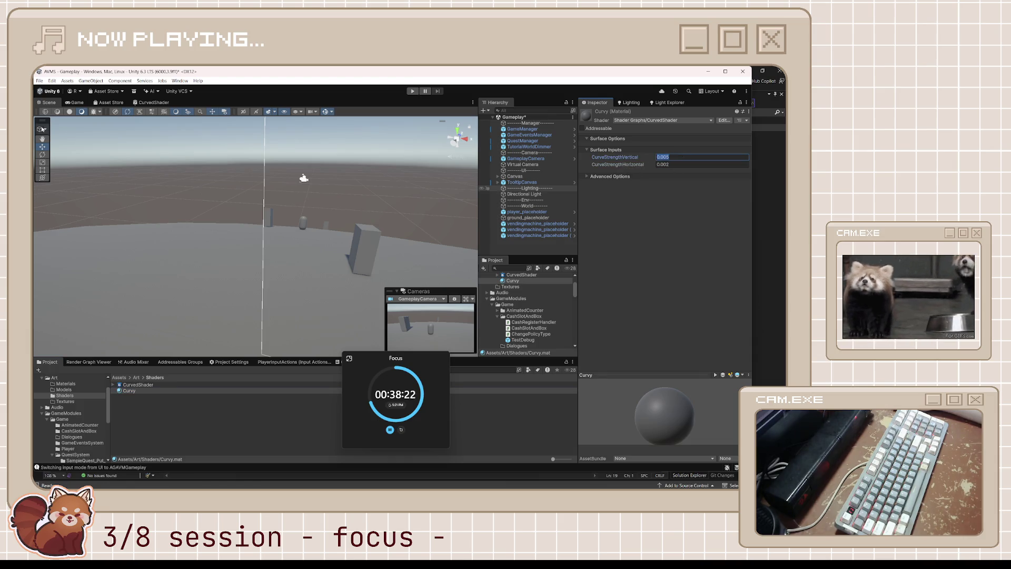
key("ctrl+2")
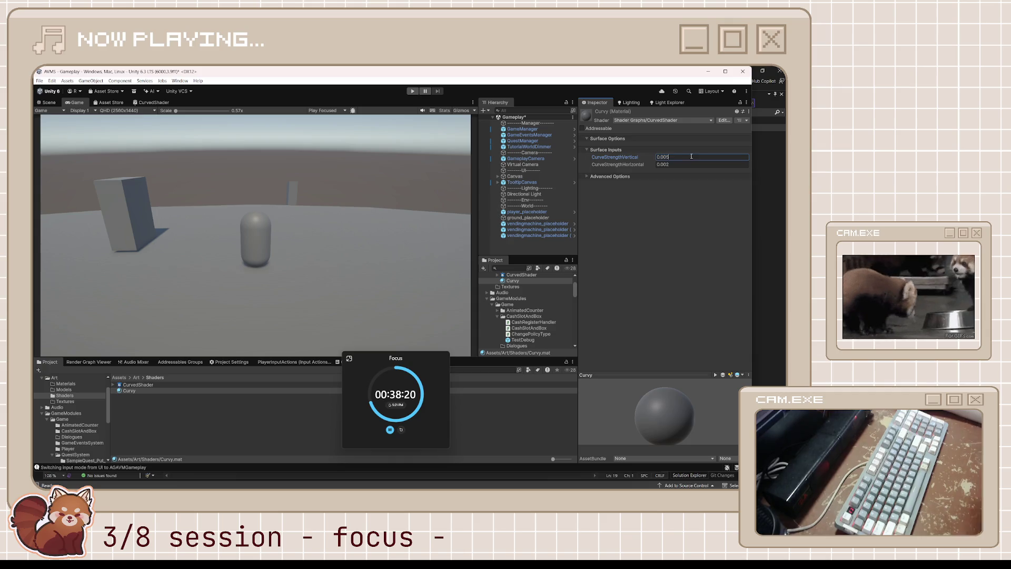
type("0.002")
key("Return")
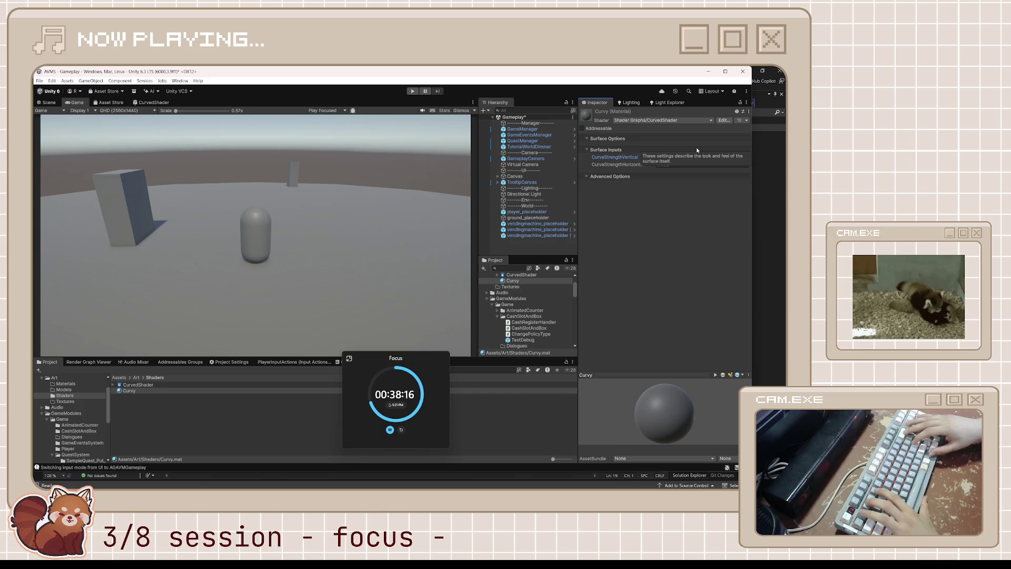
left_click(48, 102)
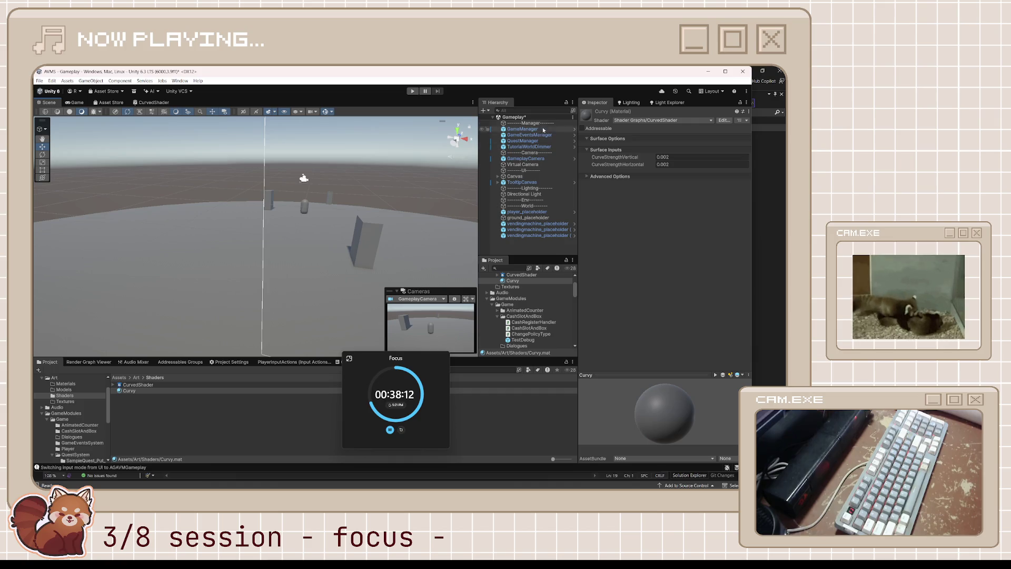
- Inspect the Virtual Camera and GameplayCamera objects, then show the Game view
left_click(539, 165)
left_click(542, 153)
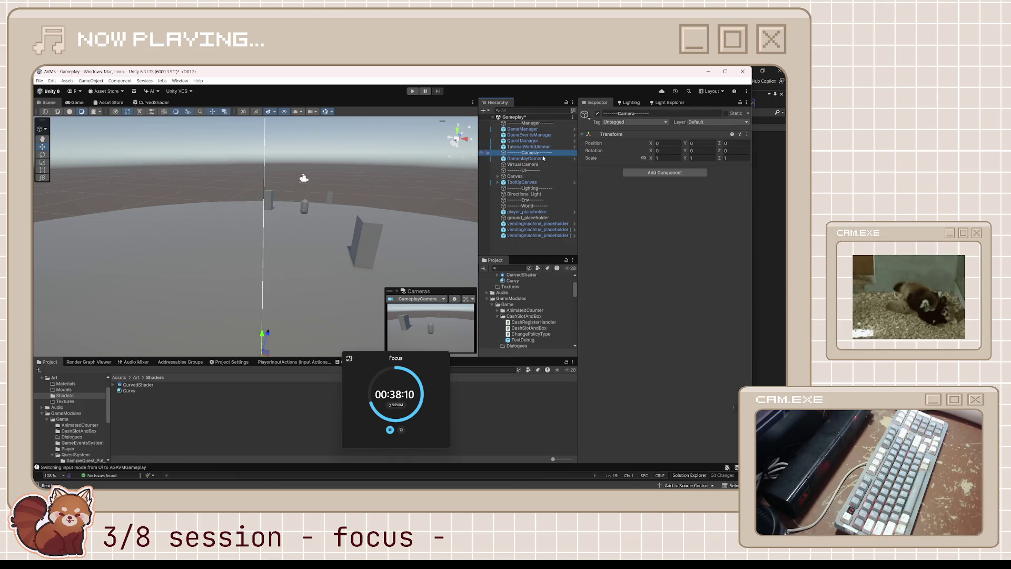
left_click(544, 158)
left_click(539, 165)
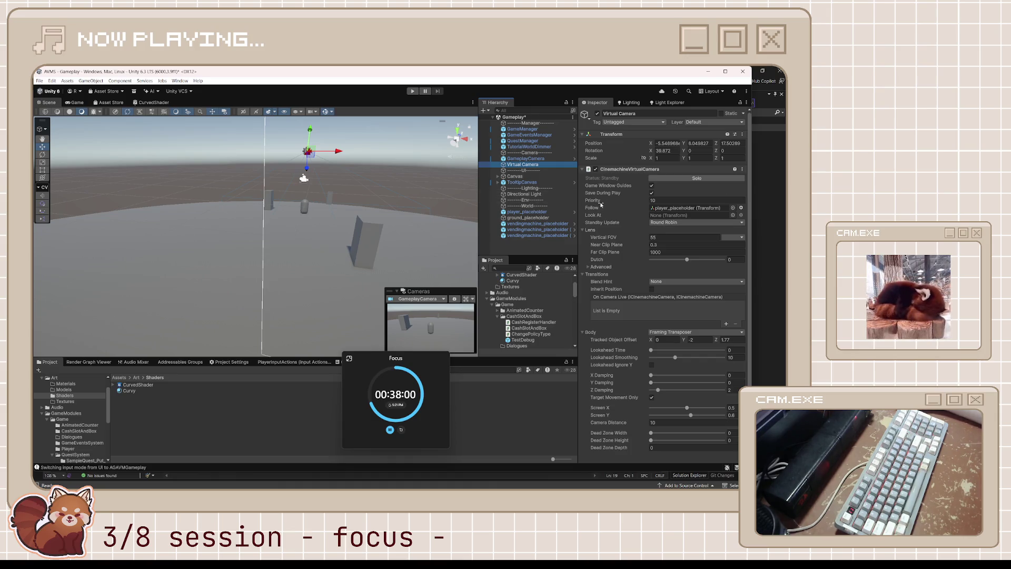
left_click(553, 159)
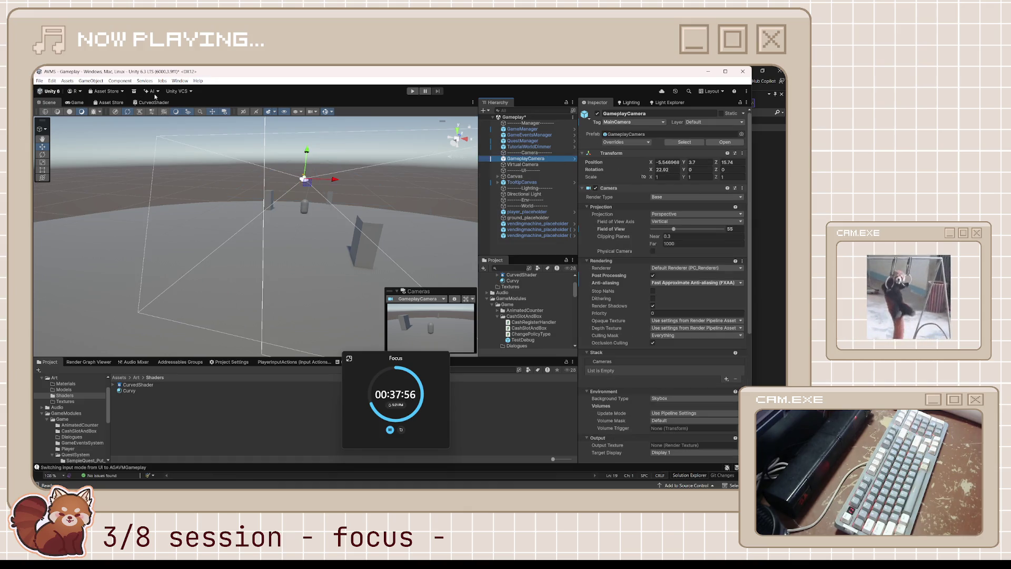
left_click(73, 103)
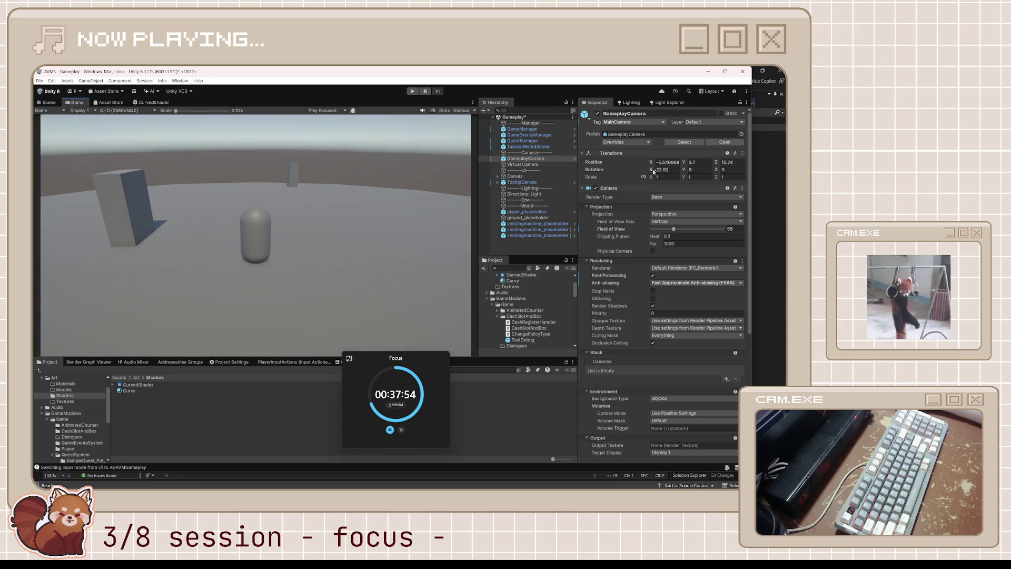
- Scrub GameplayCamera to Y 1.2, Rotation X 1.32 and Z -56.72
left_click_drag(654, 171, 615, 170)
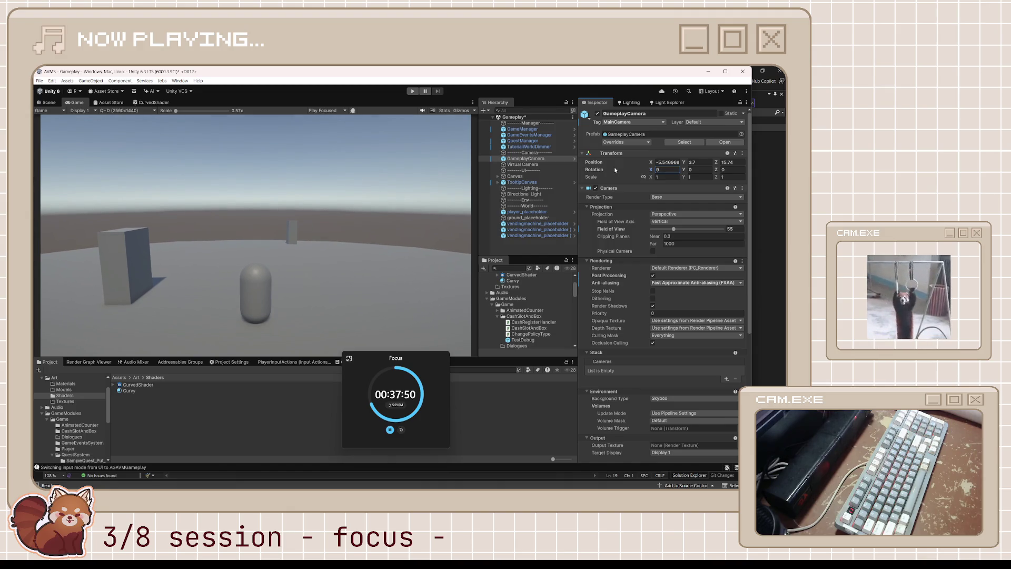
left_click_drag(685, 164, 677, 169)
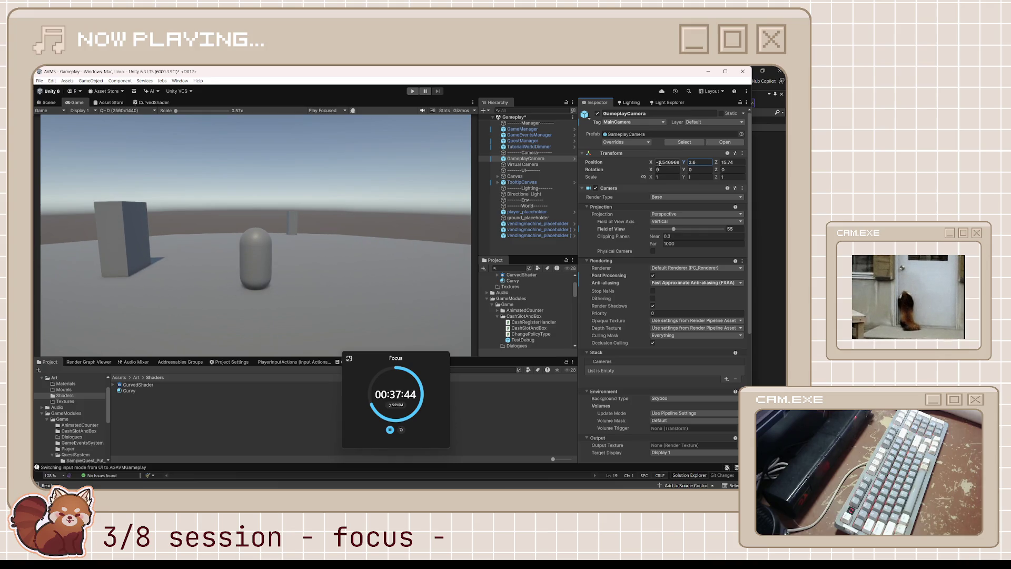
mouse_move(716, 162)
left_mouse_down()
mouse_move(747, 160)
mouse_move(776, 184)
mouse_move(508, 230)
left_mouse_up()
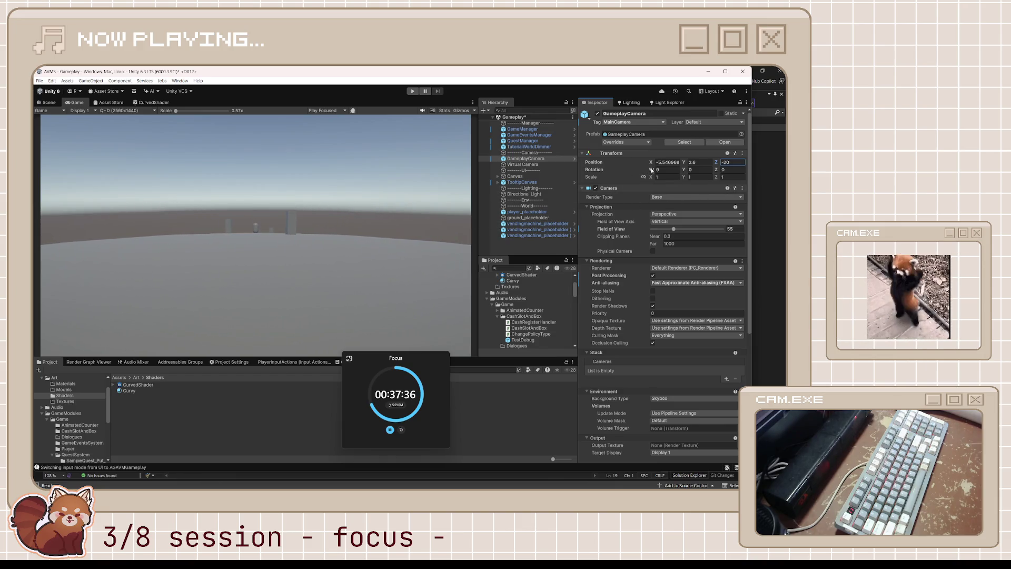
mouse_move(652, 169)
left_mouse_down()
mouse_move(634, 170)
mouse_move(723, 164)
mouse_move(87, 159)
mouse_move(425, 191)
mouse_move(653, 167)
left_mouse_up()
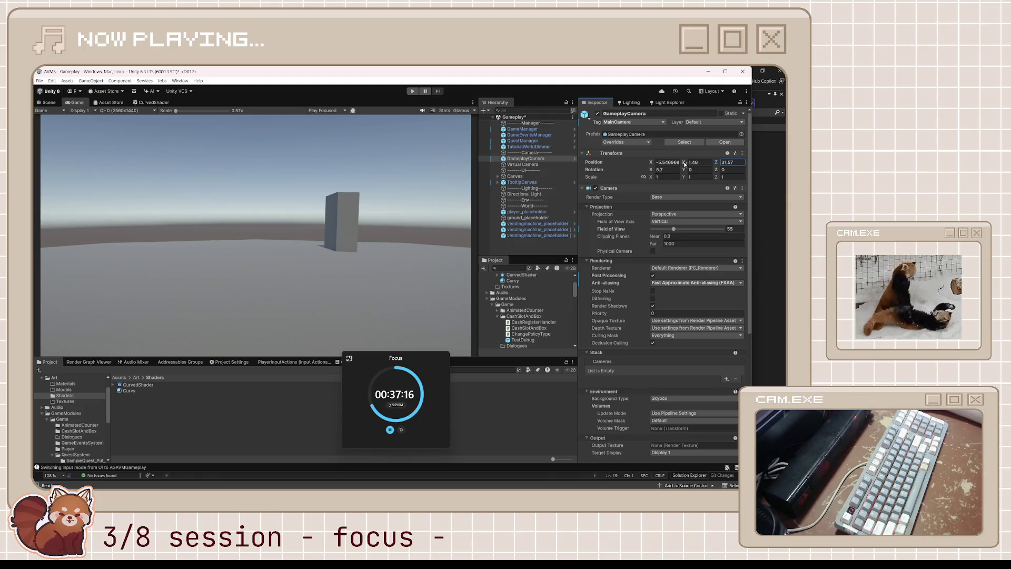
left_click_drag(652, 171, 622, 162)
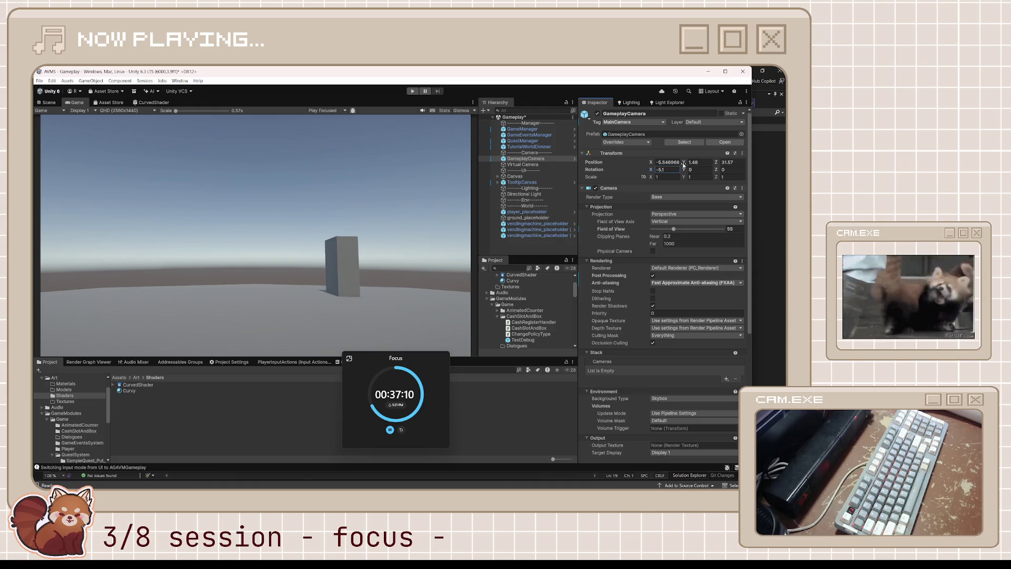
mouse_move(683, 163)
left_mouse_down()
mouse_move(692, 164)
mouse_move(389, 242)
mouse_move(128, 270)
mouse_move(340, 264)
mouse_move(701, 278)
mouse_move(680, 188)
mouse_move(655, 172)
mouse_move(690, 163)
mouse_move(653, 169)
left_mouse_up()
type("-40")
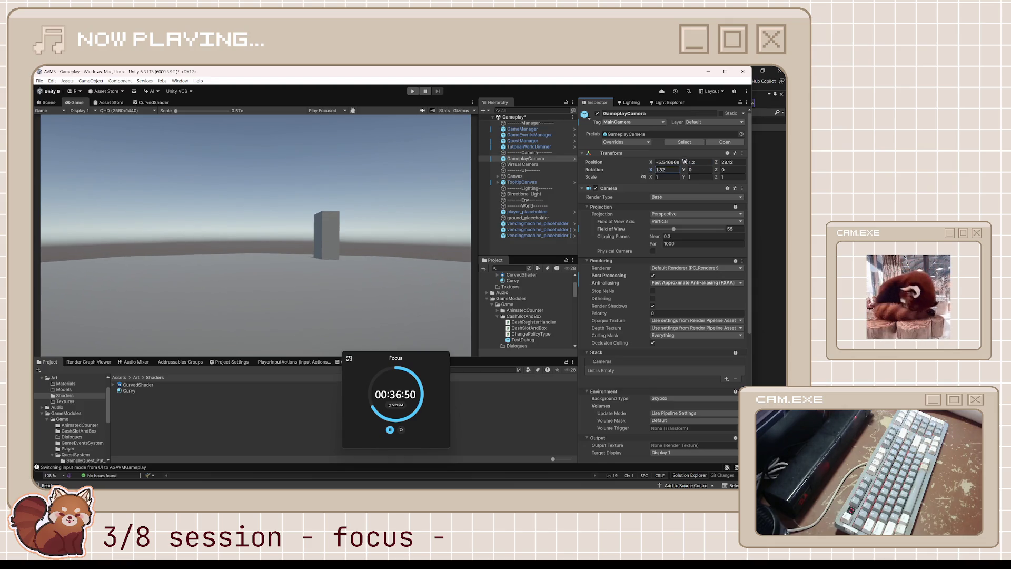
mouse_move(715, 164)
left_mouse_down()
mouse_move(325, 219)
mouse_move(73, 212)
mouse_move(149, 280)
mouse_move(368, 283)
left_mouse_up()
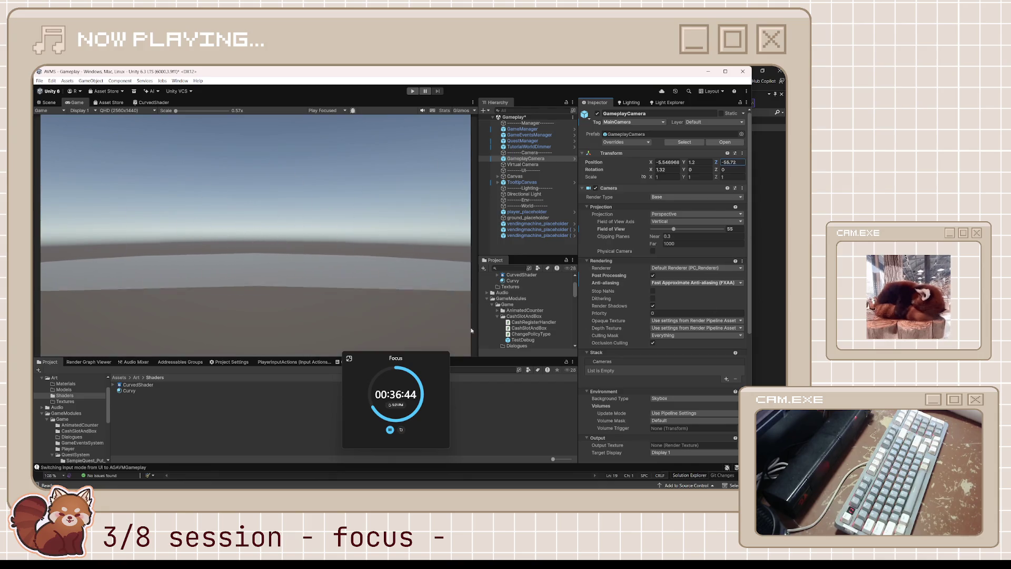
- Zoom out and orbit the Scene view to frame the camera frustum and ground objects
left_click(42, 104)
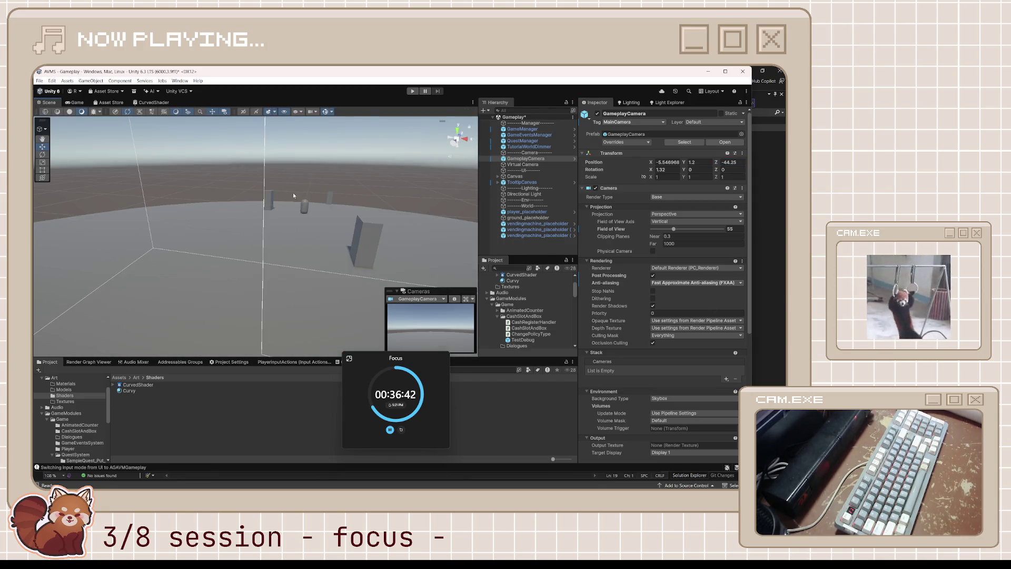
scroll(305, 221, "down", 3)
scroll(318, 263, "down", 2)
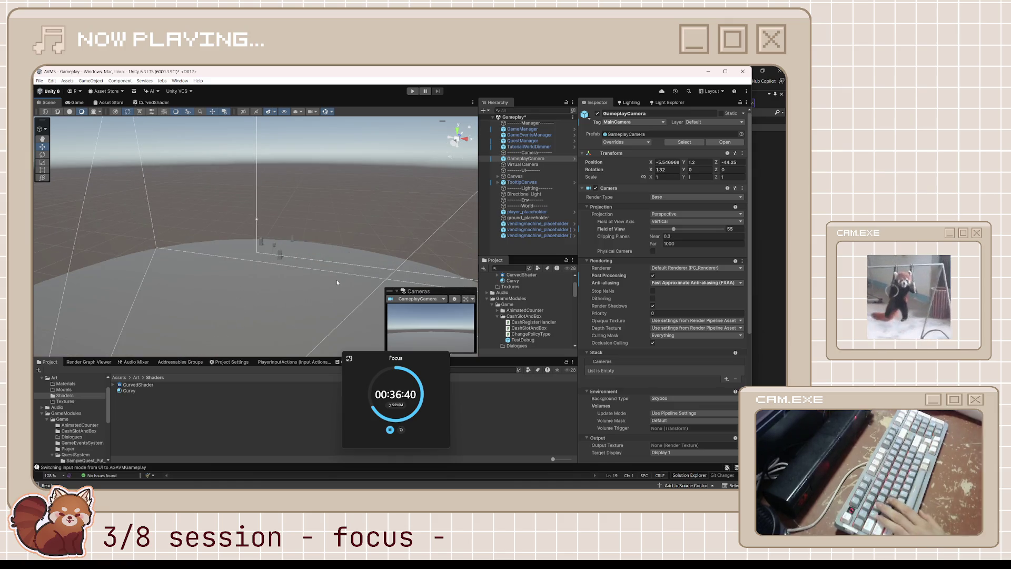
mouse_move(337, 279)
left_mouse_down()
mouse_move(254, 299)
mouse_move(139, 282)
mouse_move(253, 258)
left_mouse_up()
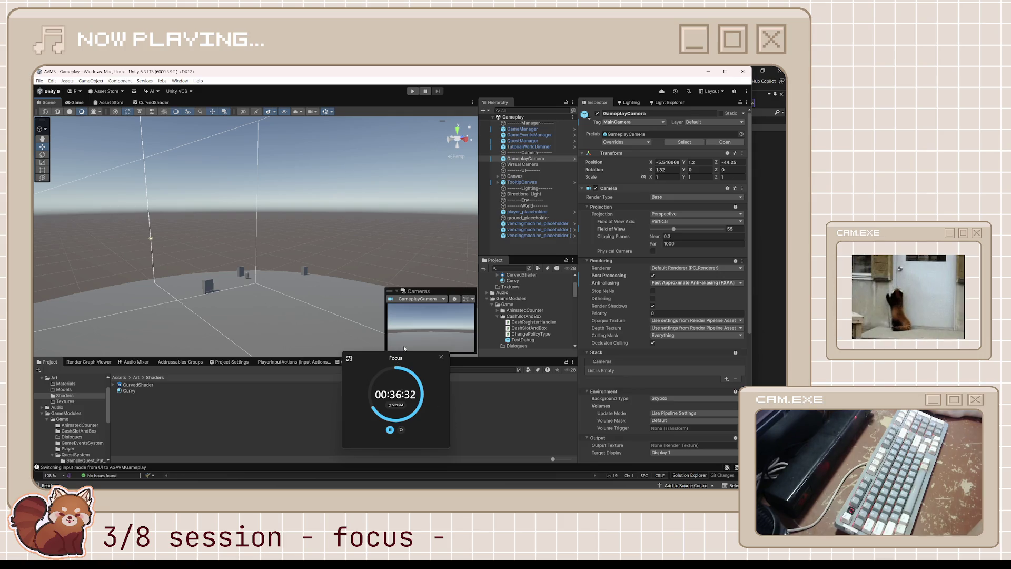
left_click_drag(405, 349, 677, 312)
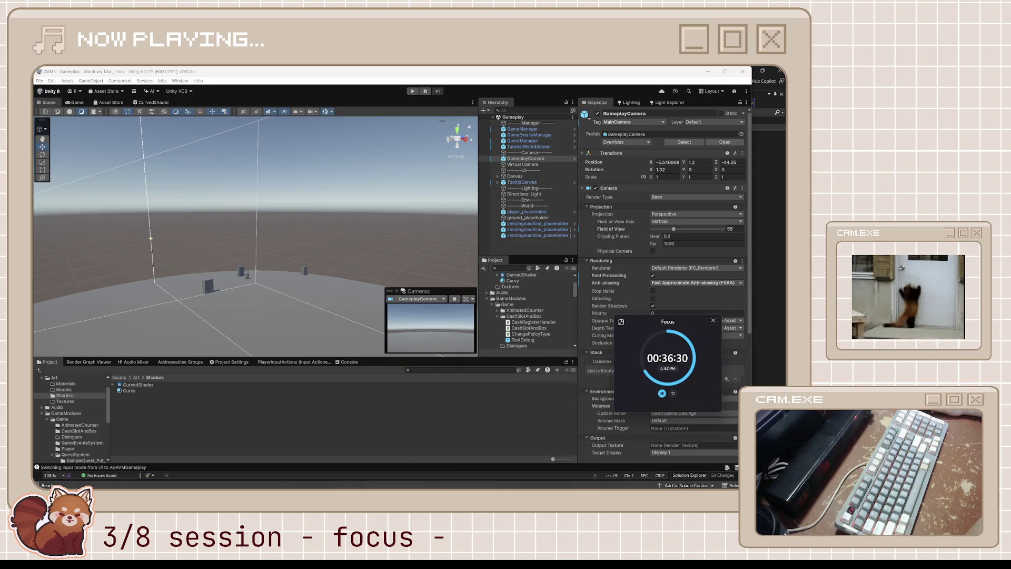
key("alt+Tab")
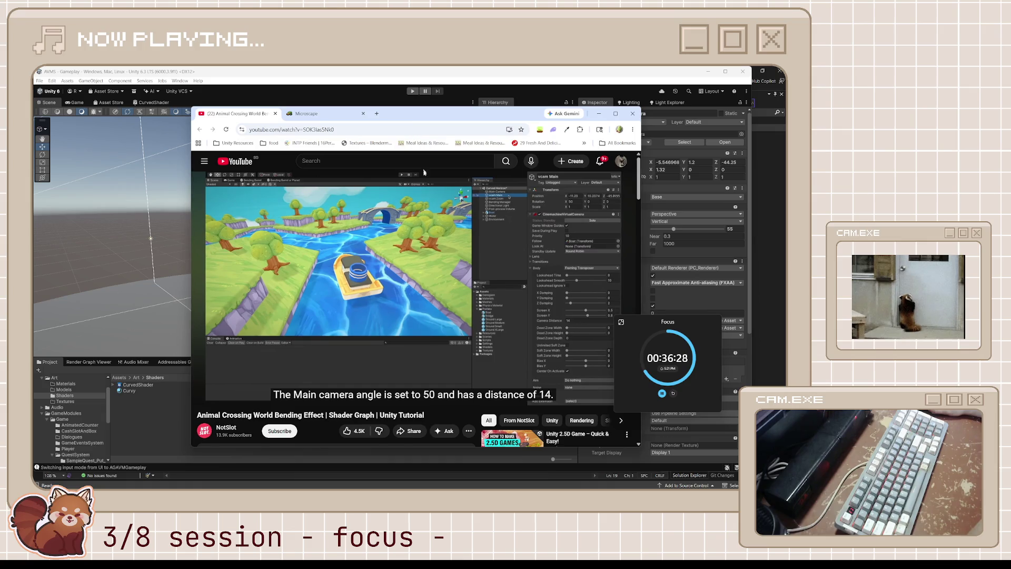
- Seek the tutorial to about 3:33 and pause on the Zoom camera settings (angle 30, distance 10)
left_click_drag(397, 137, 376, 130)
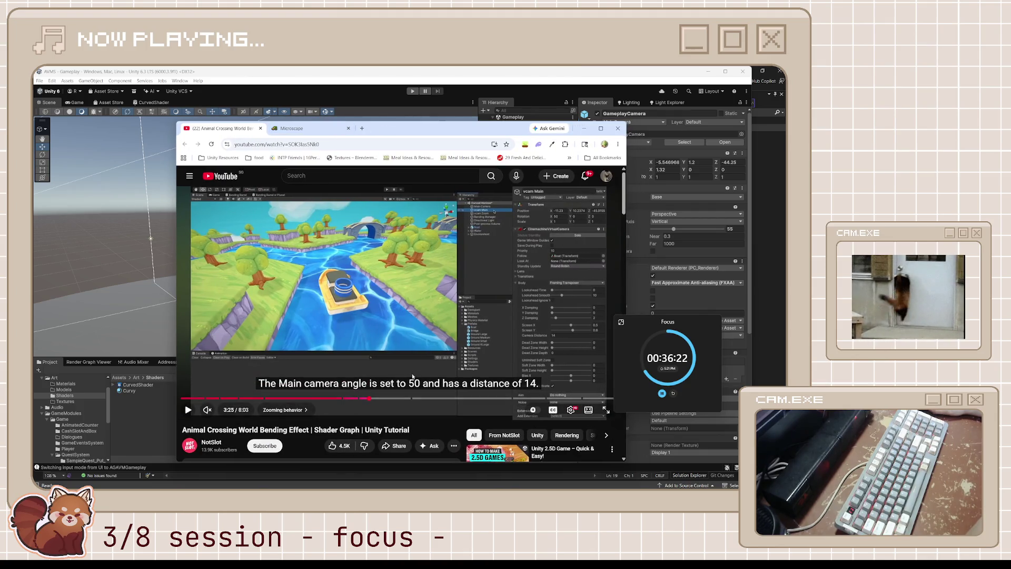
mouse_move(369, 398)
left_mouse_down()
mouse_move(384, 401)
mouse_move(372, 400)
left_mouse_up()
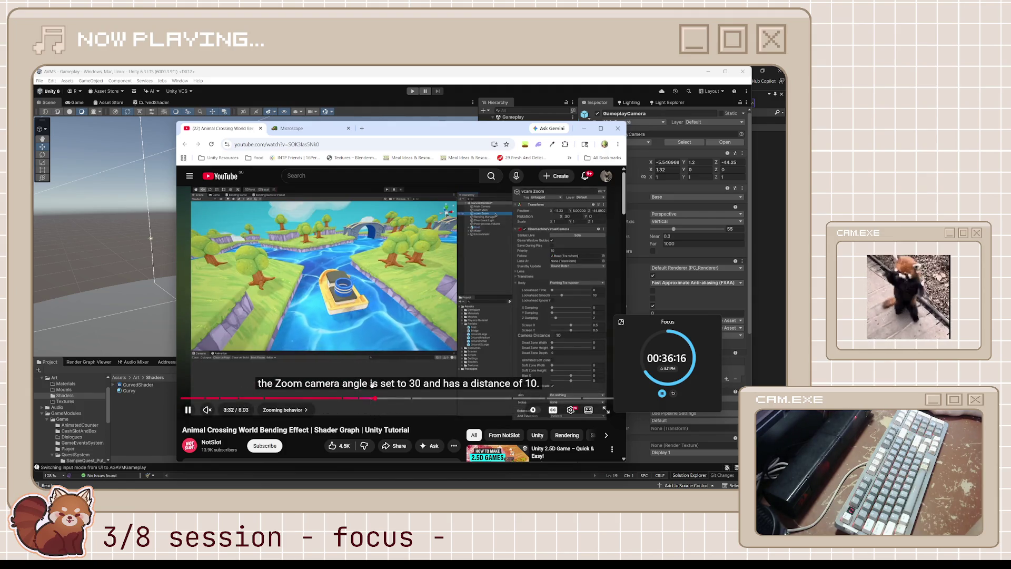
left_click_drag(375, 399, 368, 400)
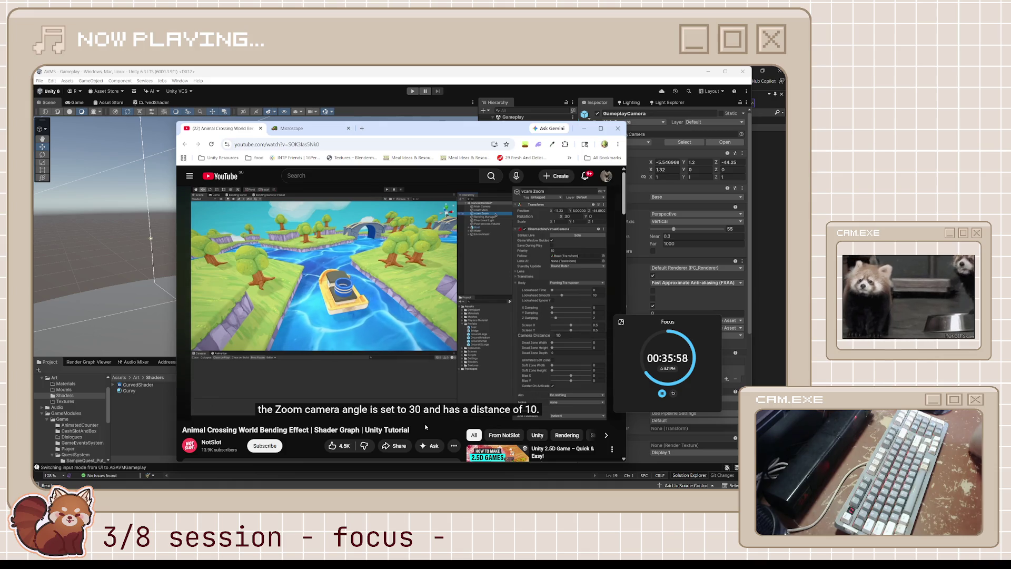
key("Left")
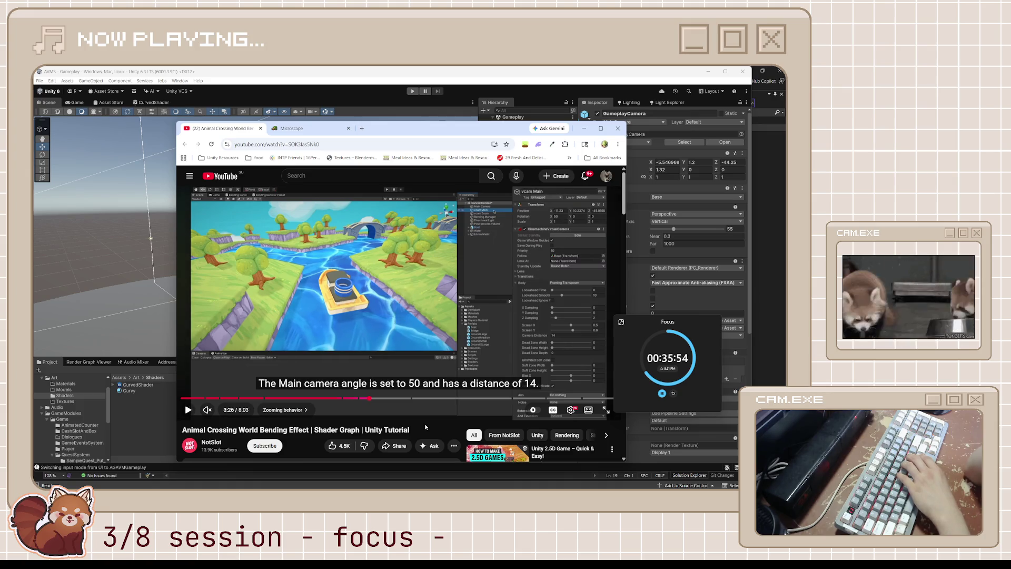
key("space")
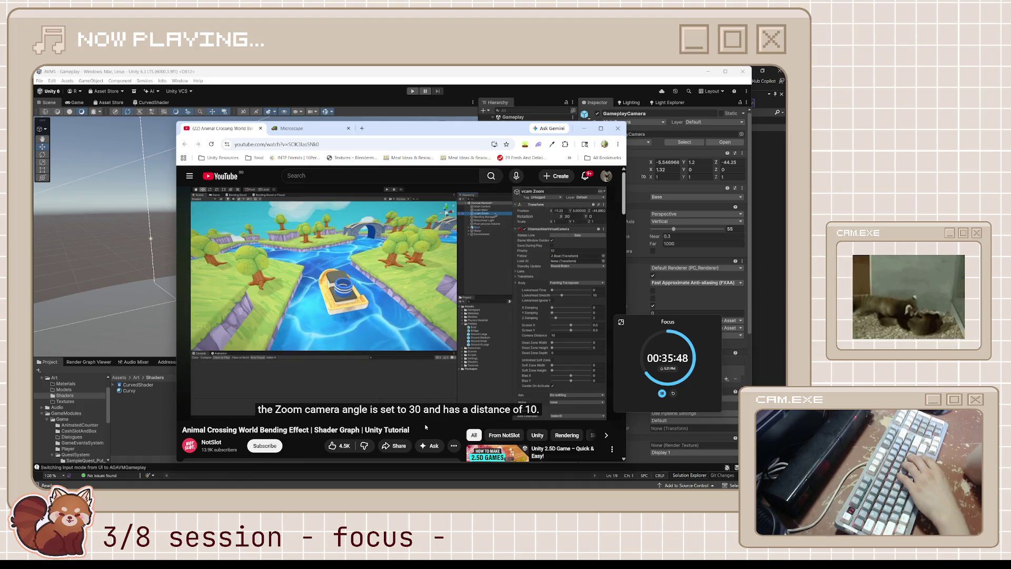
key("space")
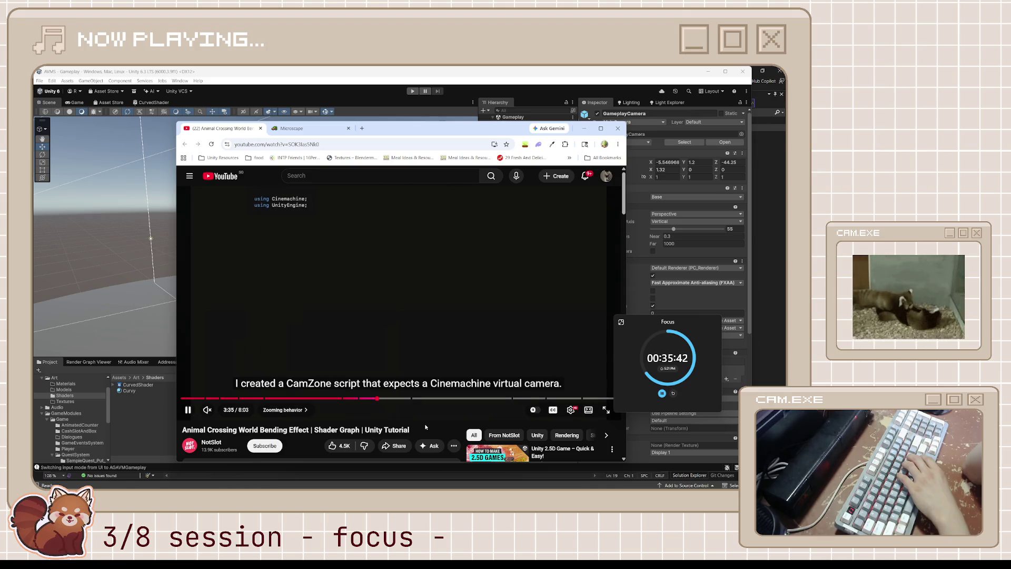
- Step through the tutorial's CamZone script, pausing to read it, then rewind ten seconds
key("space")
key("space")
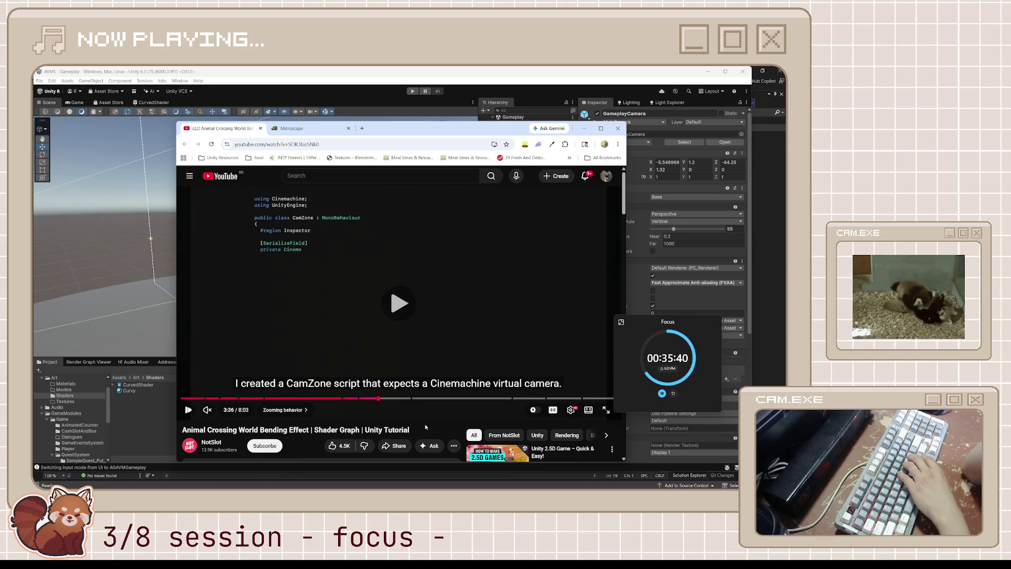
key("space")
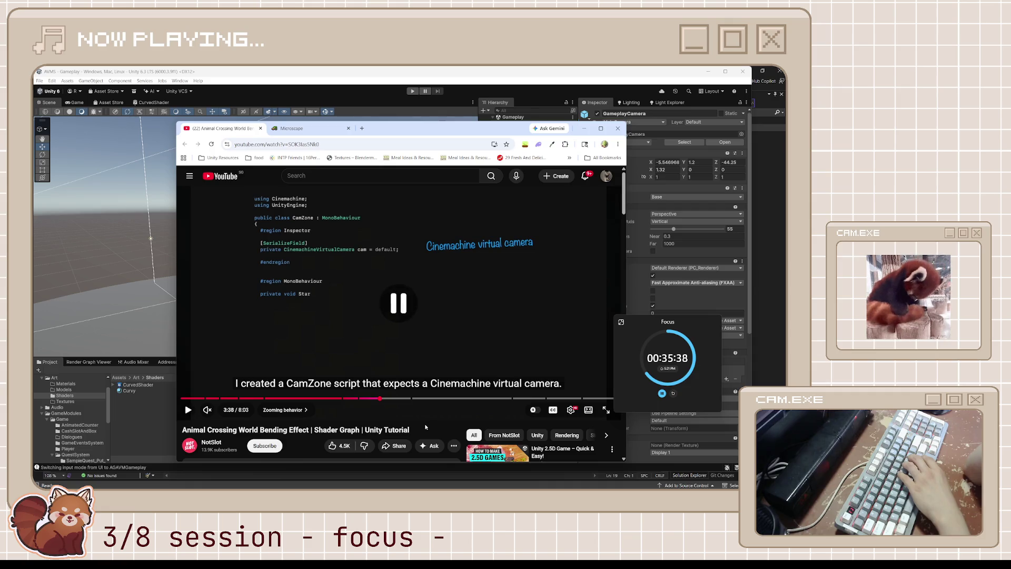
key("space")
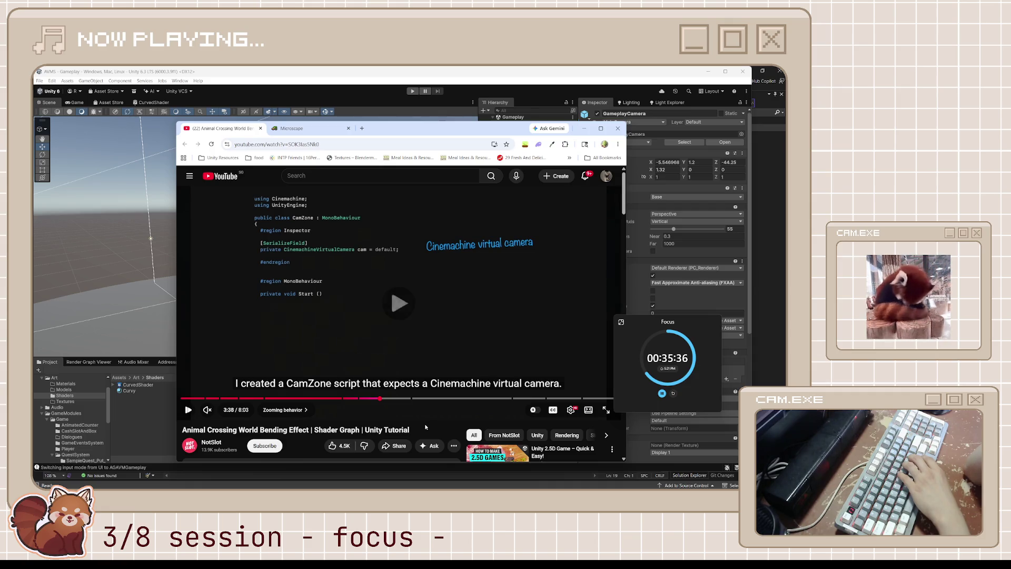
key("space")
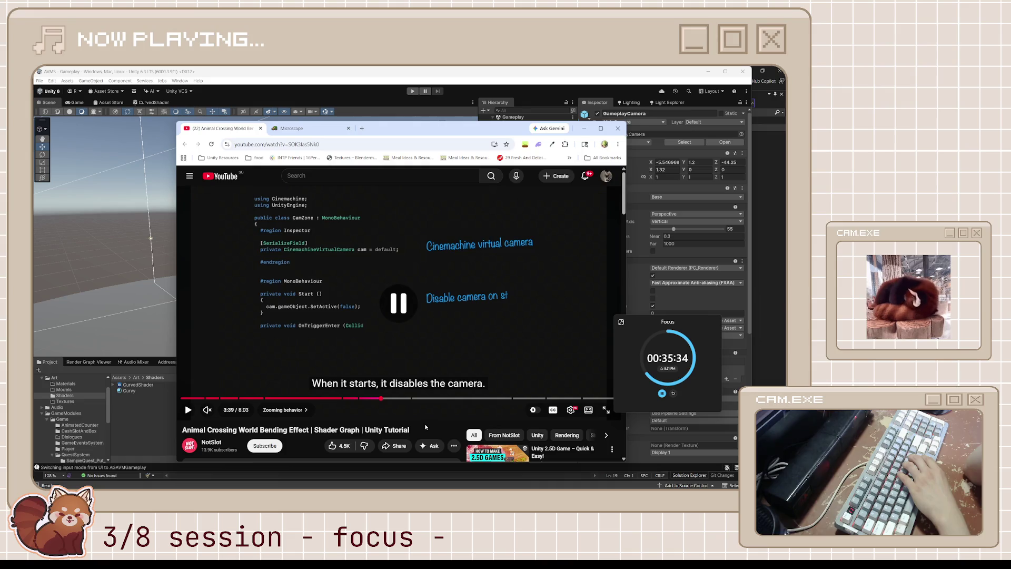
key("space")
key("space")
key("space")
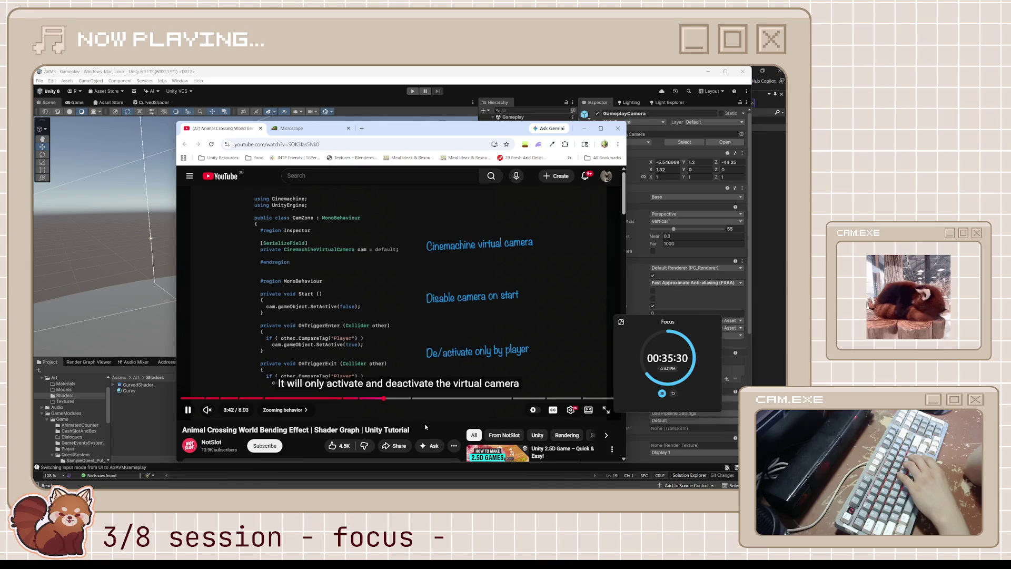
key("space")
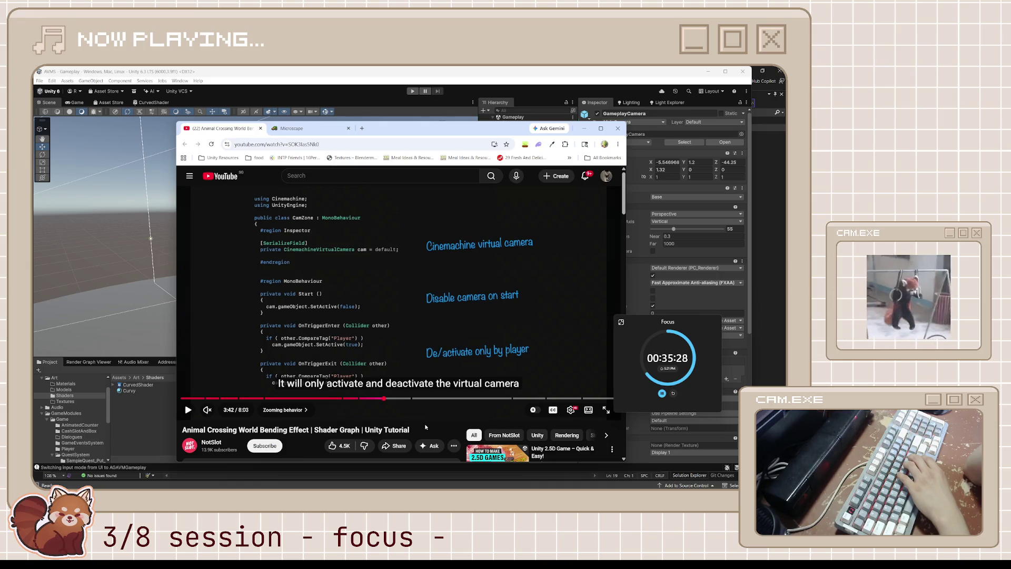
key("j")
key("space")
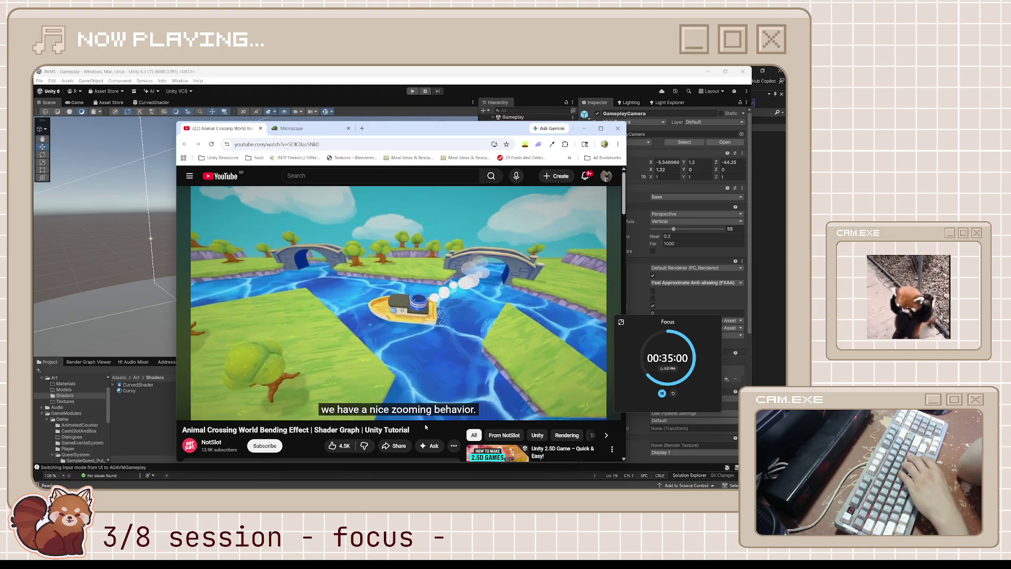
- Rewind the tutorial to 3:26 and pause on the Main camera settings (angle 50, distance 14)
key("Left")
key("Left")
key("Left")
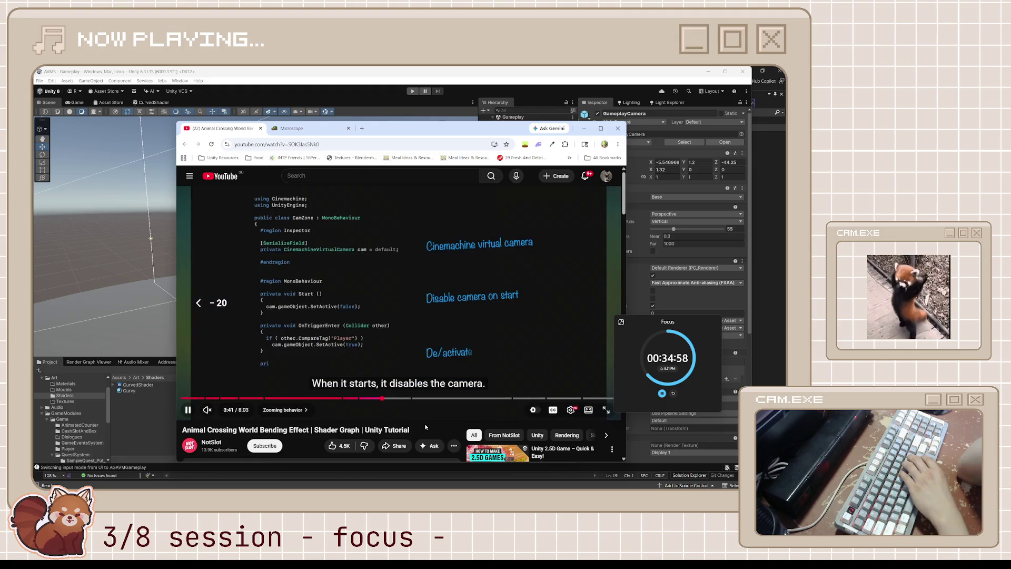
key("Left")
key("Left")
key("Left")
key("Left")
key("Right")
key("Right")
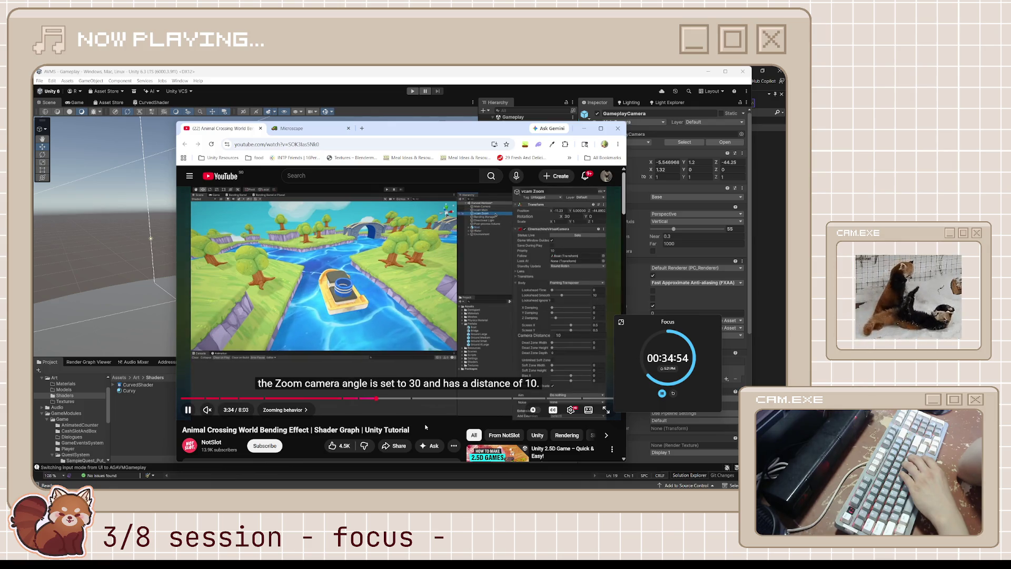
key("Left")
key("Left")
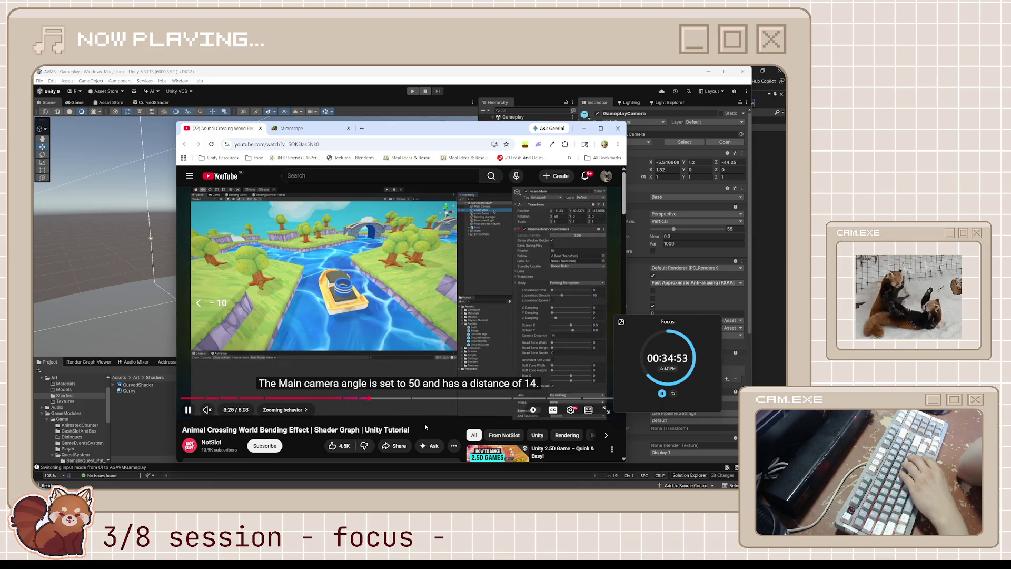
key("Right")
key("Left")
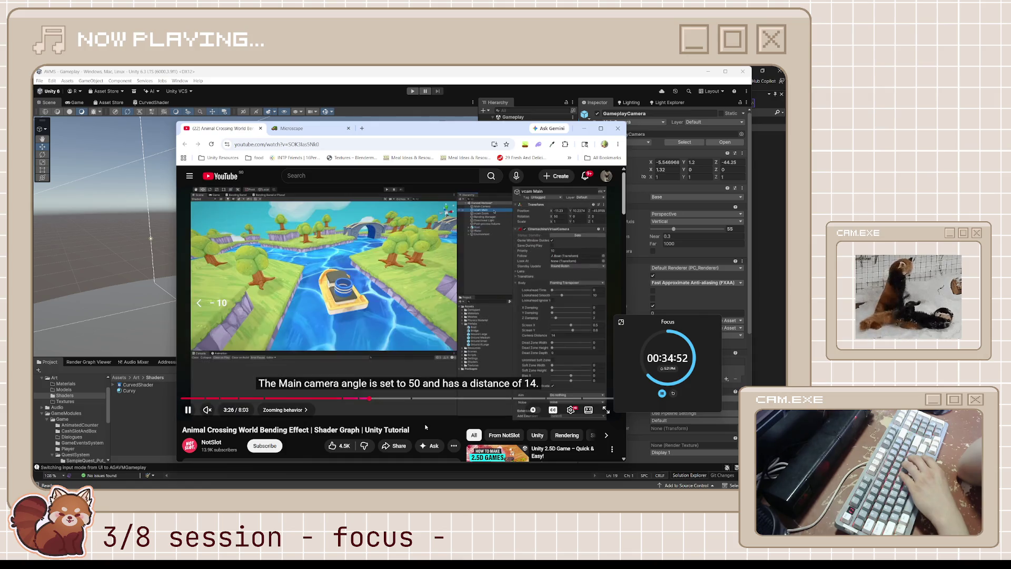
key("space")
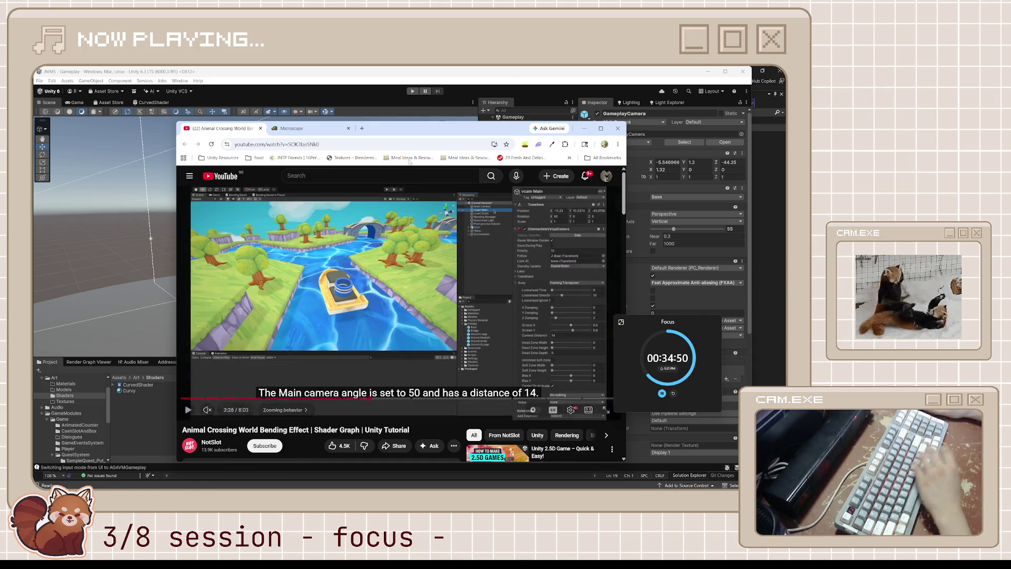
key("alt+Tab")
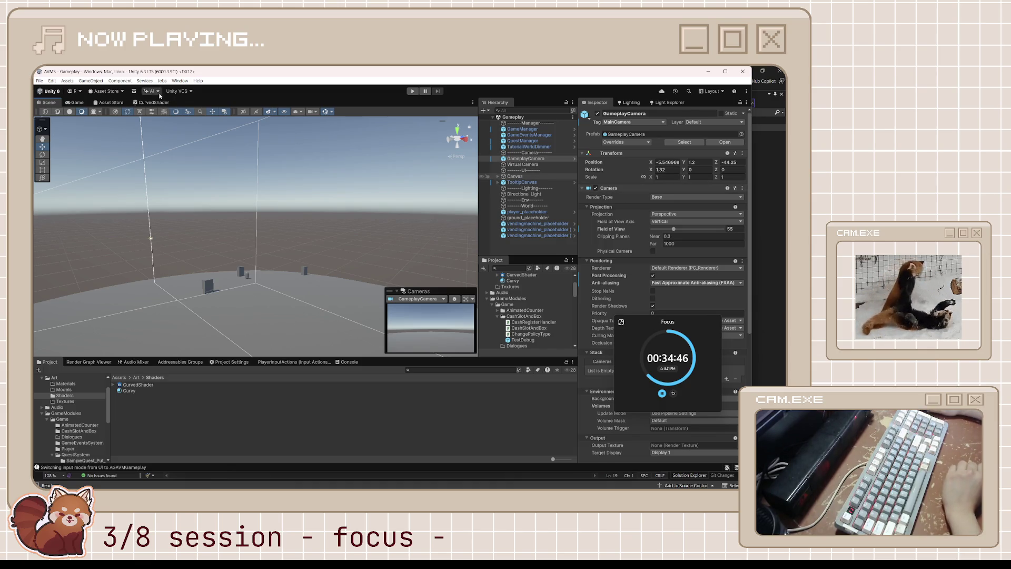
- In the Game view, shift GameplayCamera to Z 16.43 and tilt it down to Rotation X 58.2
left_click(83, 104)
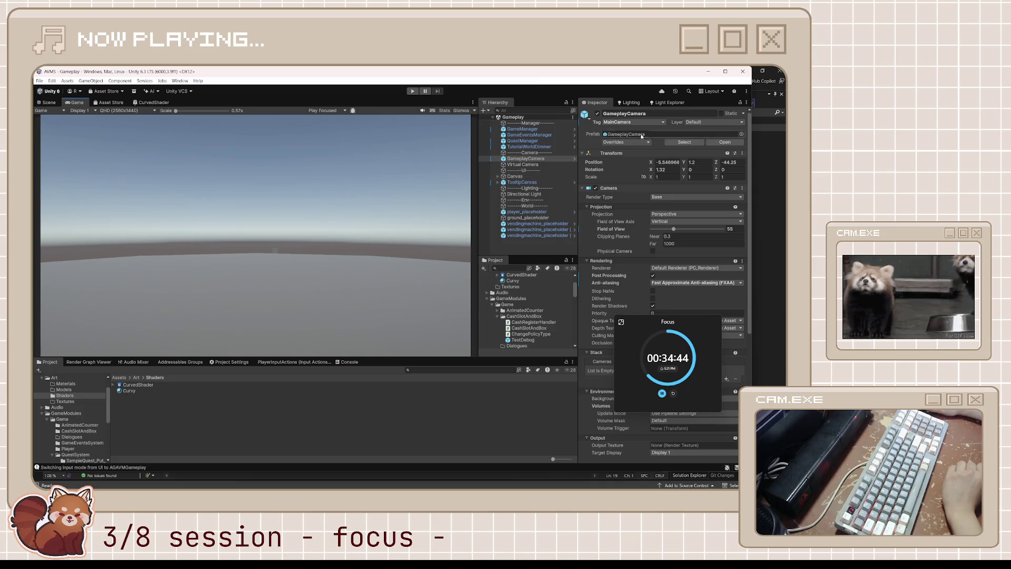
type("-28.1")
mouse_move(766, 164)
left_mouse_down()
mouse_move(82, 165)
mouse_move(130, 167)
mouse_move(96, 167)
mouse_move(104, 165)
left_mouse_up()
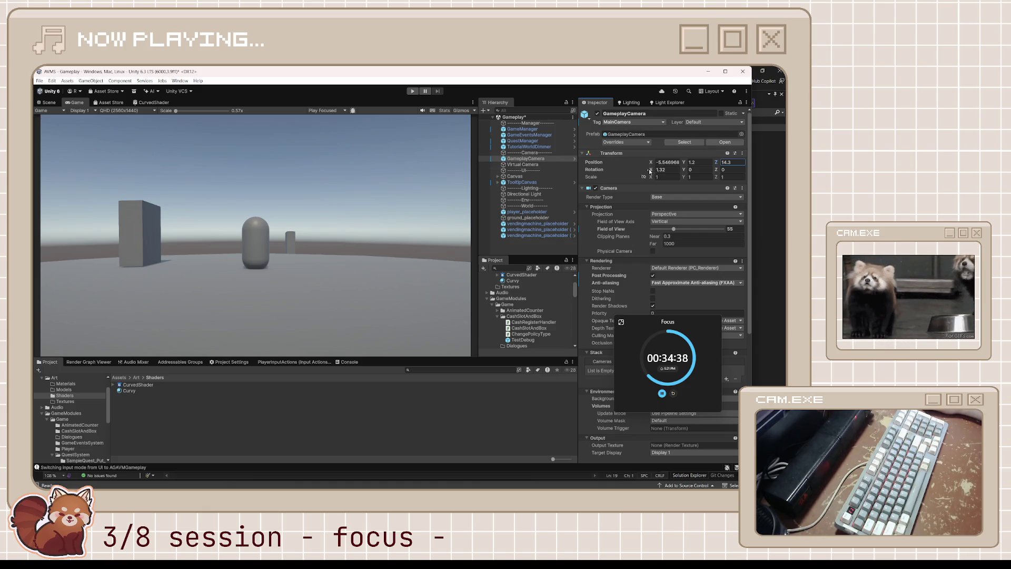
left_click_drag(652, 170, 721, 164)
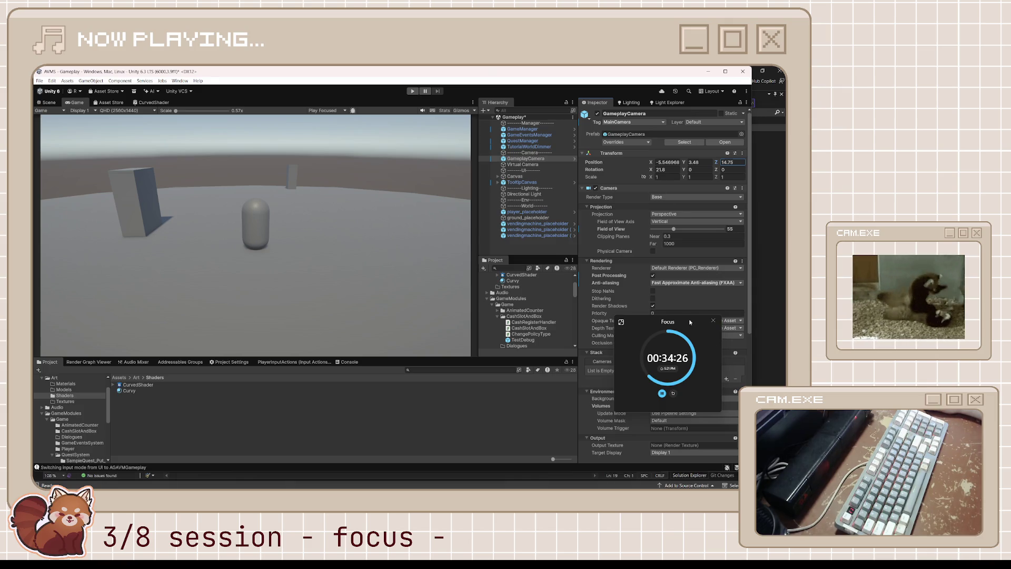
left_click_drag(690, 321, 438, 362)
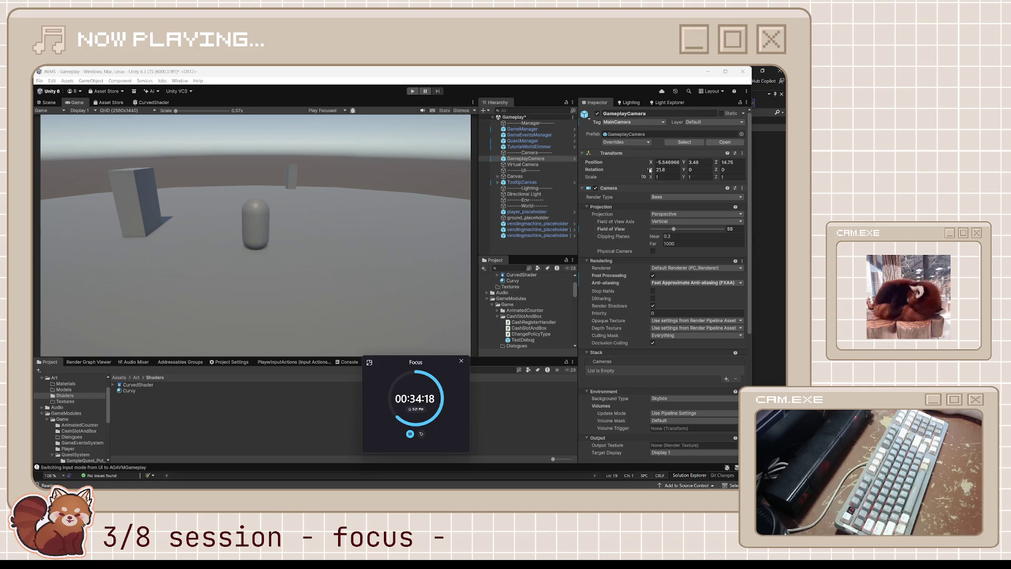
mouse_move(651, 170)
left_mouse_down()
mouse_move(737, 173)
mouse_move(691, 163)
mouse_move(703, 159)
mouse_move(647, 178)
mouse_move(729, 168)
left_mouse_up()
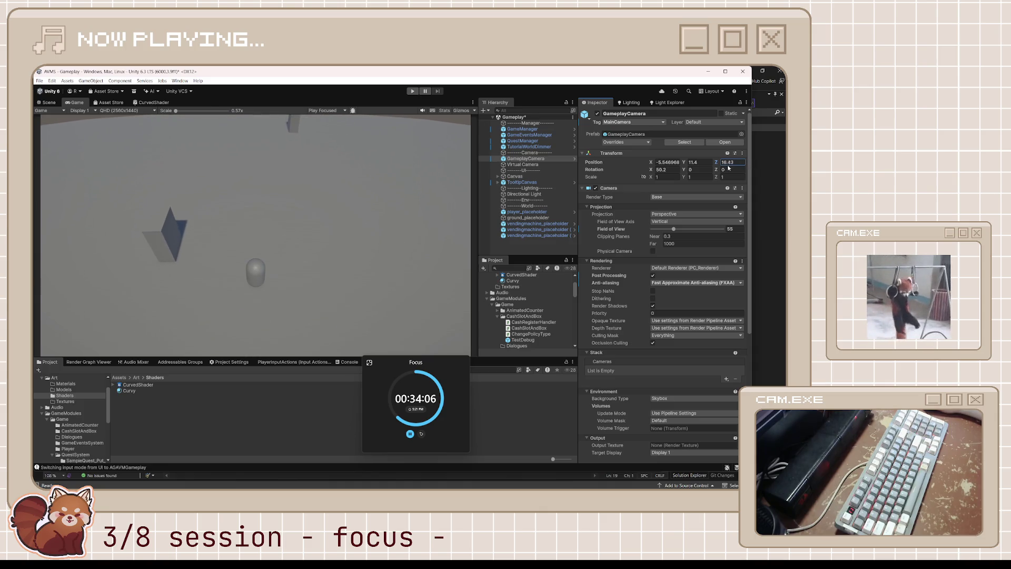
- Bring GameplayCamera down to Y 2.3 with Rotation X 17.72, then check the Scene view
left_click_drag(650, 172, 555, 193)
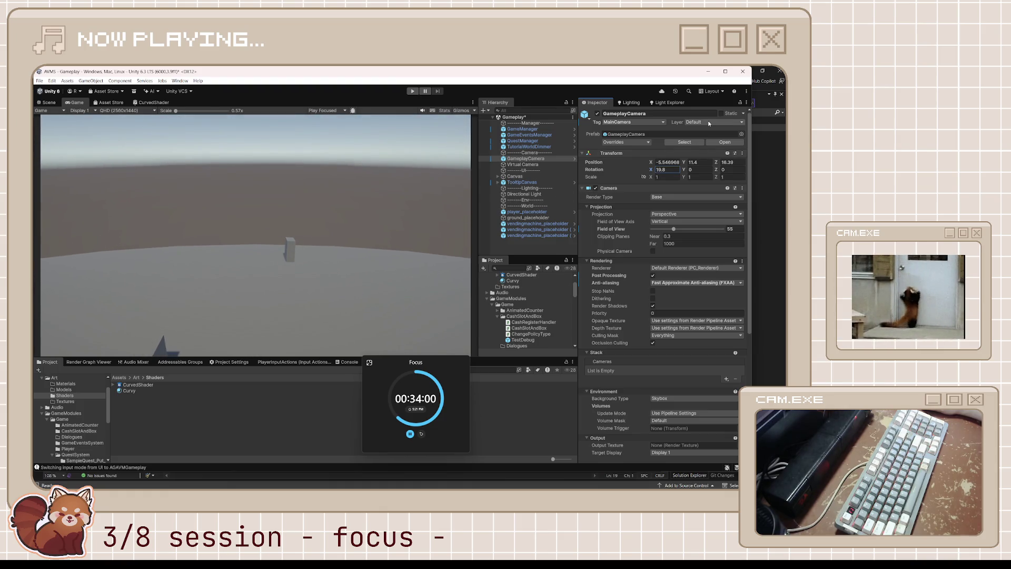
left_click_drag(685, 162, 645, 173)
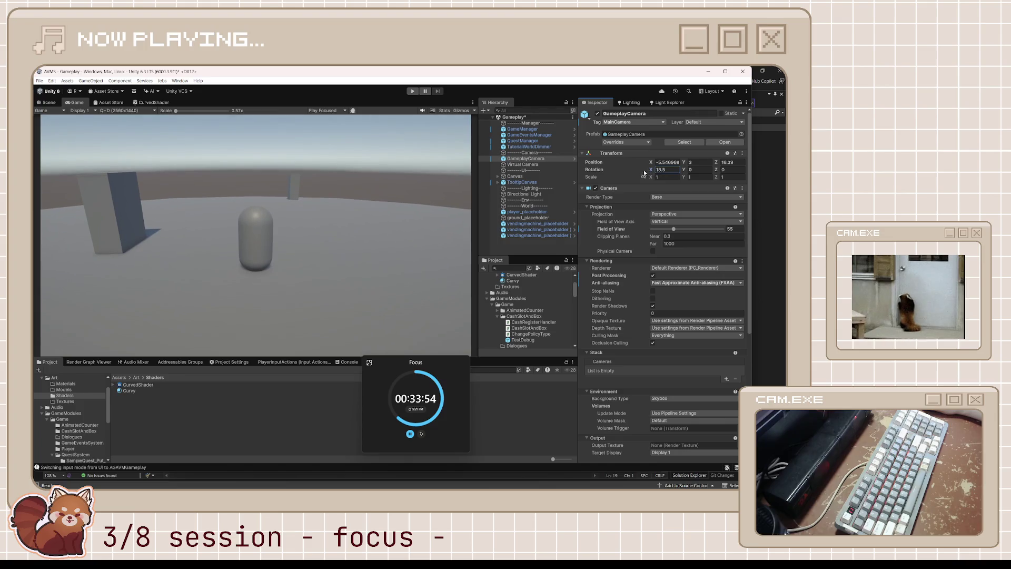
mouse_move(717, 163)
left_mouse_down()
mouse_move(635, 175)
mouse_move(691, 172)
mouse_move(643, 172)
mouse_move(685, 163)
mouse_move(770, 174)
left_mouse_up()
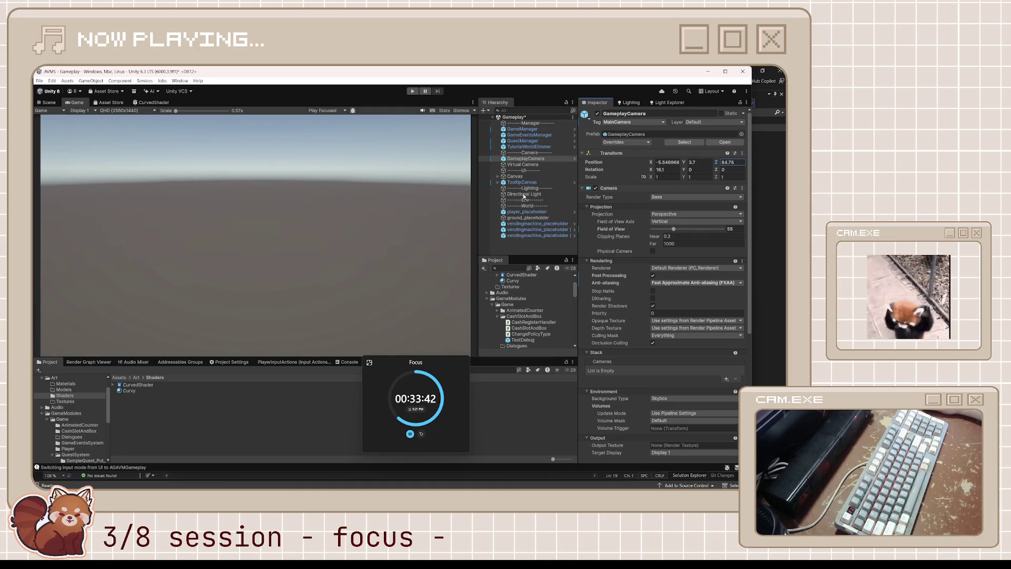
mouse_move(312, 207)
left_mouse_down()
mouse_move(40, 240)
mouse_move(688, 257)
left_mouse_up()
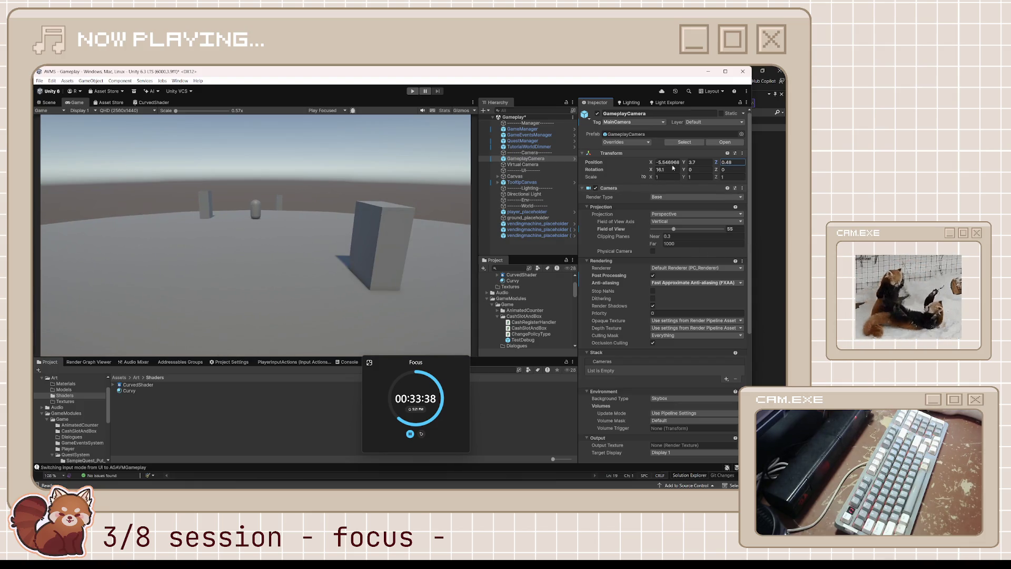
mouse_move(687, 162)
left_mouse_down()
mouse_move(661, 170)
mouse_move(674, 168)
left_mouse_up()
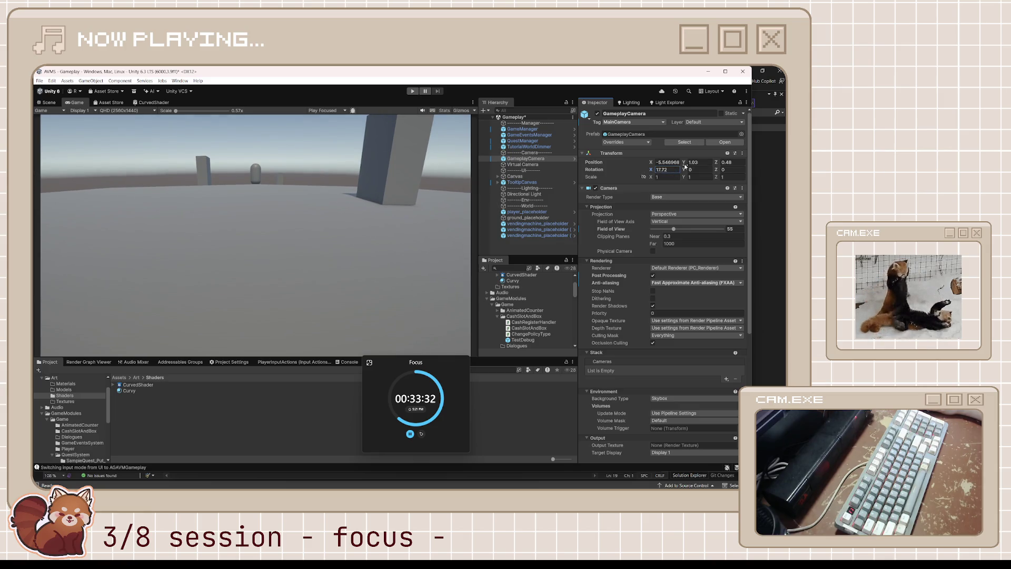
type("2.3")
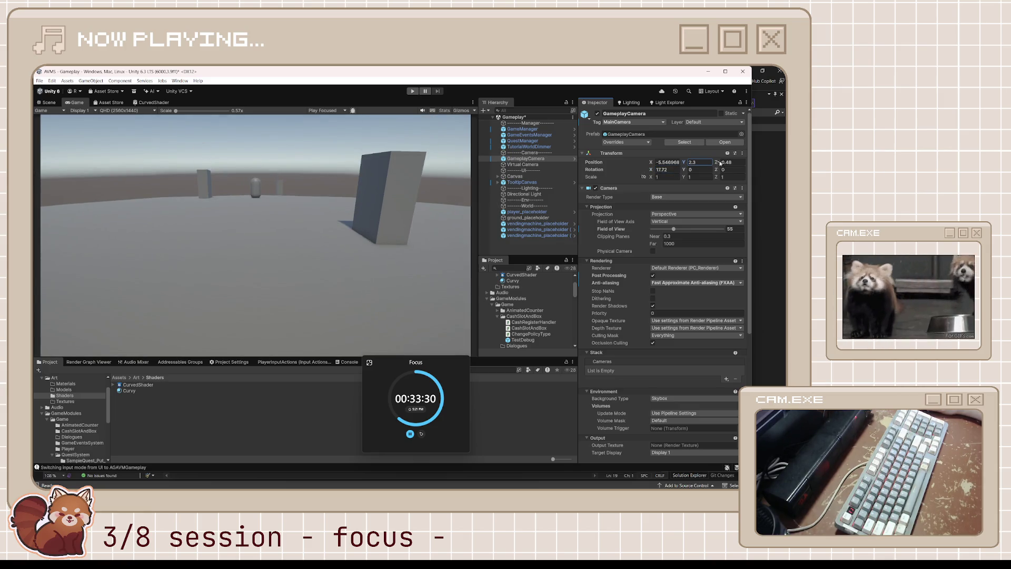
mouse_move(718, 163)
left_mouse_down()
mouse_move(385, 142)
mouse_move(351, 169)
mouse_move(602, 259)
mouse_move(270, 226)
mouse_move(286, 227)
mouse_move(72, 140)
left_mouse_up()
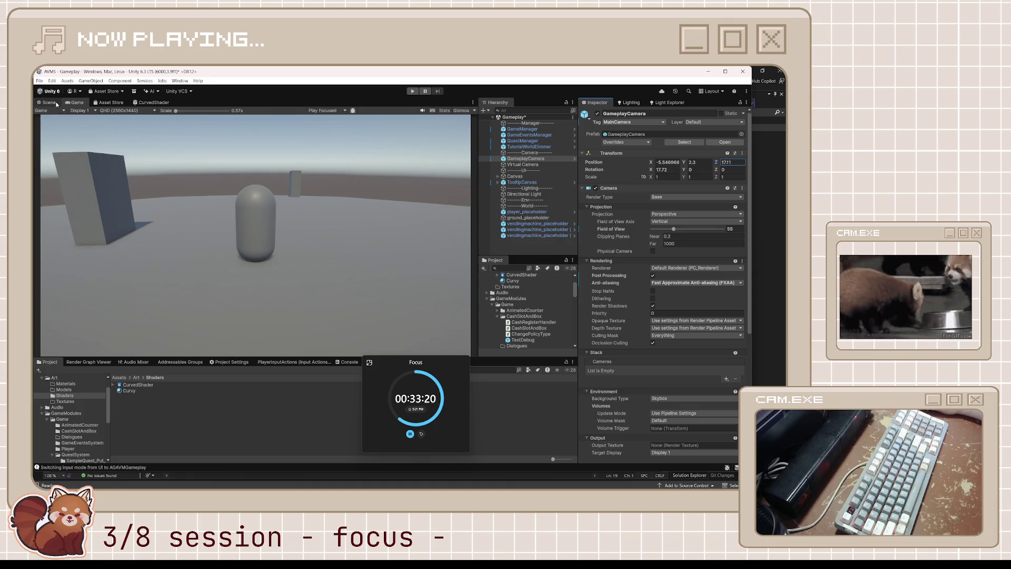
left_click(56, 104)
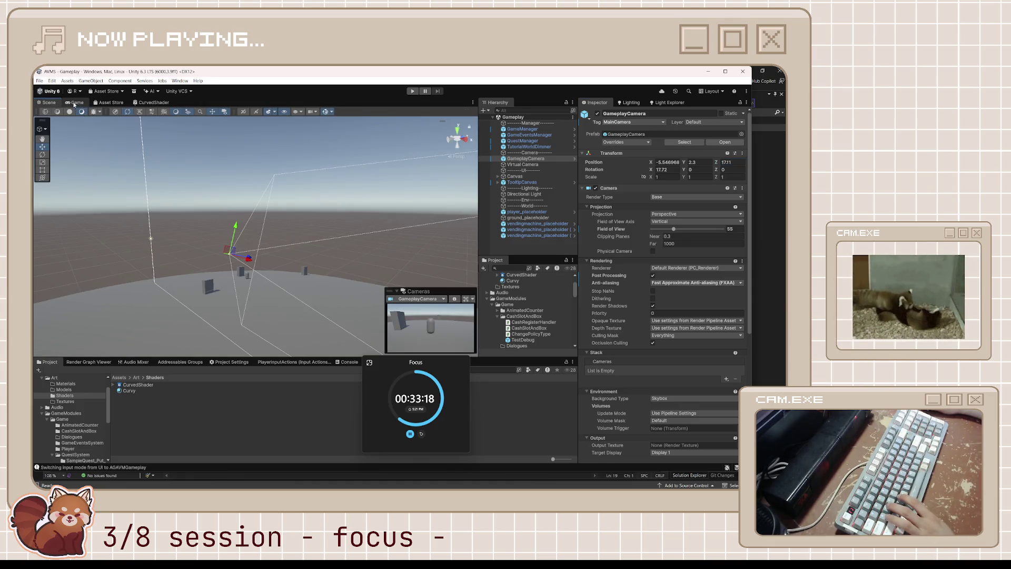
- Create a new empty GameObject in the Hierarchy named 'world'
left_click(75, 103)
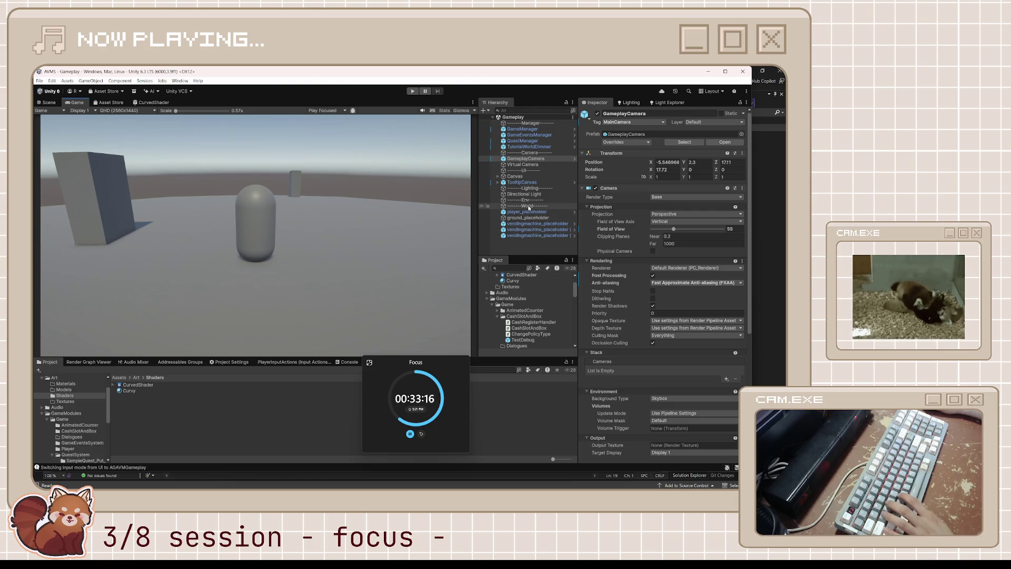
right_click(510, 249)
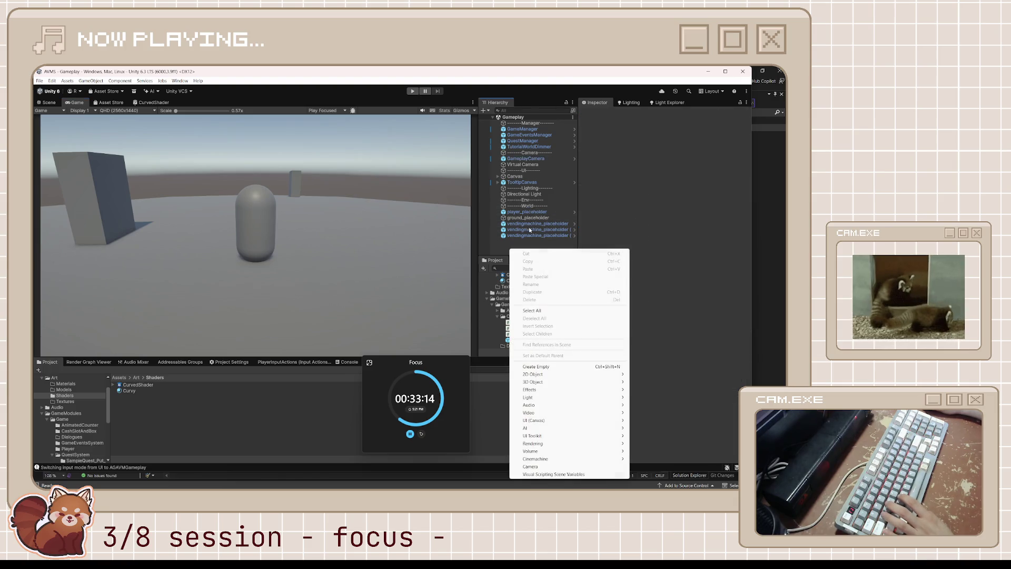
left_click(571, 368)
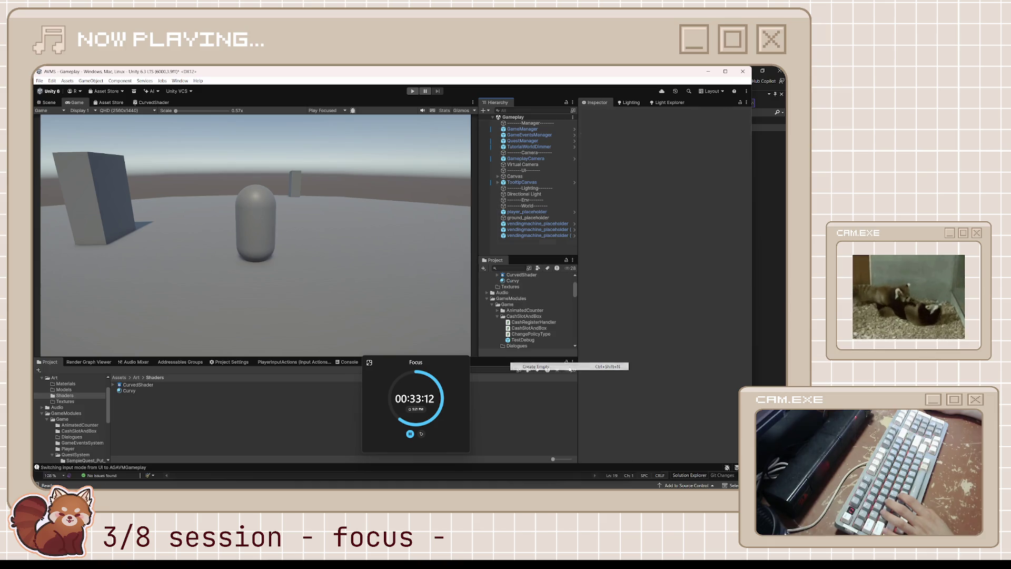
type("wor")
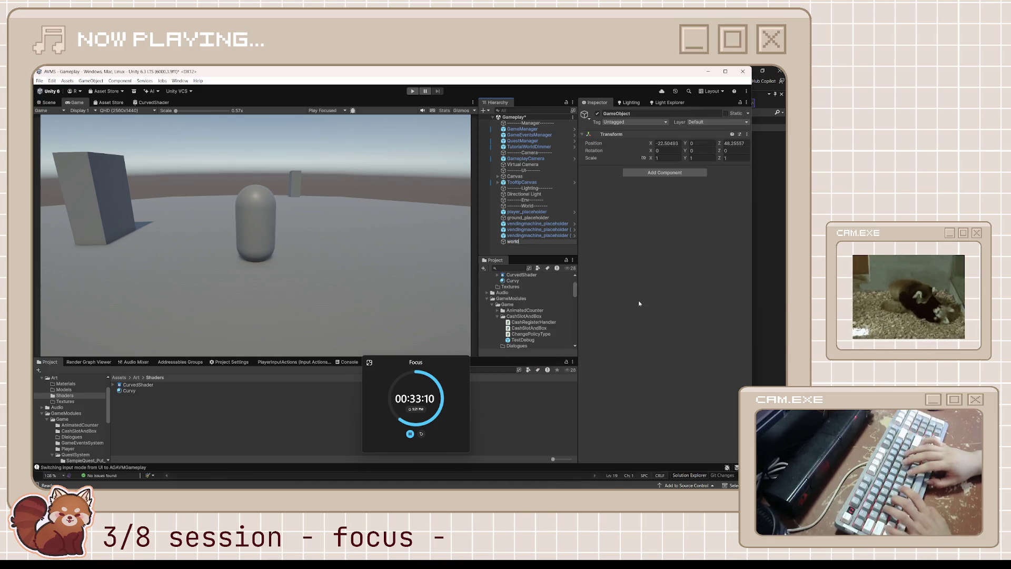
type("ld")
key("Return")
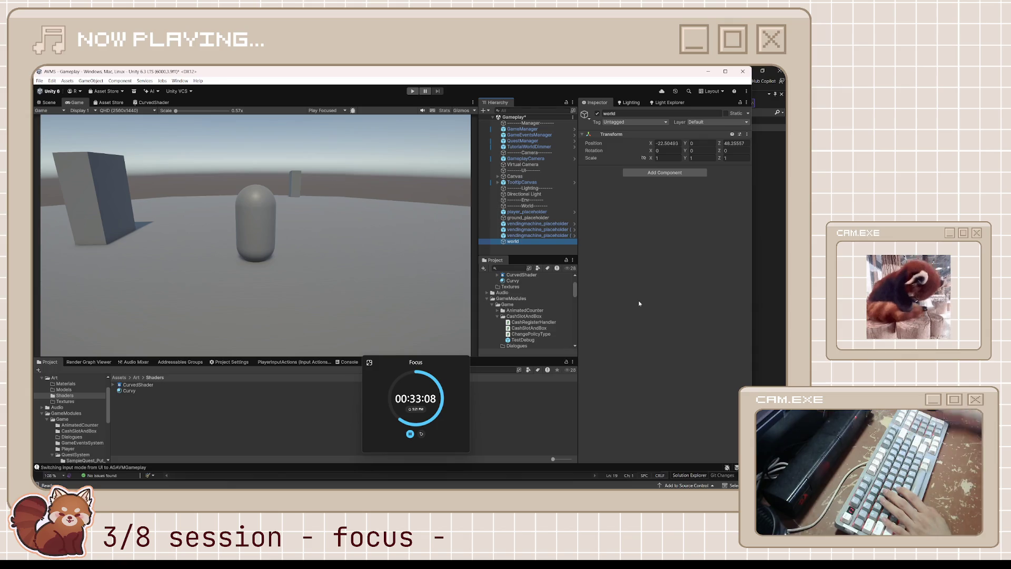
- Parent player_placeholder, ground_placeholder and the three vending machine placeholders under world
left_click(527, 211)
left_click(534, 235, "shift")
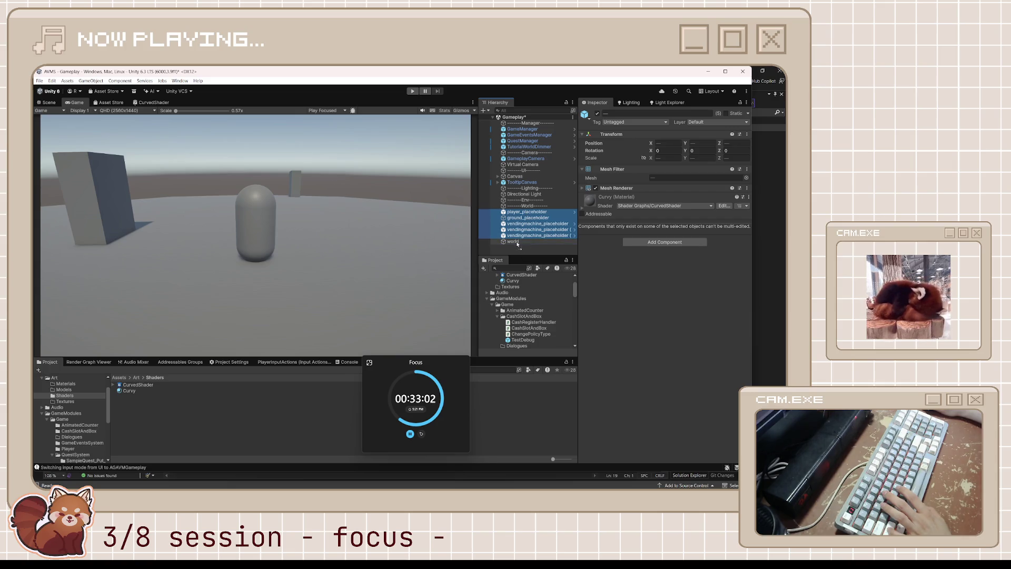
left_click_drag(518, 243, 525, 245)
left_click(497, 212)
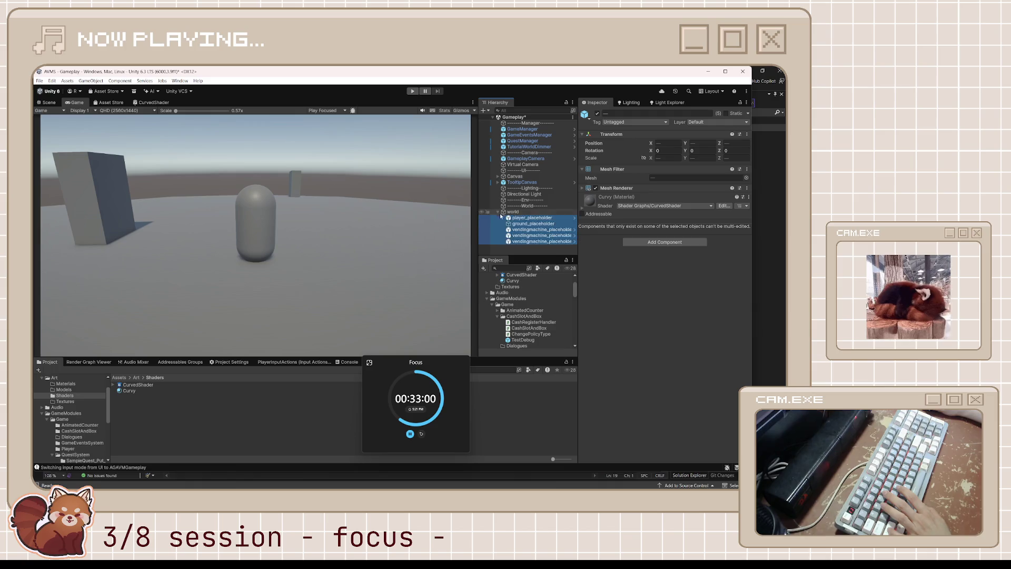
left_click(519, 211)
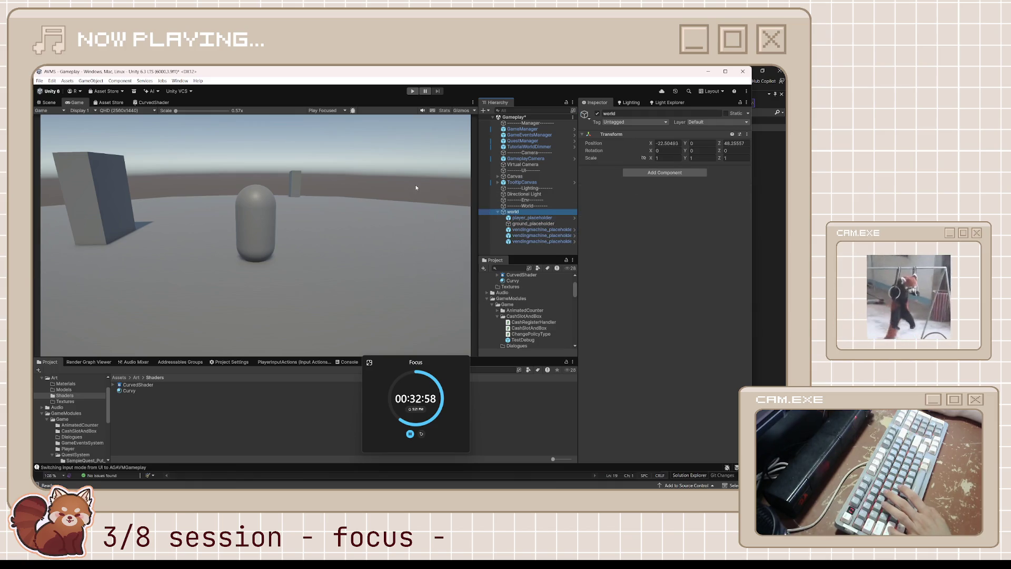
- Scrub the world group's Position Z to about 51.3, then bring up the Curvy material settings
mouse_move(720, 143)
left_mouse_down()
mouse_move(459, 173)
mouse_move(204, 158)
mouse_move(361, 164)
left_mouse_up()
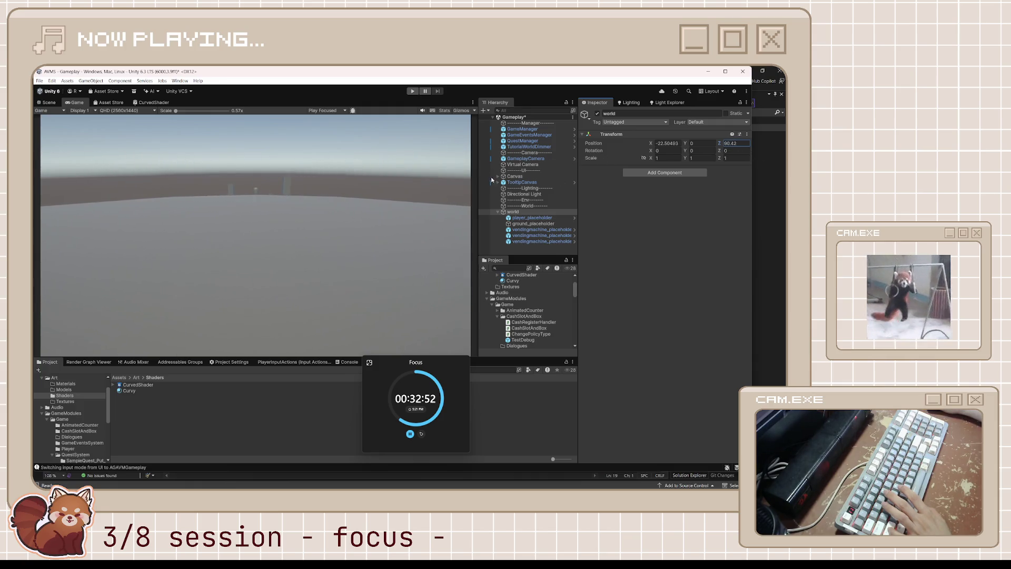
mouse_move(490, 176)
left_mouse_down()
mouse_move(250, 244)
mouse_move(84, 250)
mouse_move(687, 273)
left_mouse_up()
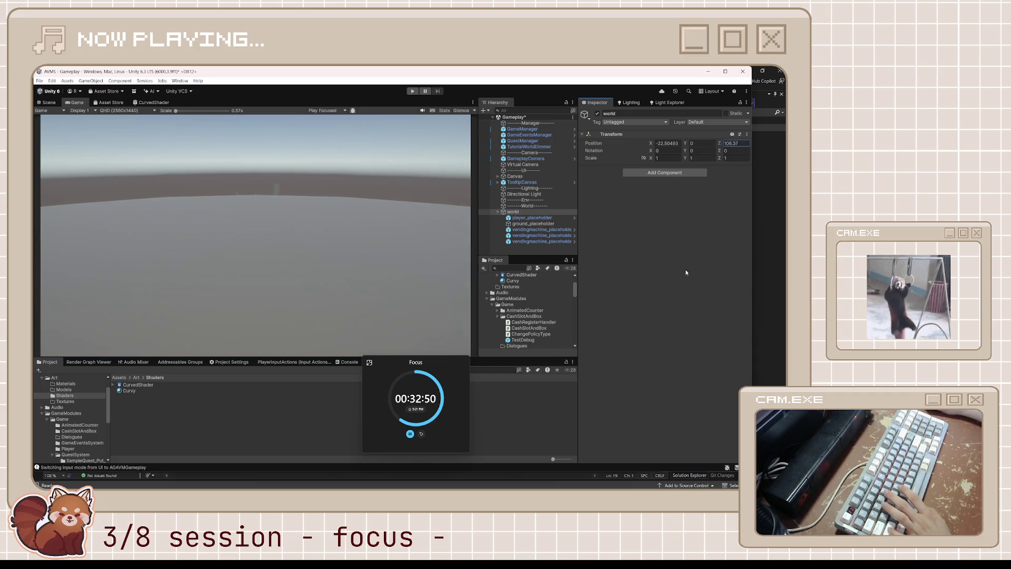
mouse_move(520, 282)
left_mouse_down()
mouse_move(336, 293)
mouse_move(158, 323)
mouse_move(684, 368)
mouse_move(582, 386)
mouse_move(711, 369)
mouse_move(263, 347)
mouse_move(474, 337)
mouse_move(57, 325)
mouse_move(148, 337)
mouse_move(711, 347)
mouse_move(580, 358)
mouse_move(722, 369)
left_mouse_up()
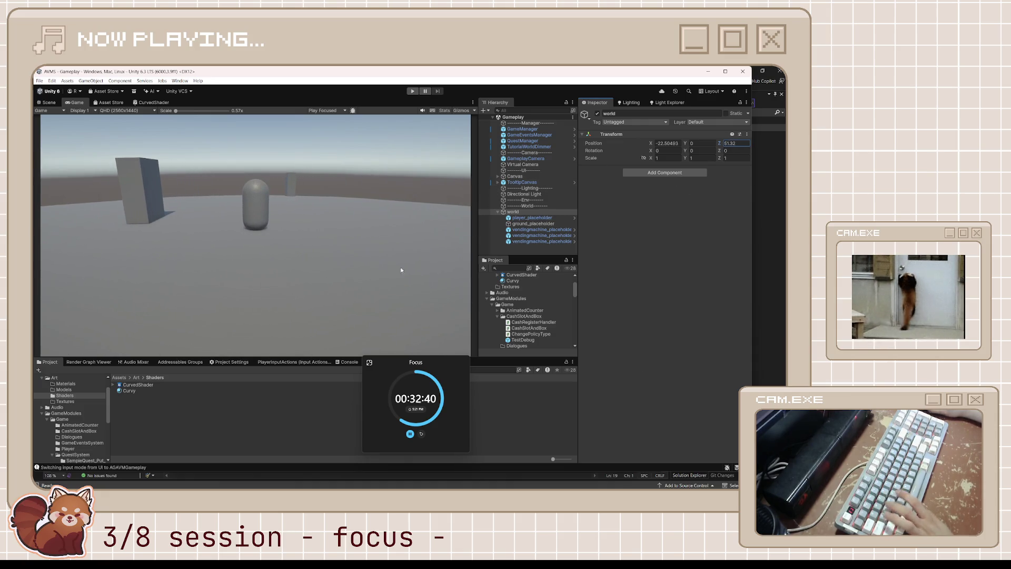
left_click(126, 392)
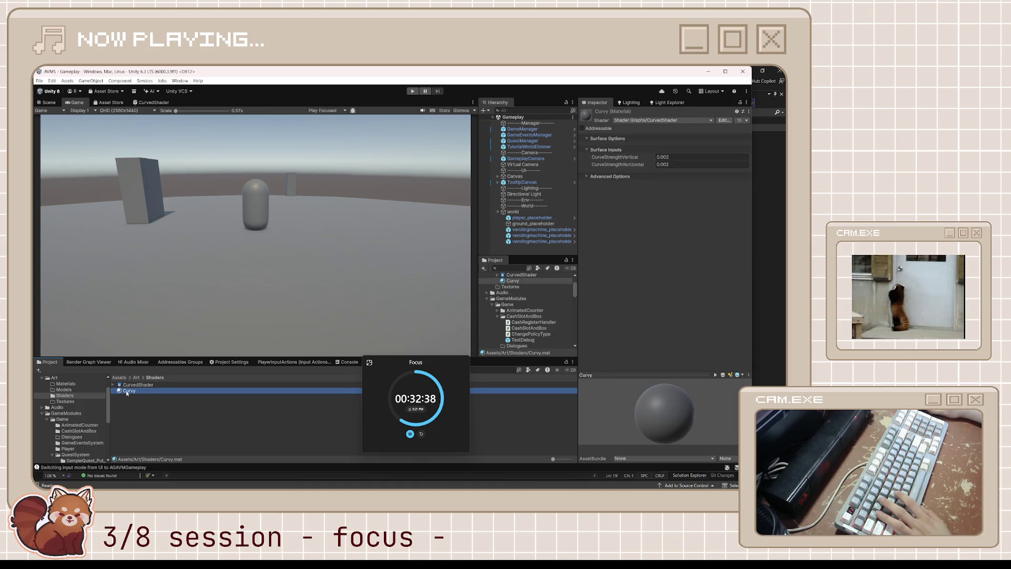
- Set the Curvy material's CurveStrengthHorizontal to 0.0025
left_click(683, 165)
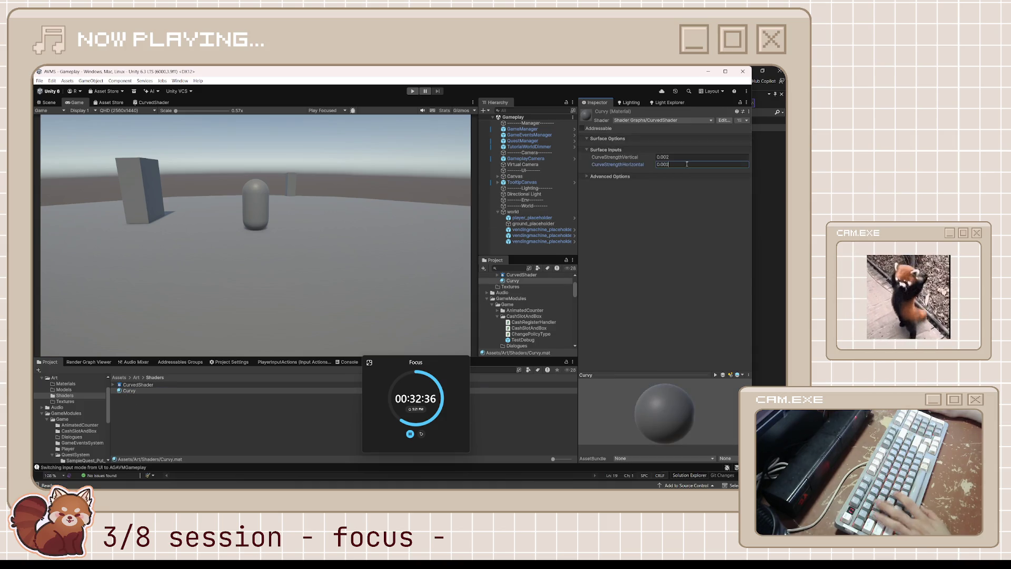
type("0.003")
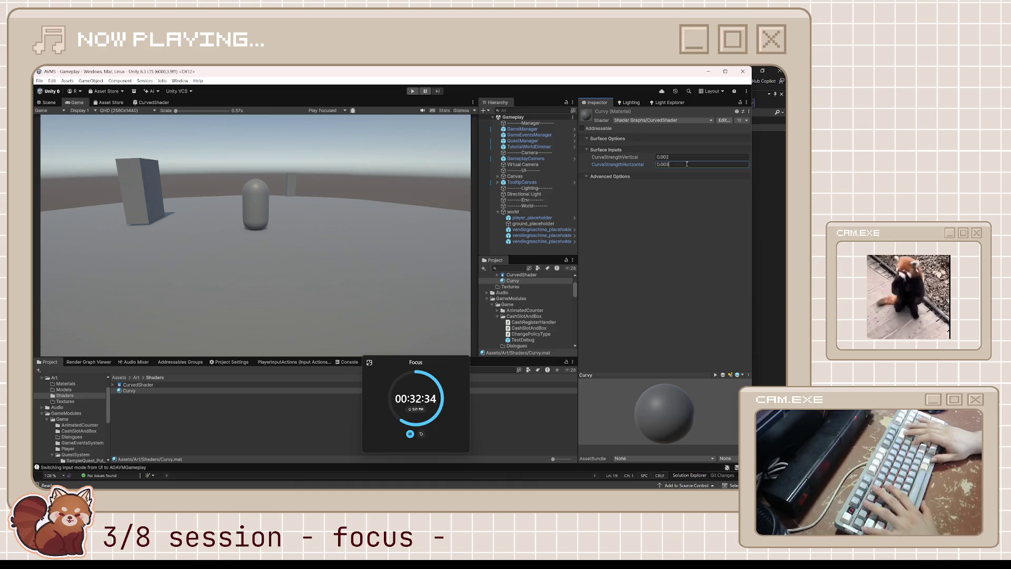
key("BackSpace")
type("4")
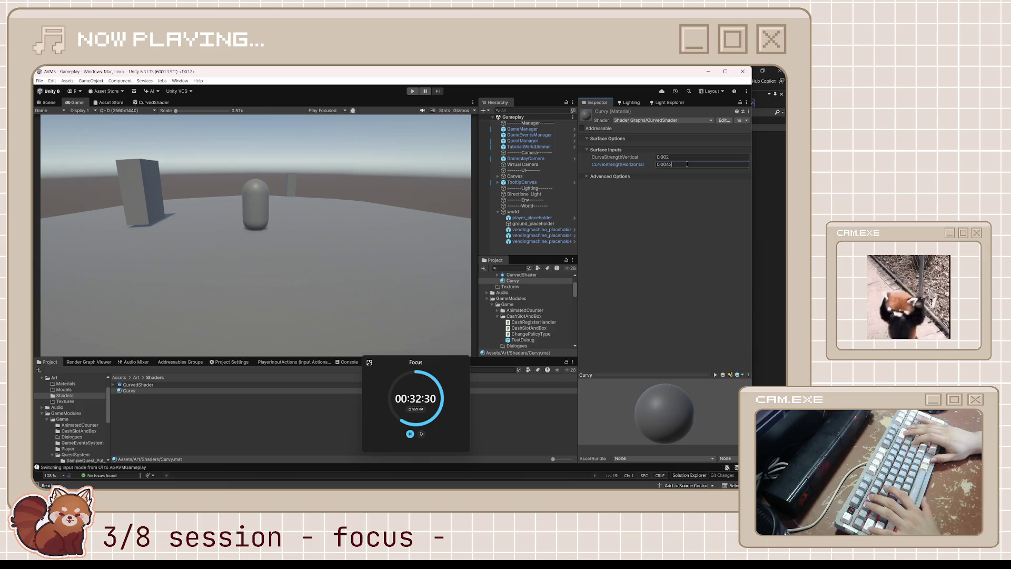
key("BackSpace")
key("BackSpace")
type("25")
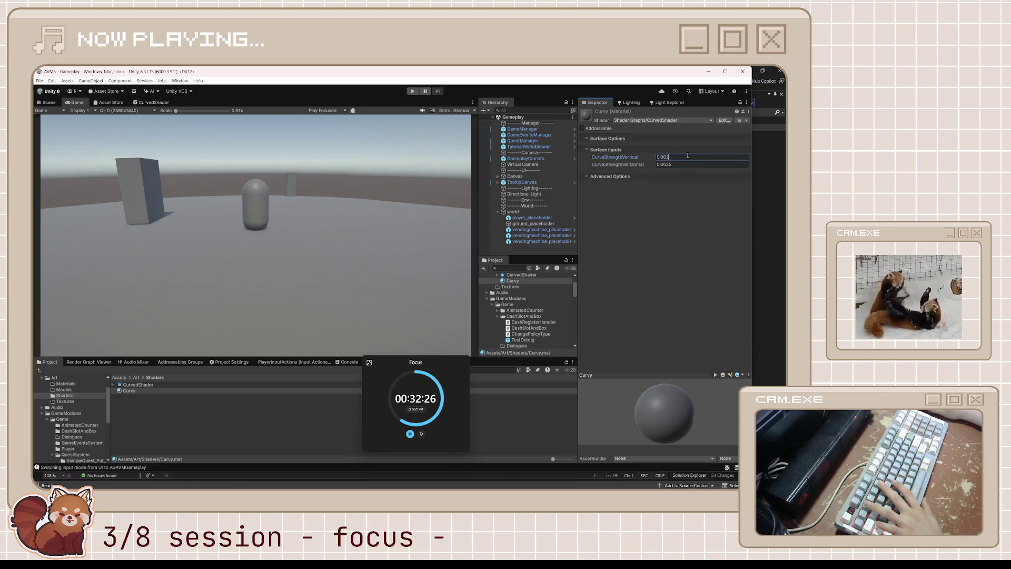
type("5")
key("BackSpace")
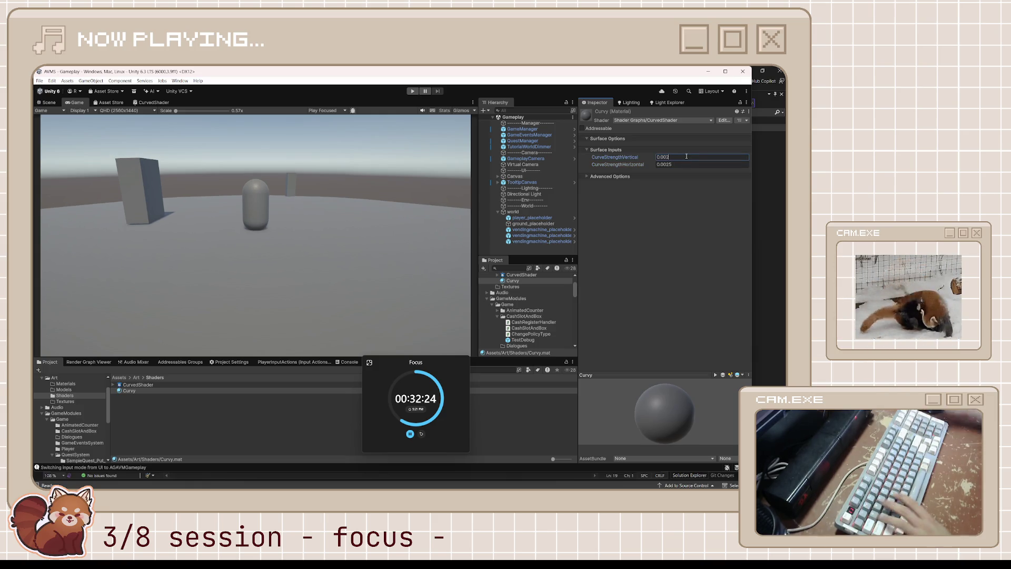
- Move the world group to Z 40.7, return to the Scene view, and minimize Unity
left_click(514, 212)
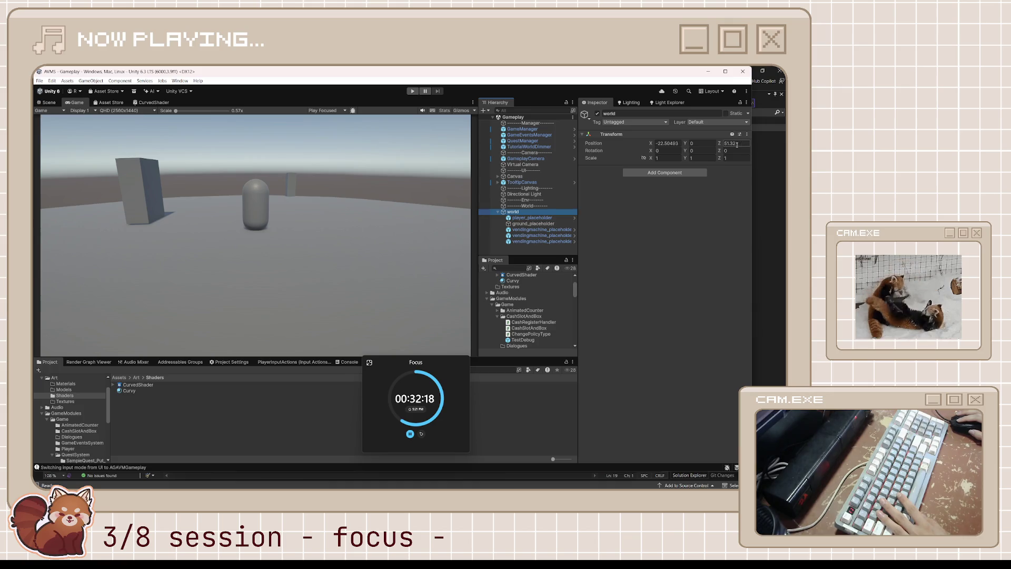
mouse_move(719, 145)
left_mouse_down()
mouse_move(766, 178)
mouse_move(726, 178)
mouse_move(641, 216)
mouse_move(767, 220)
mouse_move(43, 228)
mouse_move(104, 235)
mouse_move(50, 248)
mouse_move(747, 254)
mouse_move(375, 255)
mouse_move(35, 110)
left_mouse_up()
left_click(46, 103)
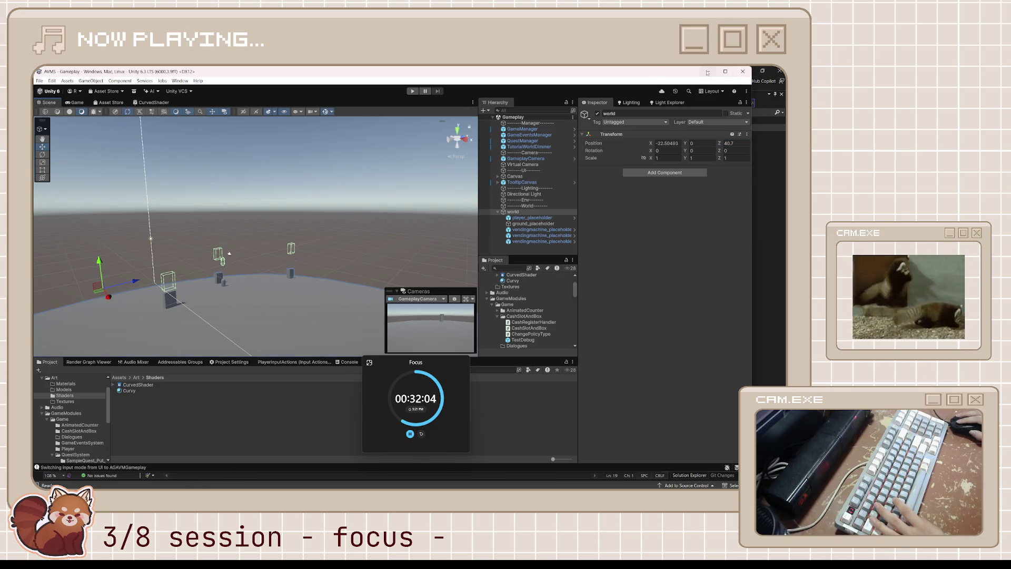
left_click(708, 72)
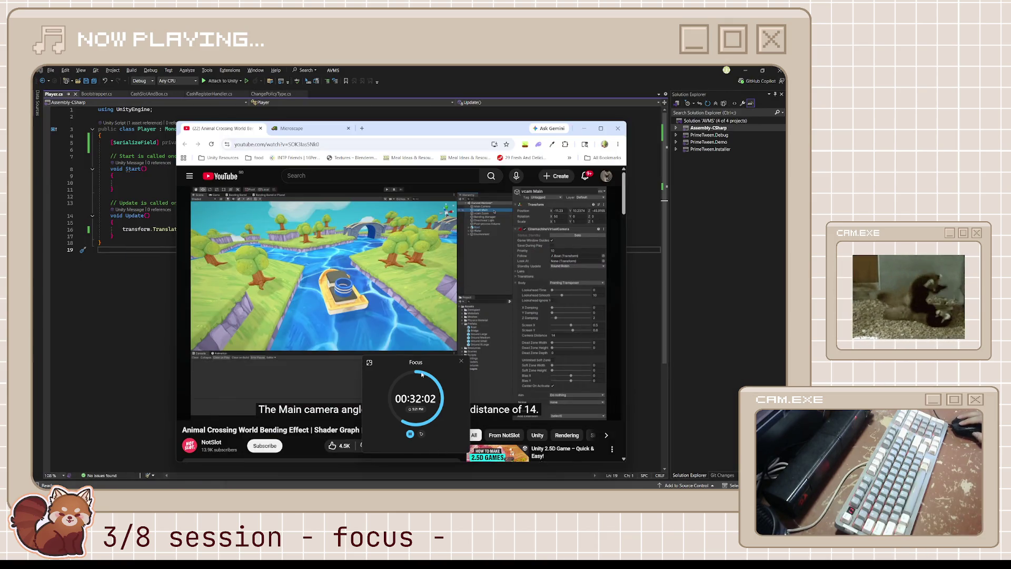
- Seek the bending tutorial to 5:25 on the BendingManager camera code, pause, and return to Unity
left_click_drag(429, 360, 713, 347)
left_click(432, 392)
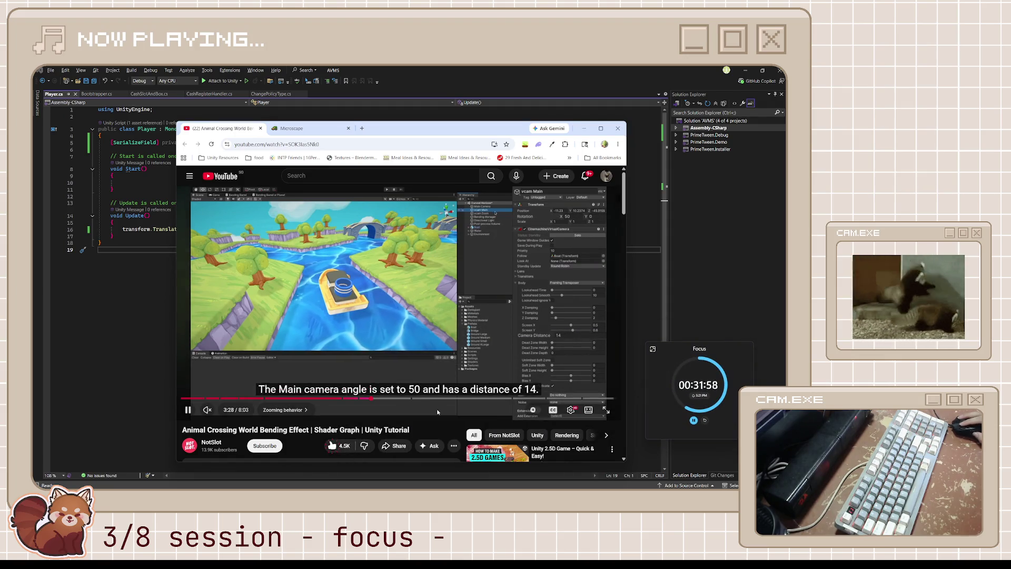
left_click(416, 398)
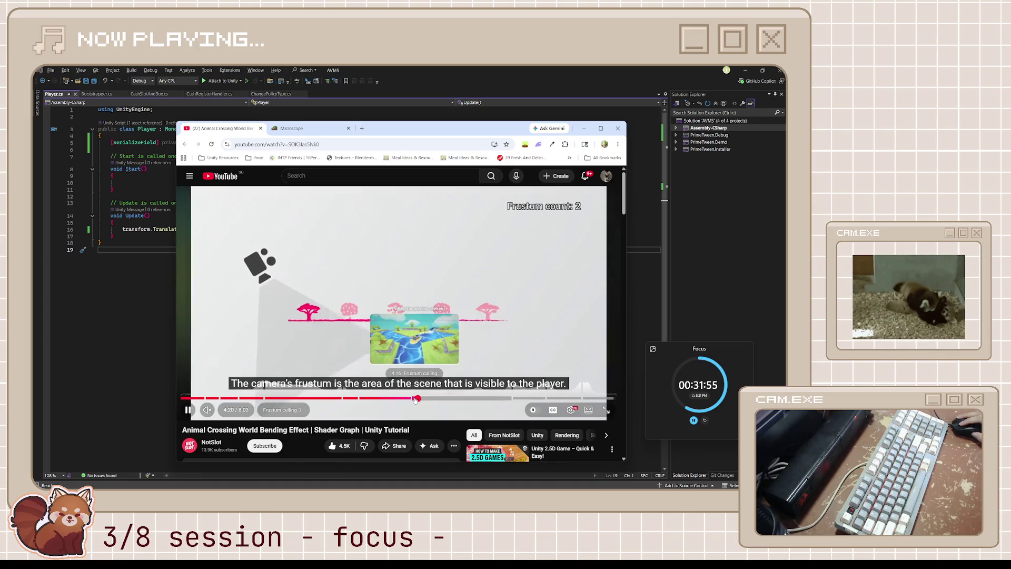
mouse_move(416, 399)
left_mouse_down()
mouse_move(468, 383)
mouse_move(426, 398)
left_mouse_up()
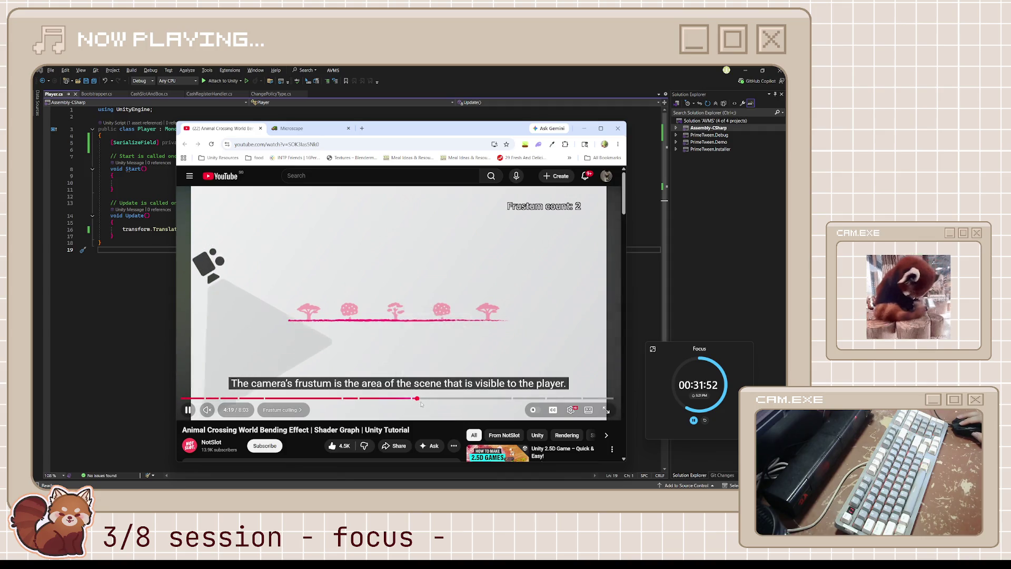
left_click(431, 398)
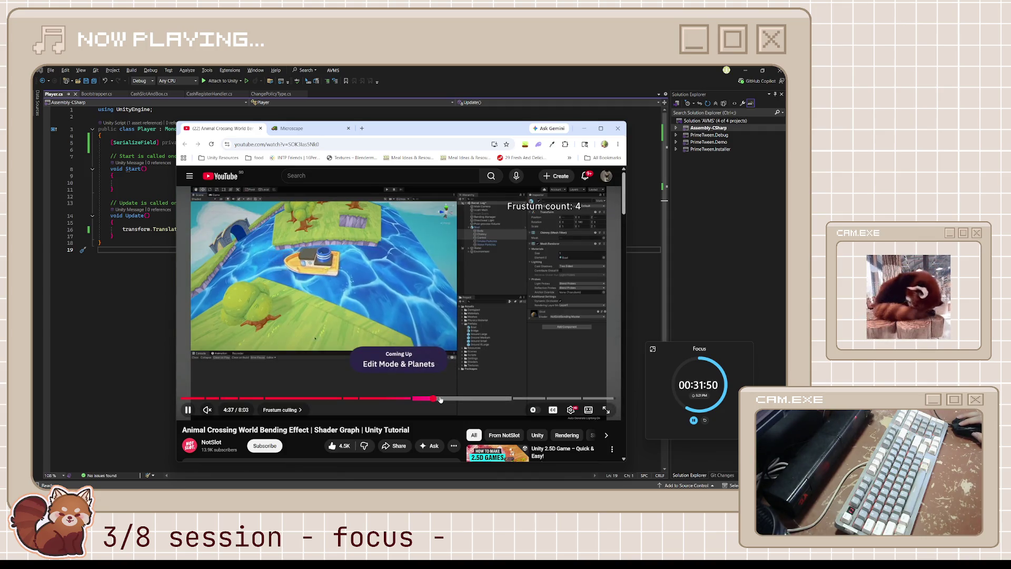
left_click_drag(444, 398, 475, 402)
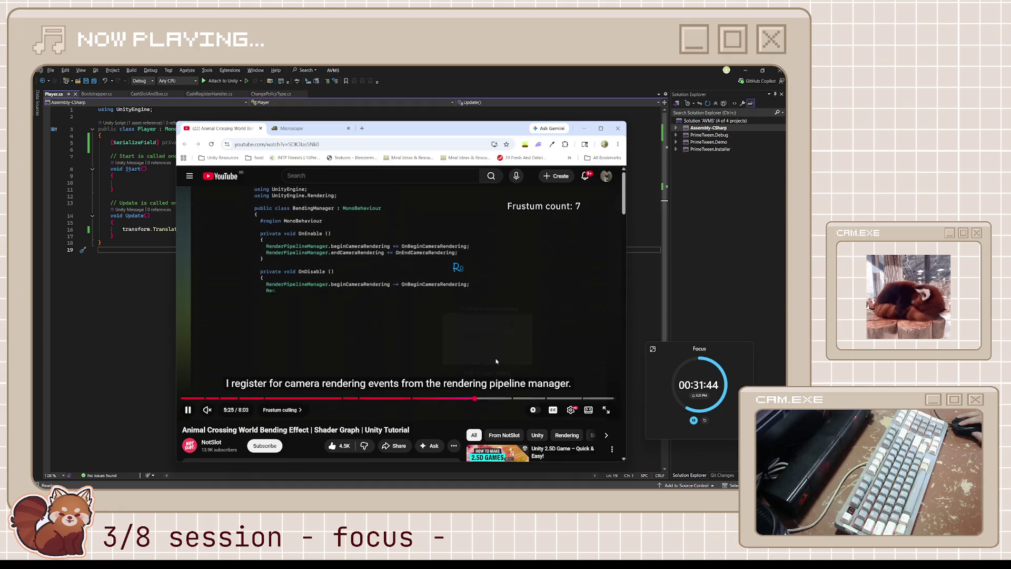
left_click(499, 346)
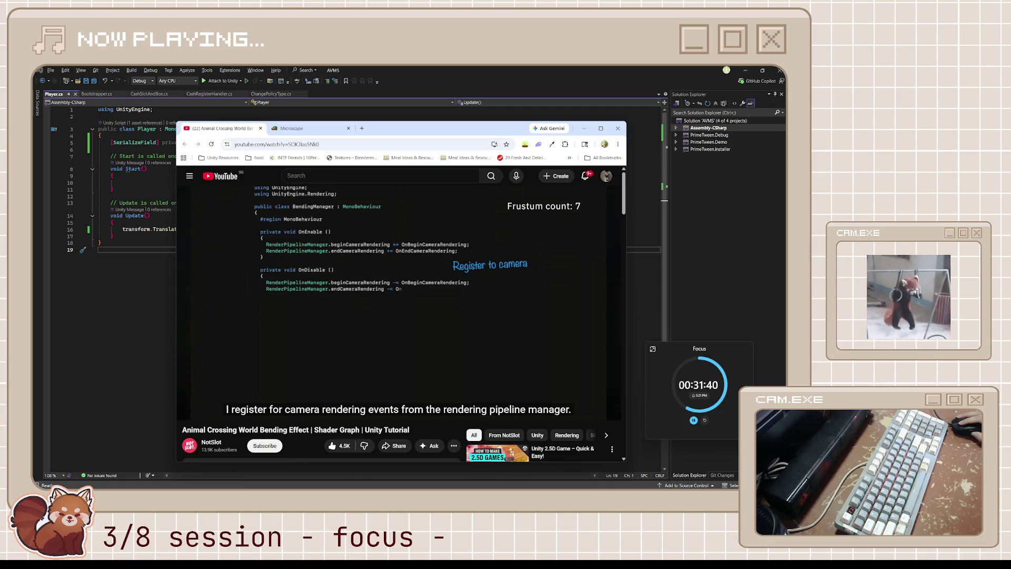
mouse_move(465, 238)
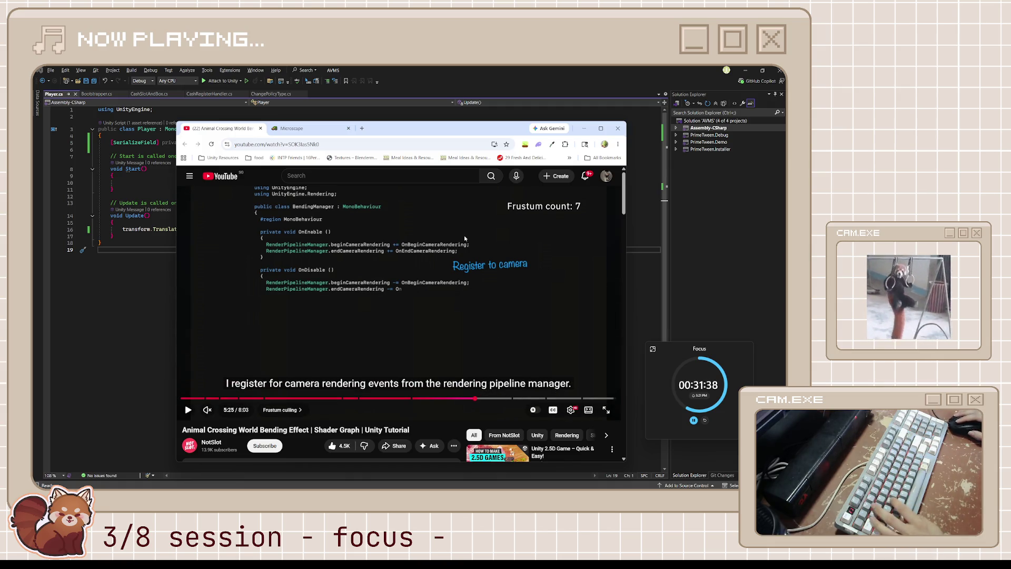
key("alt+Tab")
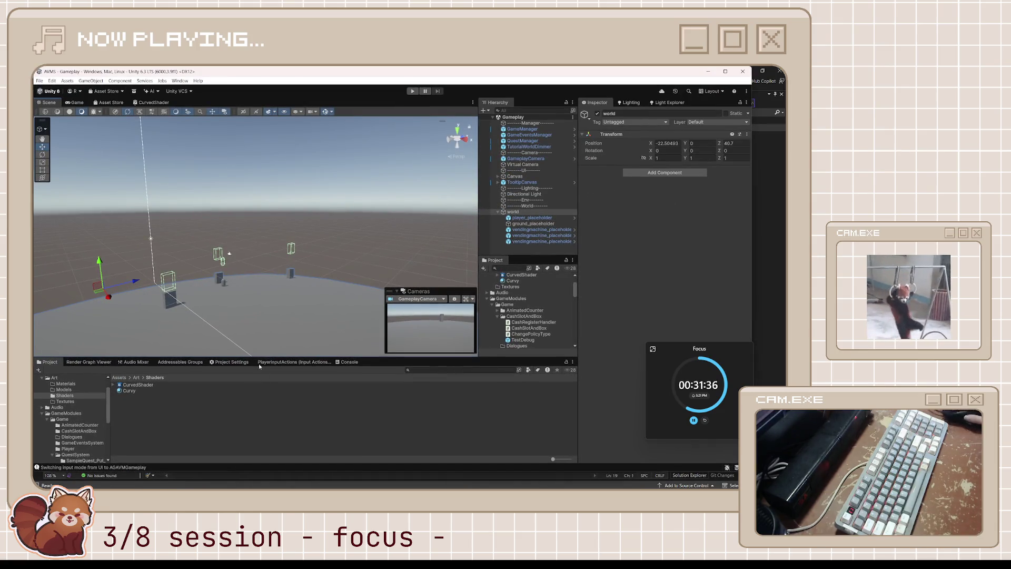
- Select the CashSlotAndBox folder in the Project window and switch to the scale tool
scroll(80, 400, "down", 3)
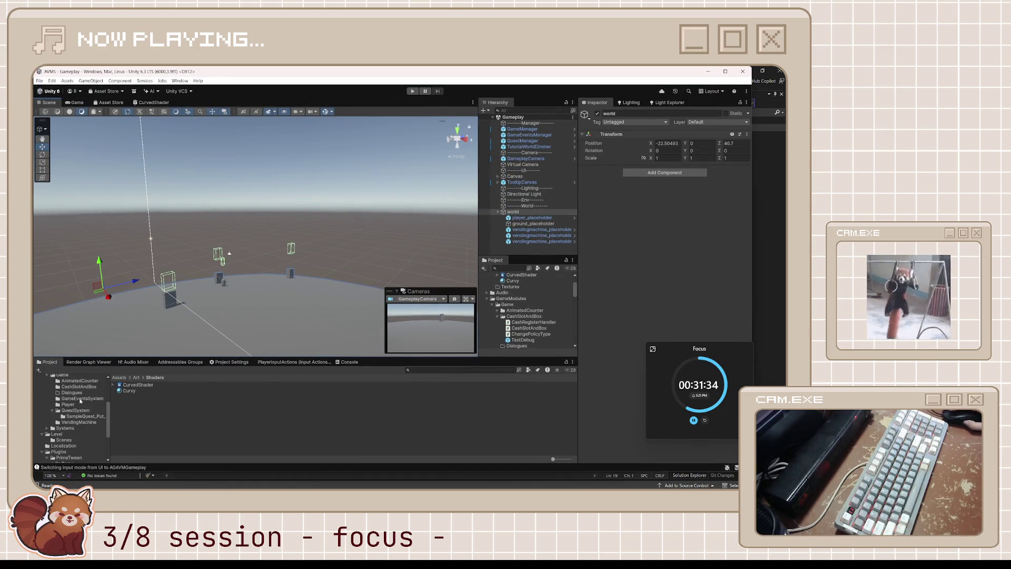
scroll(59, 396, "up", 2)
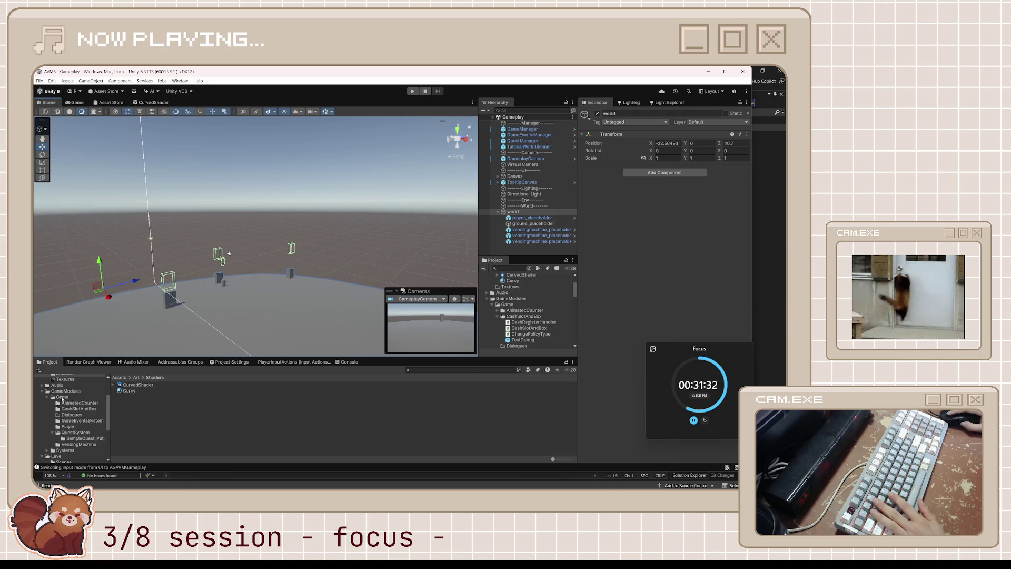
right_click(62, 398)
mouse_move(167, 199)
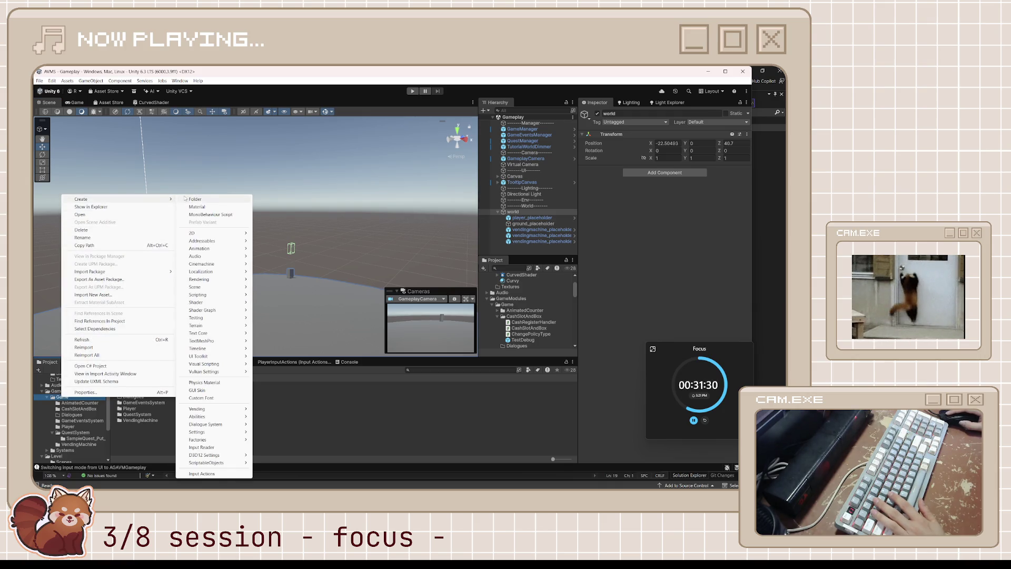
key("Escape")
left_click(141, 390)
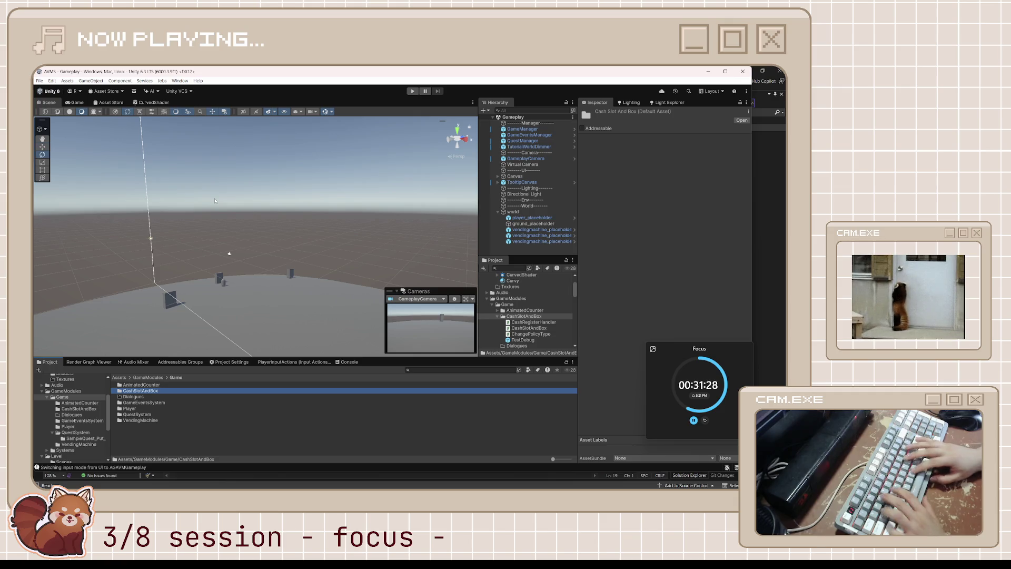
key("r")
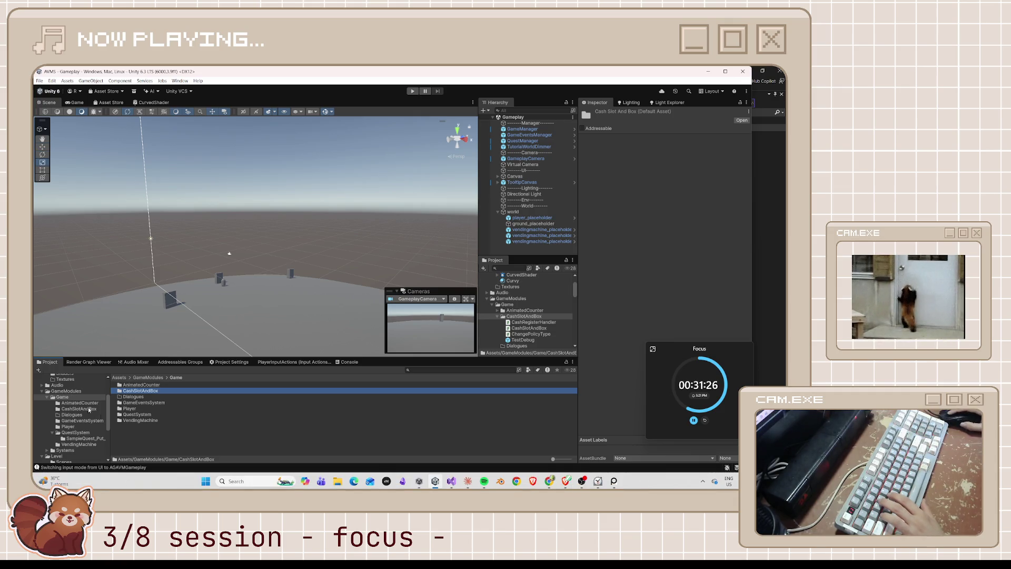
- Create a new folder named 'Camera' inside the Game folder
right_click(62, 396)
mouse_move(179, 198)
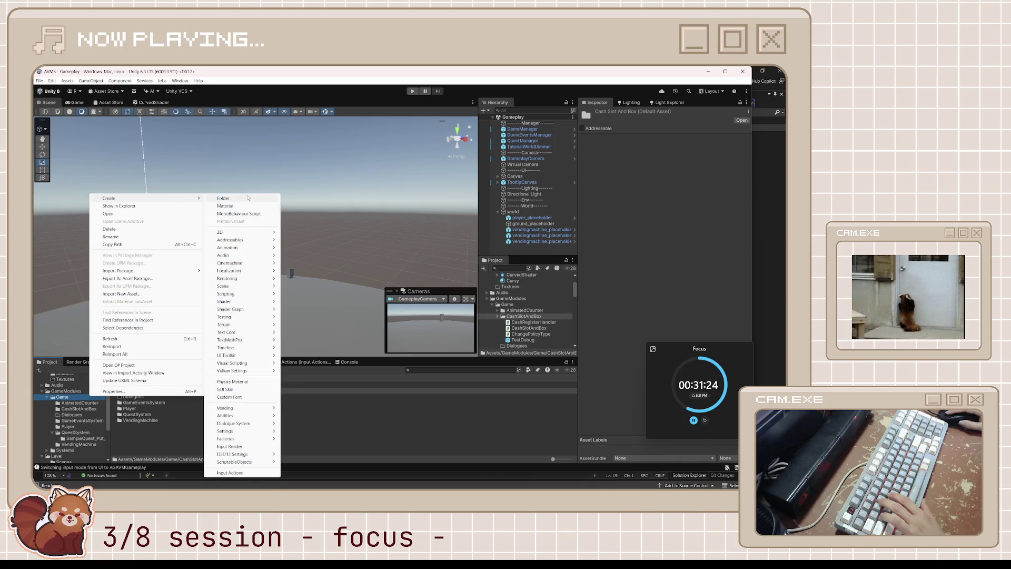
left_click(247, 198)
type("Camera")
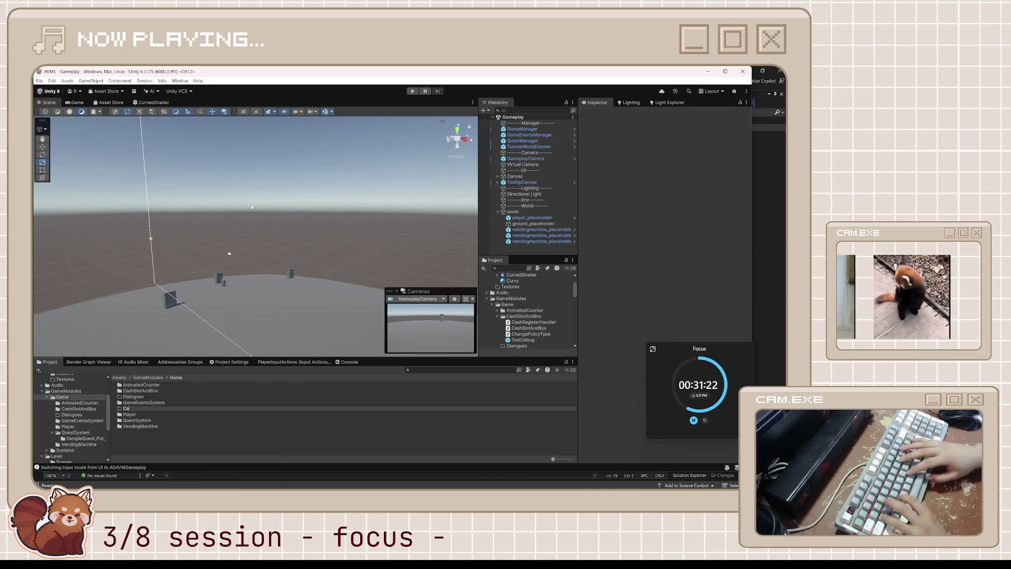
key("Return")
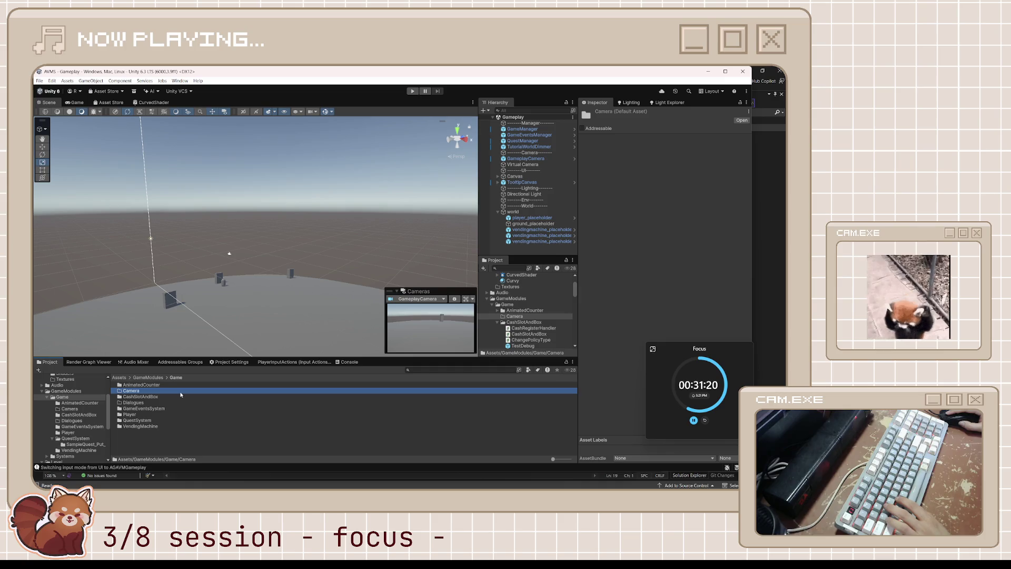
- Inside the Camera folder, create a MonoBehaviour script named CameraBendingManager
double_click(180, 393)
right_click(182, 398)
mouse_move(230, 203)
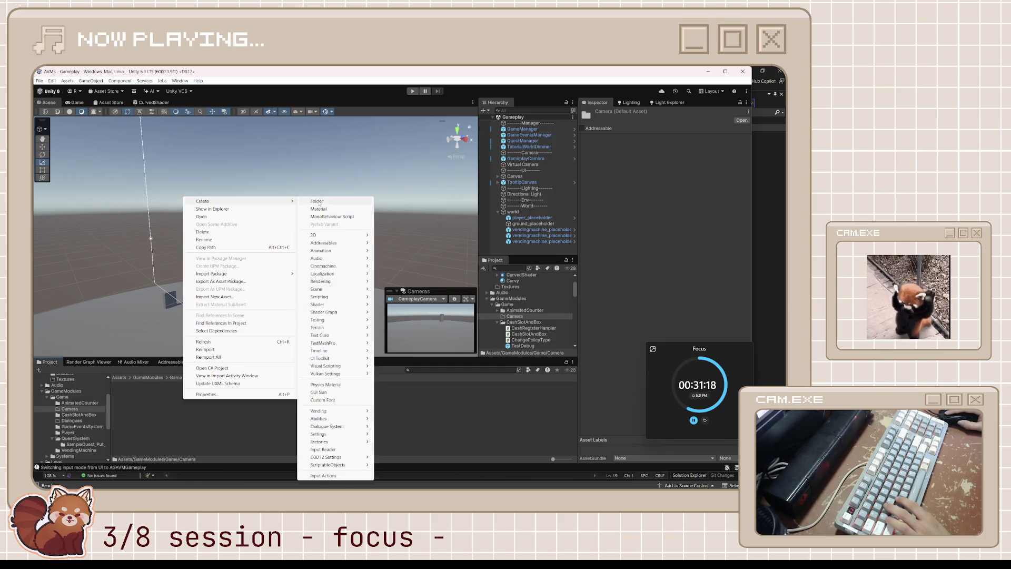
left_click(328, 216)
type("Bend")
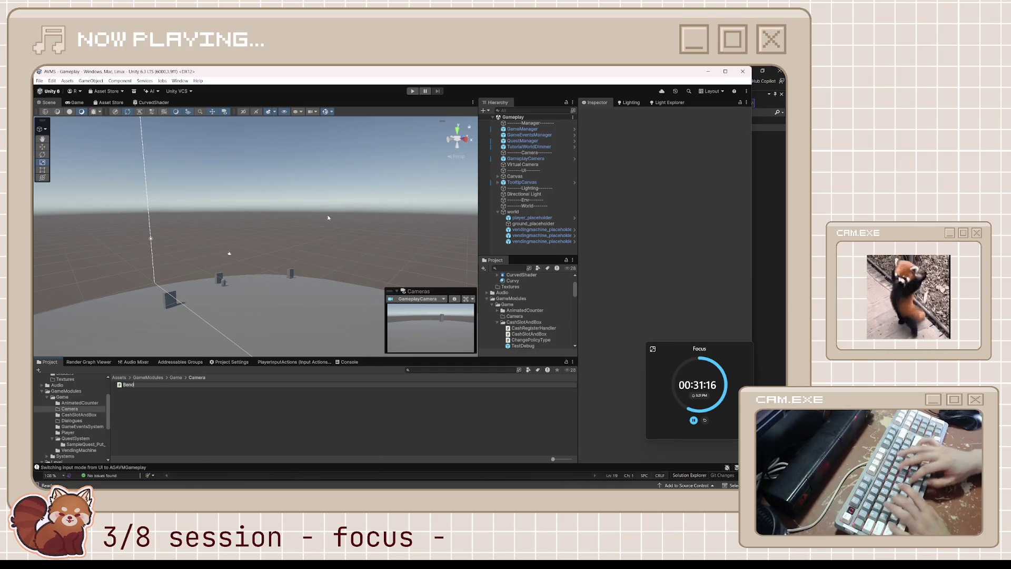
type("inm")
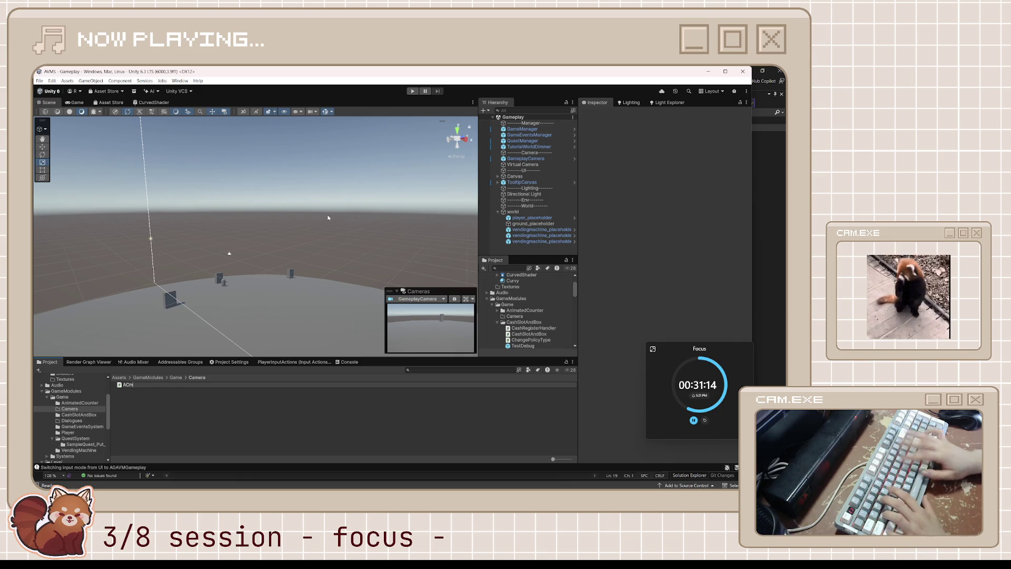
type("ameraBendingMana")
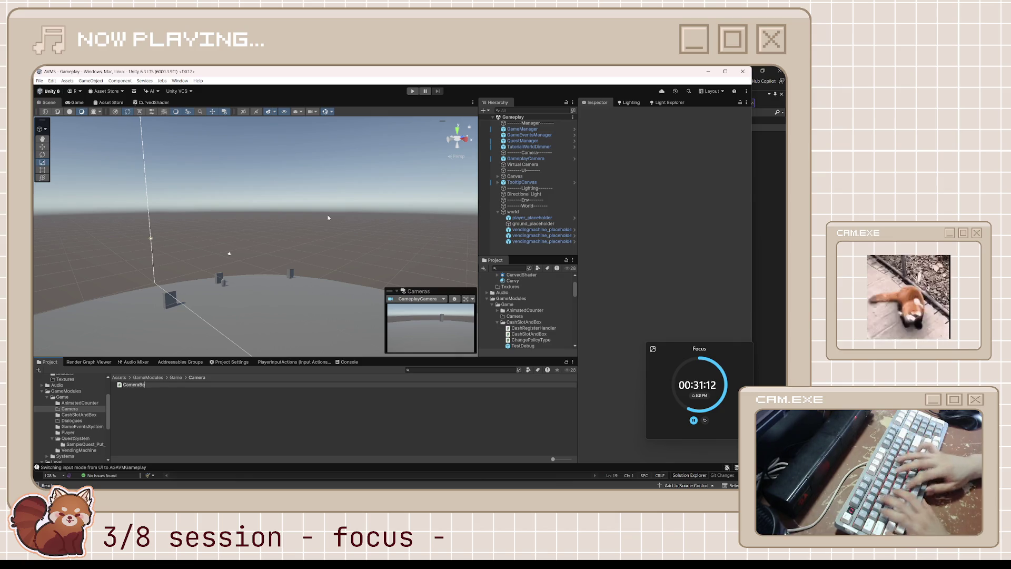
type("ger")
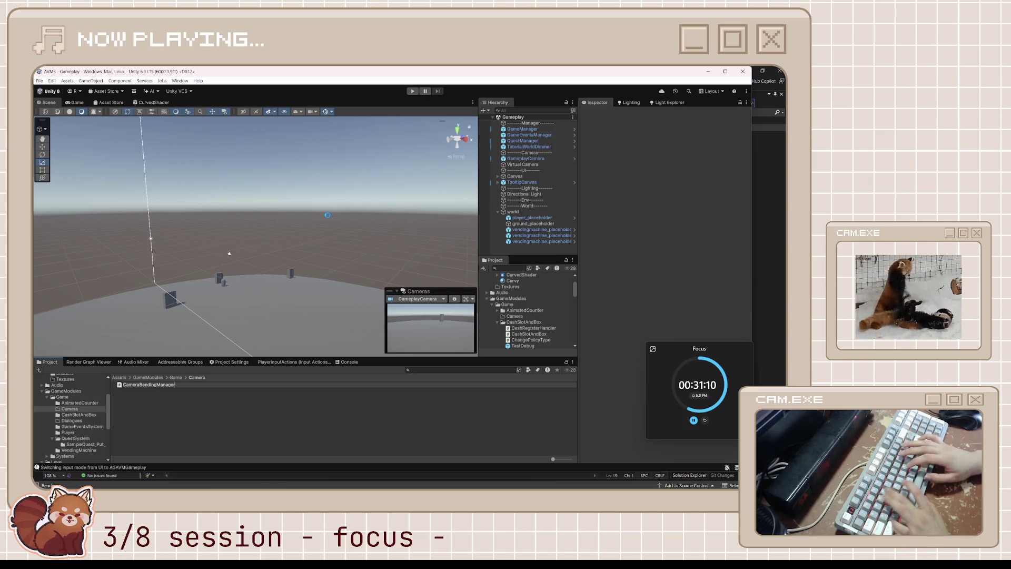
key("Return")
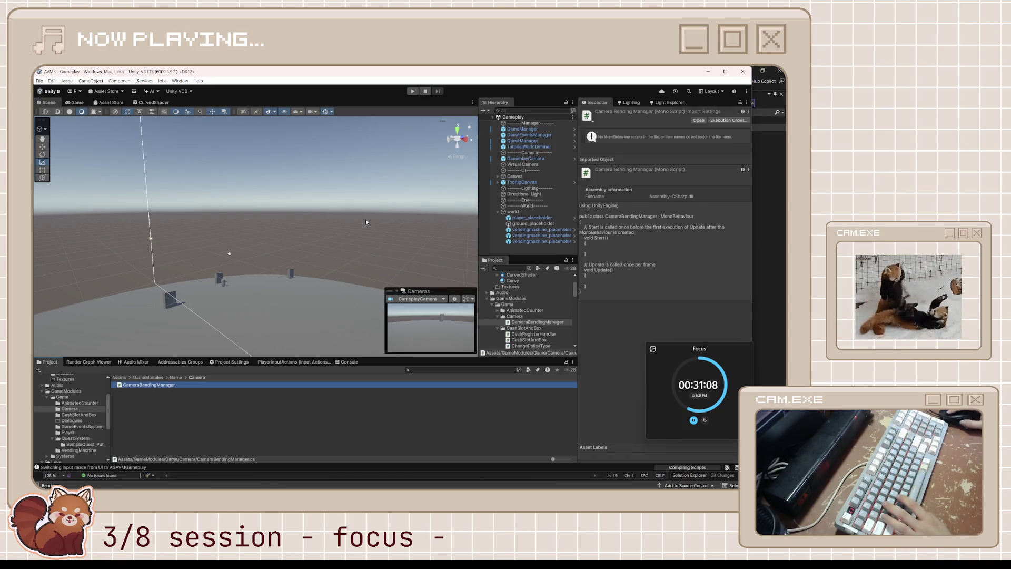
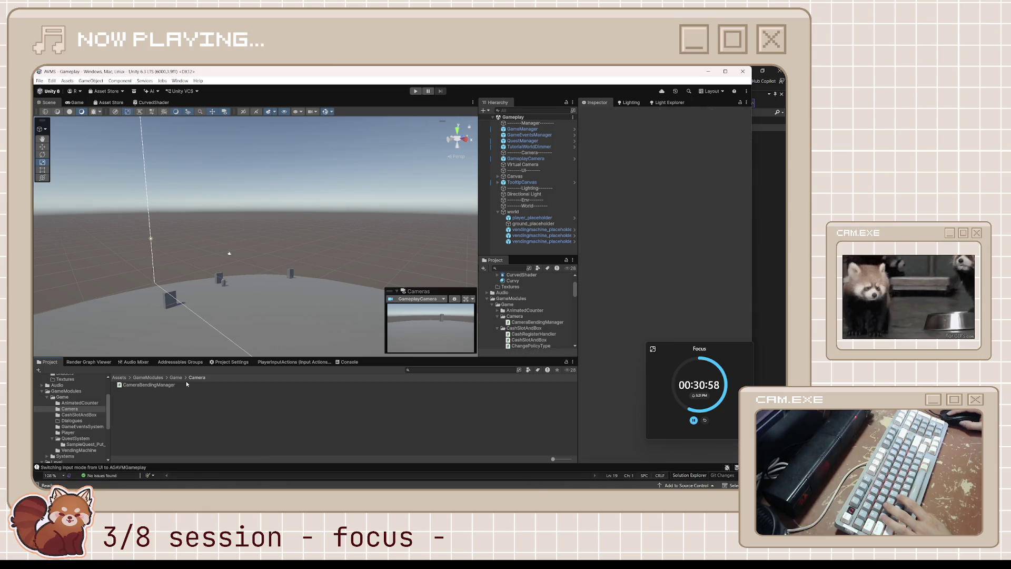
- Open the CameraBendingManager script from the Camera folder in Visual Studio
double_click(168, 387)
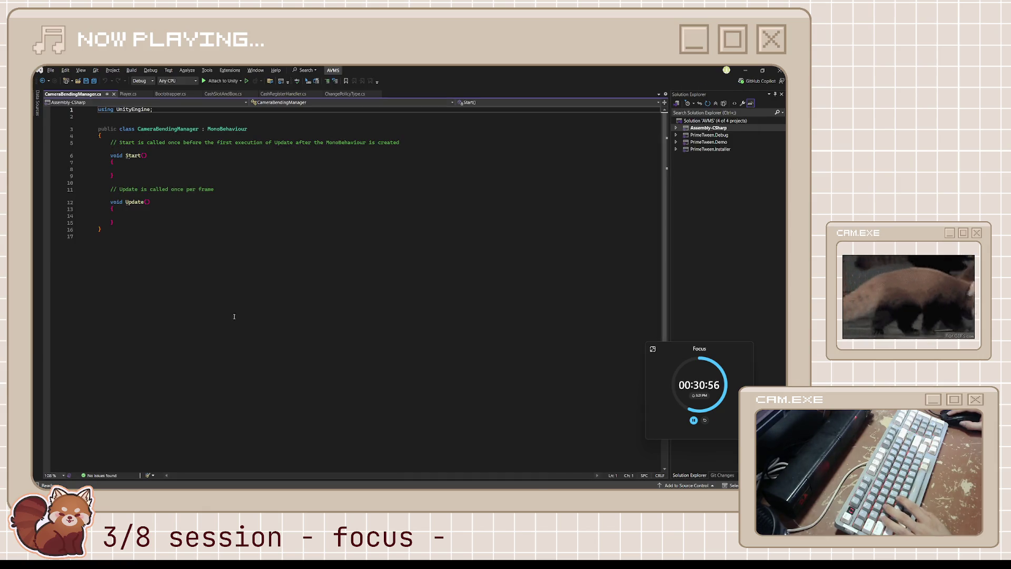
- Add 'using UnityEngine.Rendering;' at the top of CameraBendingManager
left_click(285, 212)
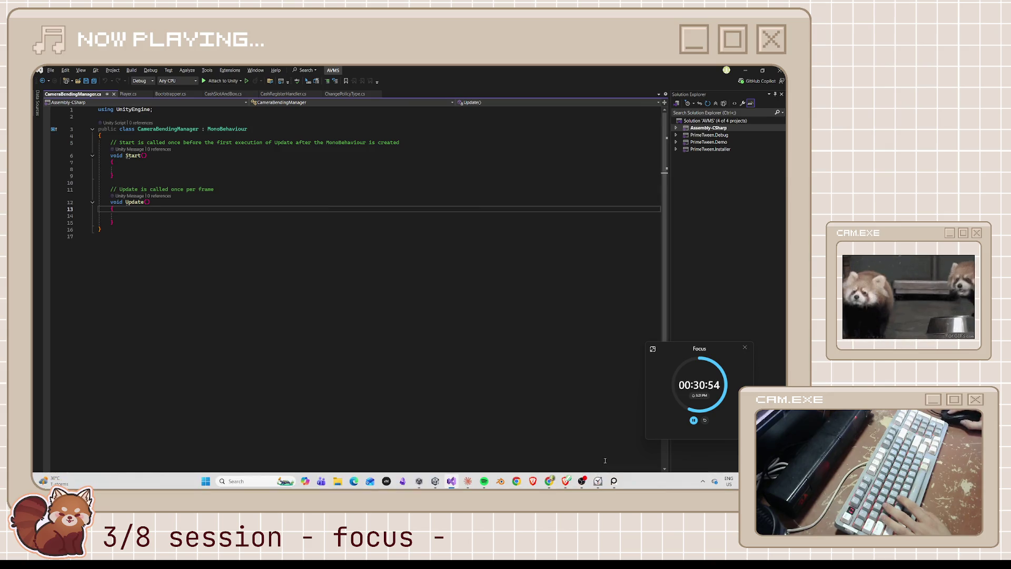
mouse_move(549, 481)
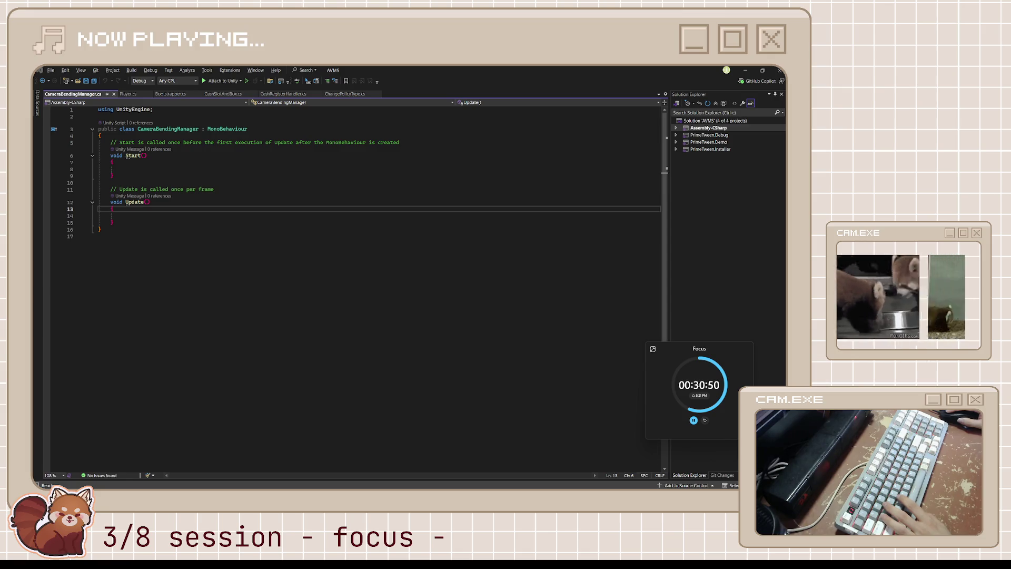
left_click(150, 185)
left_click(167, 137)
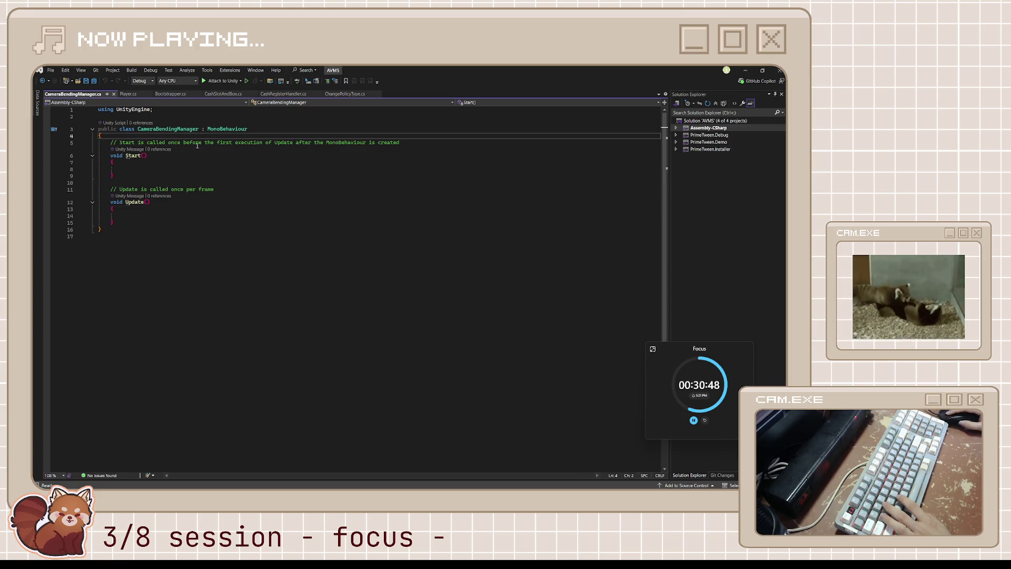
left_click(178, 115)
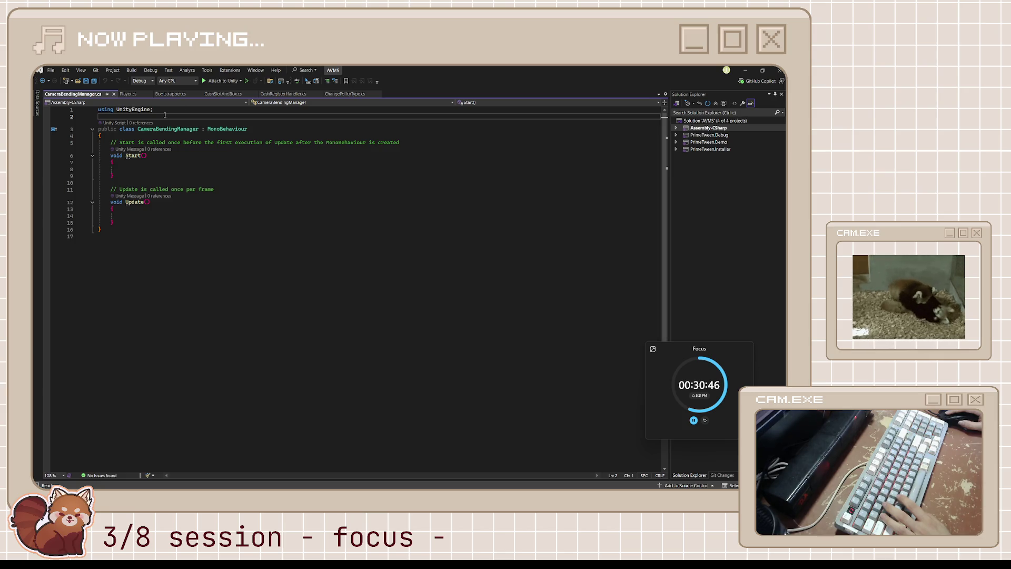
type("using ")
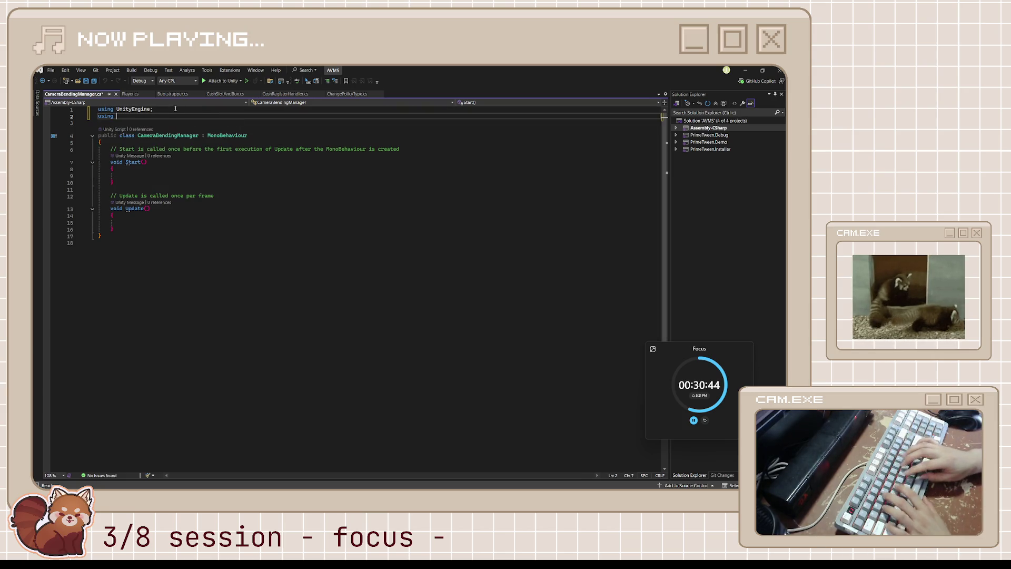
type("UnityEn")
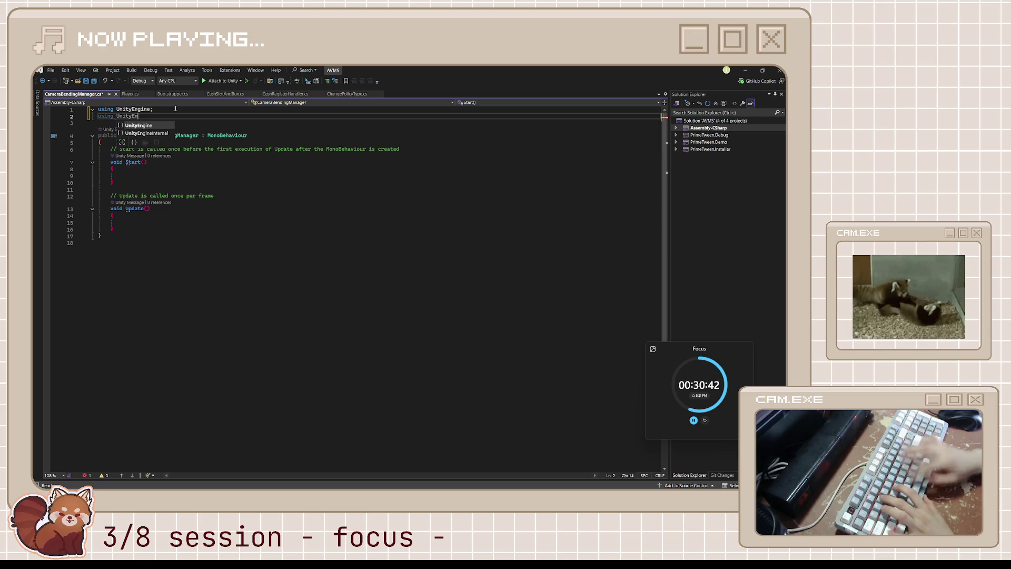
type("gine.Rendering;")
key("Down")
key("Down")
key("Down")
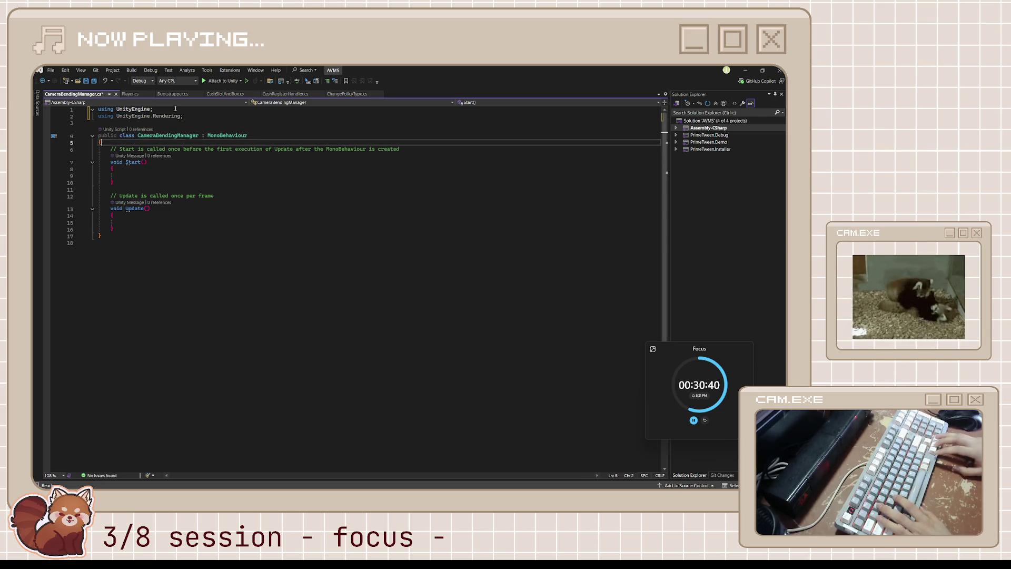
- Delete the Start method with its comment and begin a 'private void OnE' declaration
key("Down")
key("Down")
key("End")
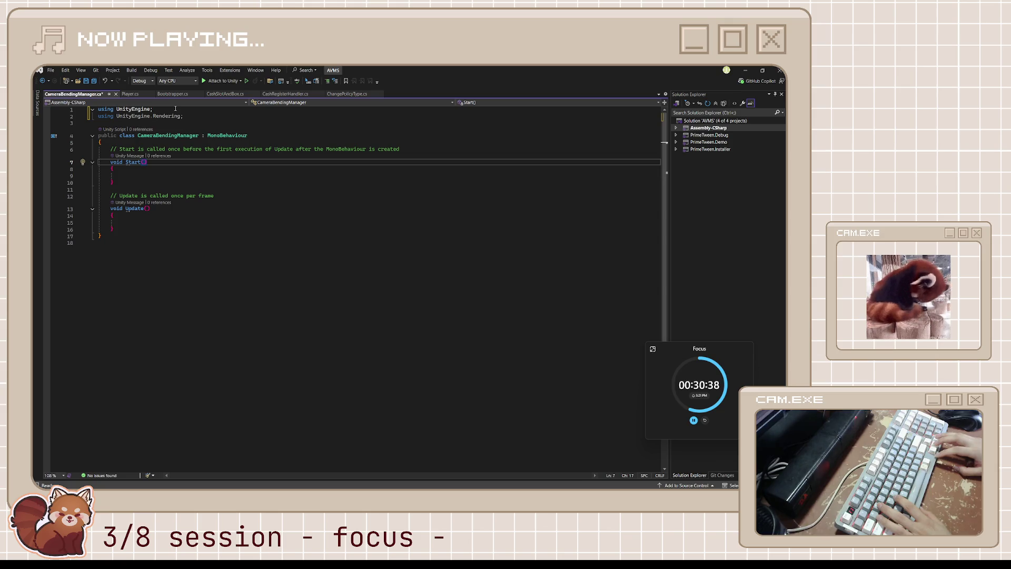
key("Down")
key("Down")
key("Down")
key("shift+Up")
key("shift+Up")
key("shift+Up")
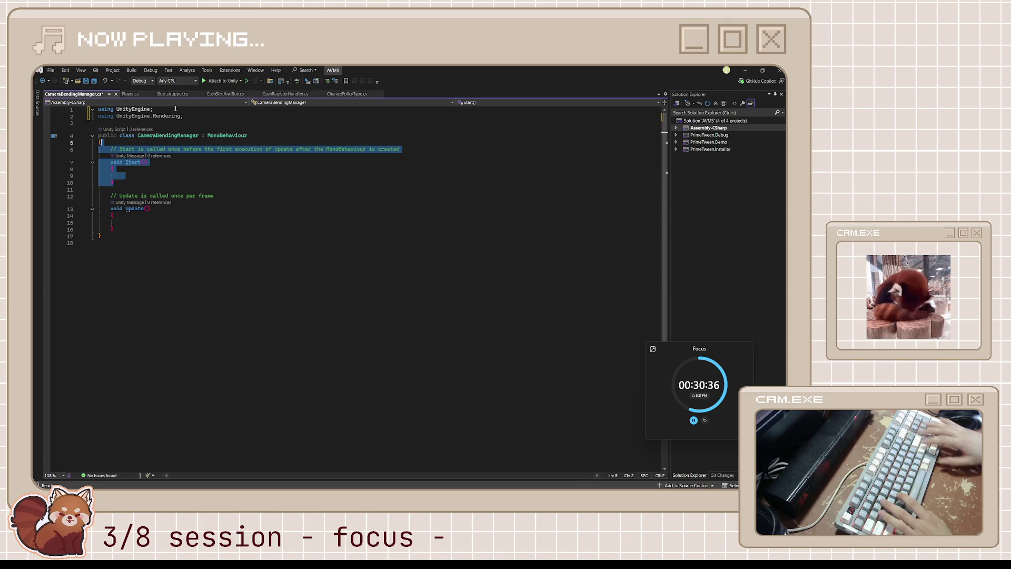
key("Delete")
key("Return")
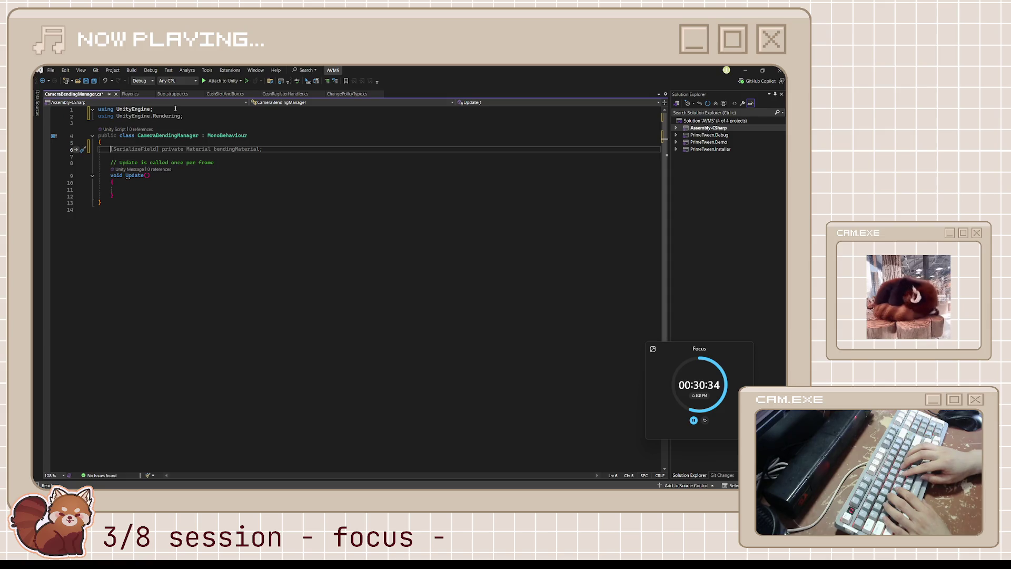
type("private void ")
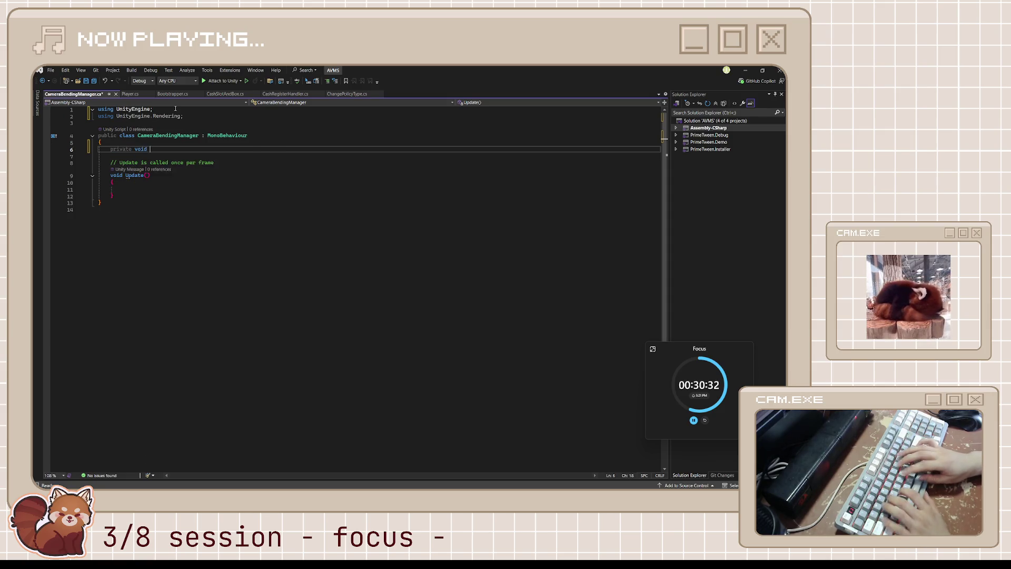
type("OnE")
- Create OnEnable subscribing to RenderPipelineManager beginCameraRendering and endCameraRendering
key("Tab")
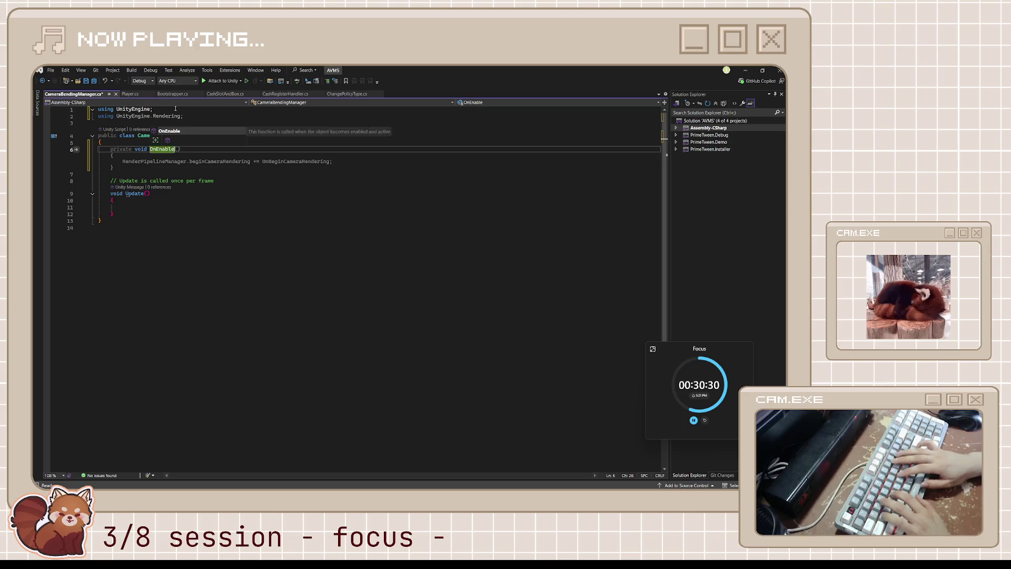
key("Return")
type("{")
key("Return")
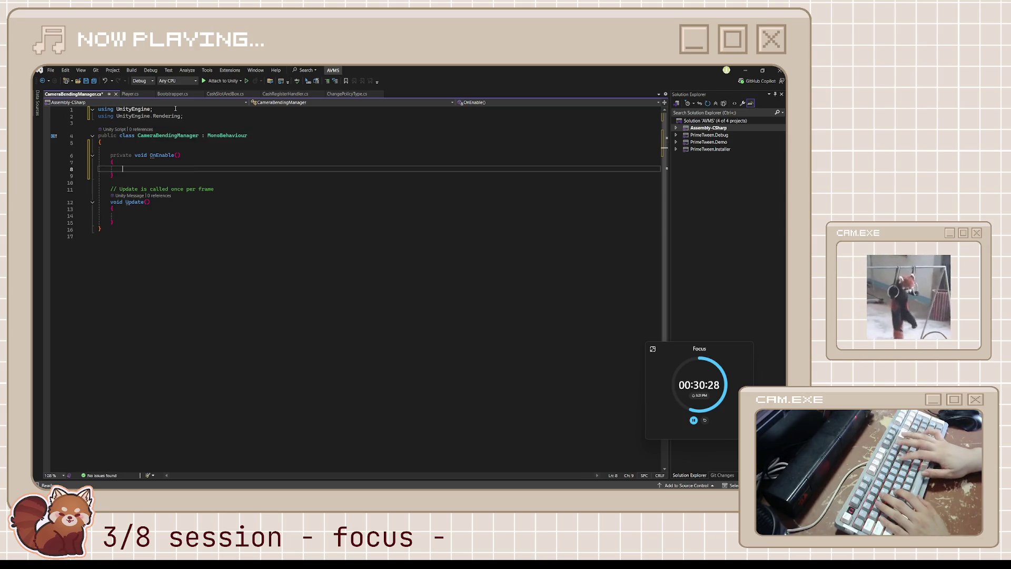
type("REnderPi")
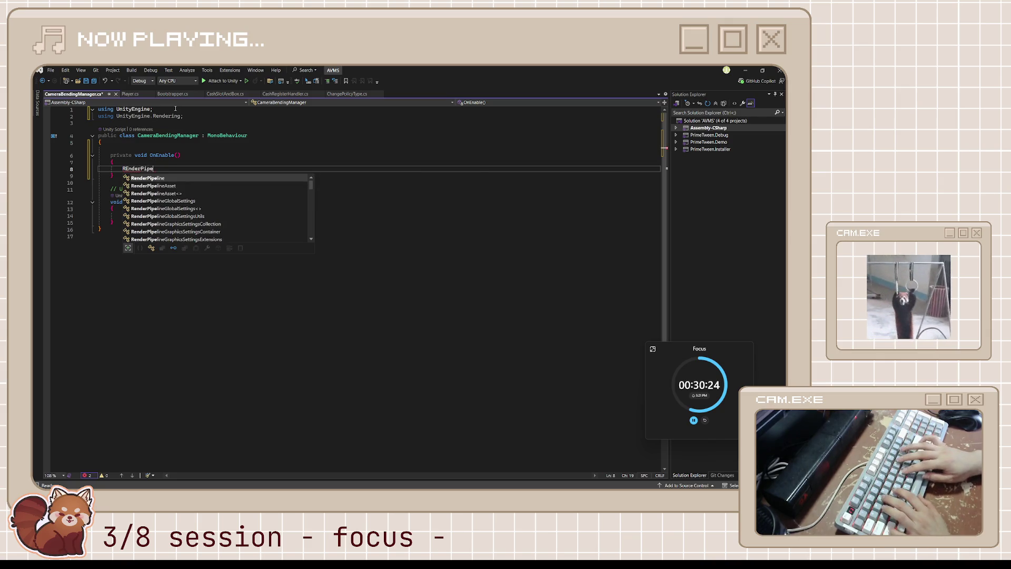
type("pe")
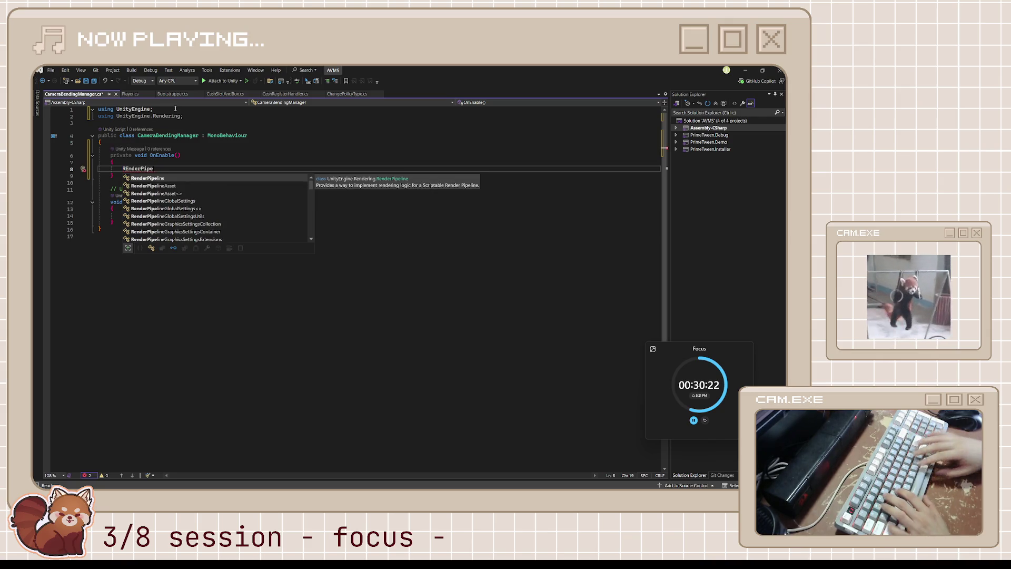
type("lineManager")
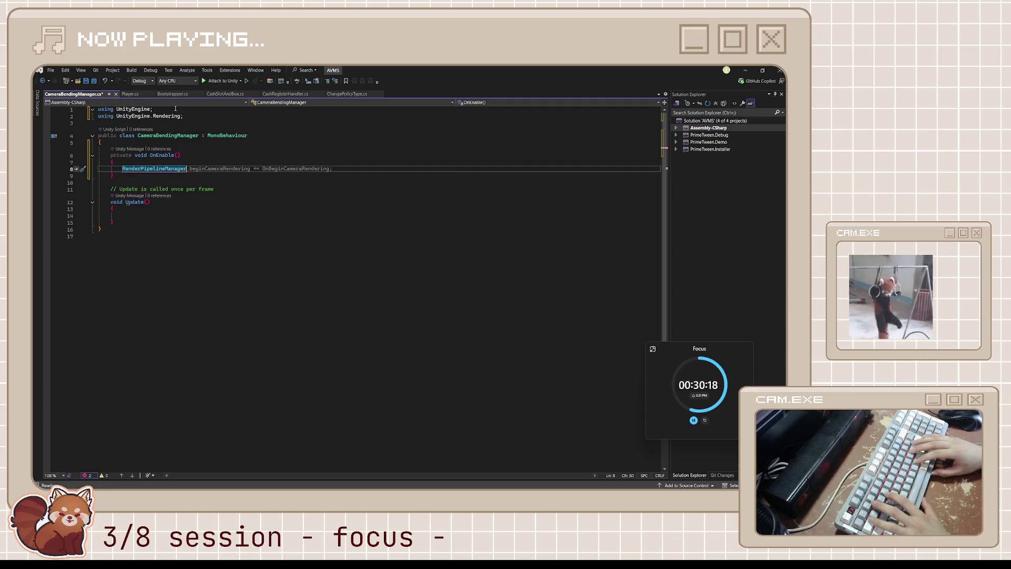
key("Tab")
key("Return")
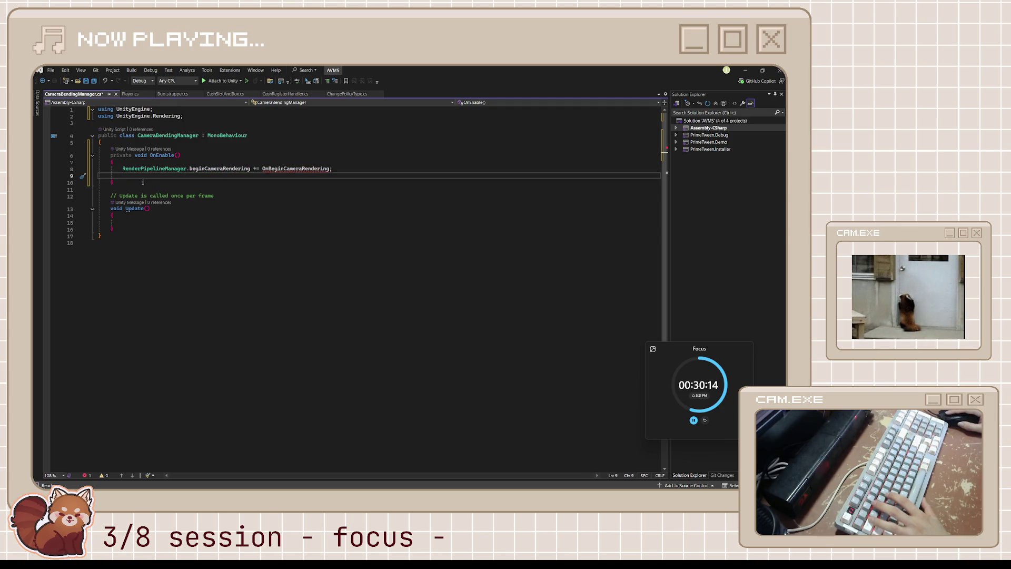
type("Render")
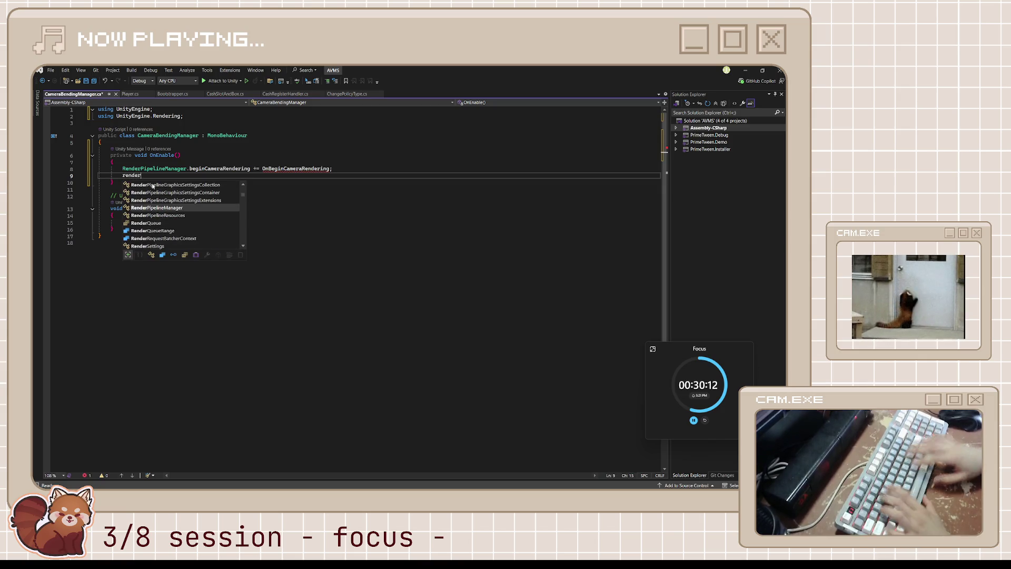
key("Tab")
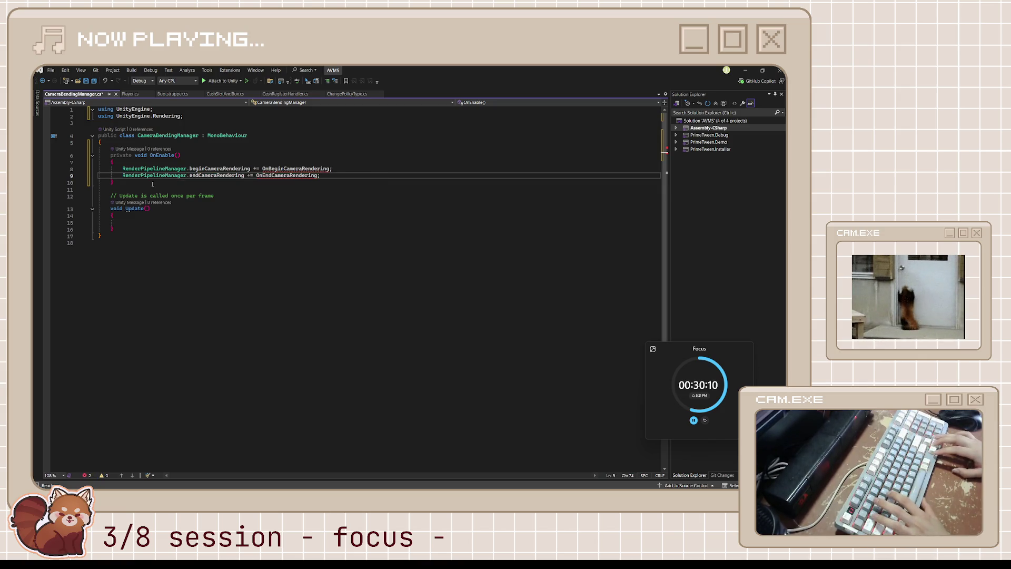
- Replace the Update method with an OnDisable that unsubscribes both camera rendering events
key("Down")
key("Down")
key("Down")
key("Down")
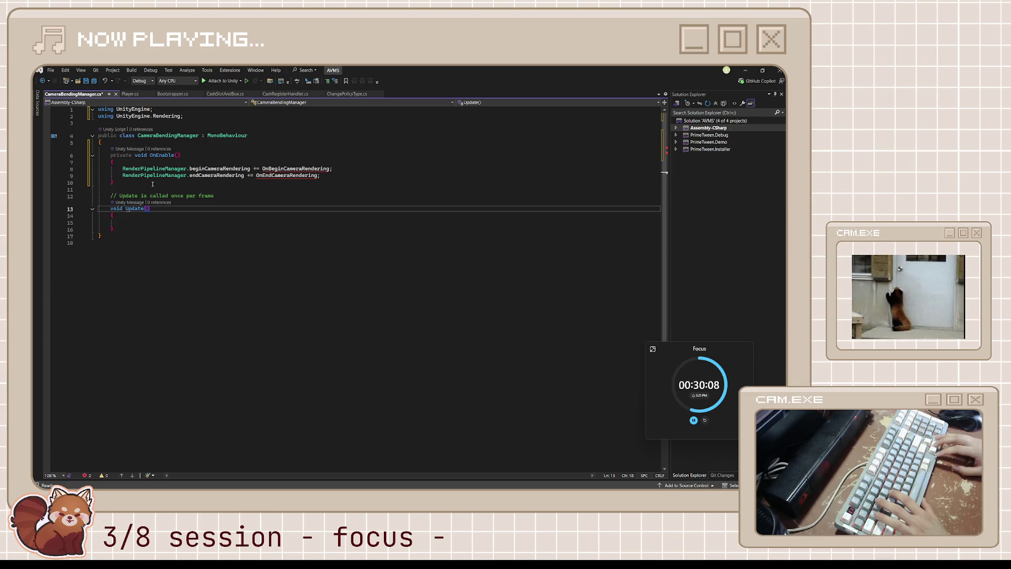
key("Down")
key("Down")
key("Down")
key("shift+Up")
key("shift+Up")
key("shift+Up")
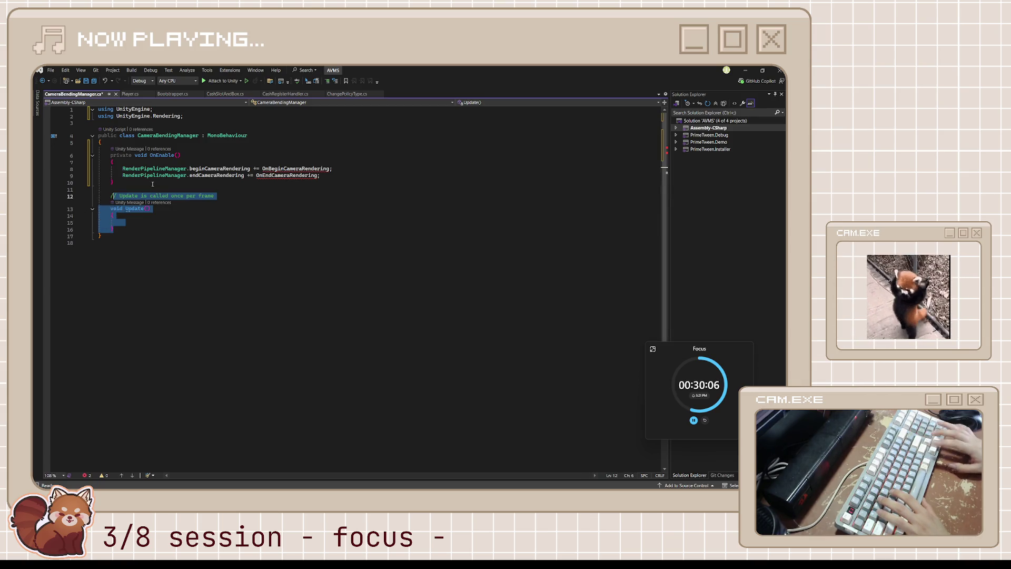
key("Delete")
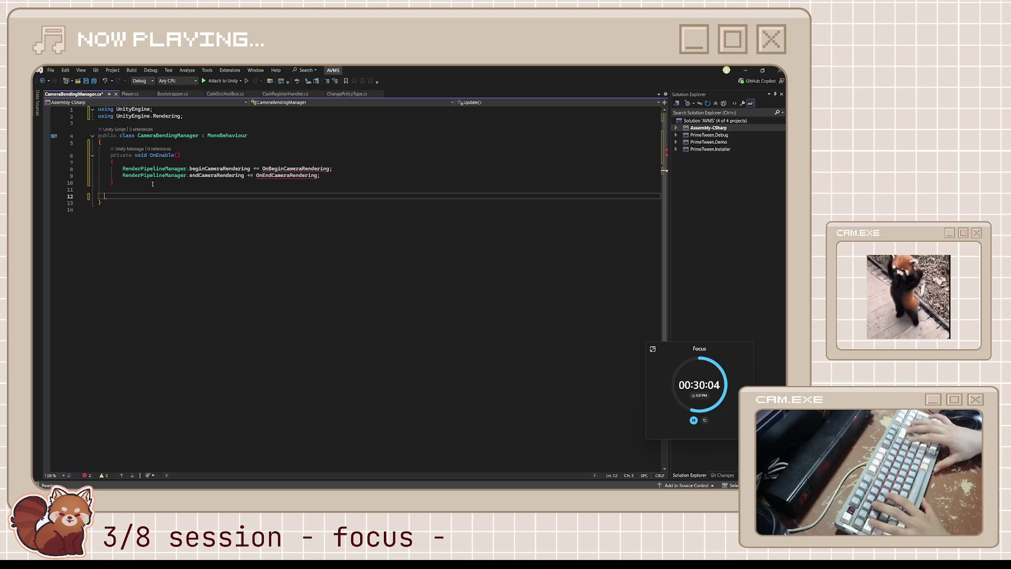
key("Tab")
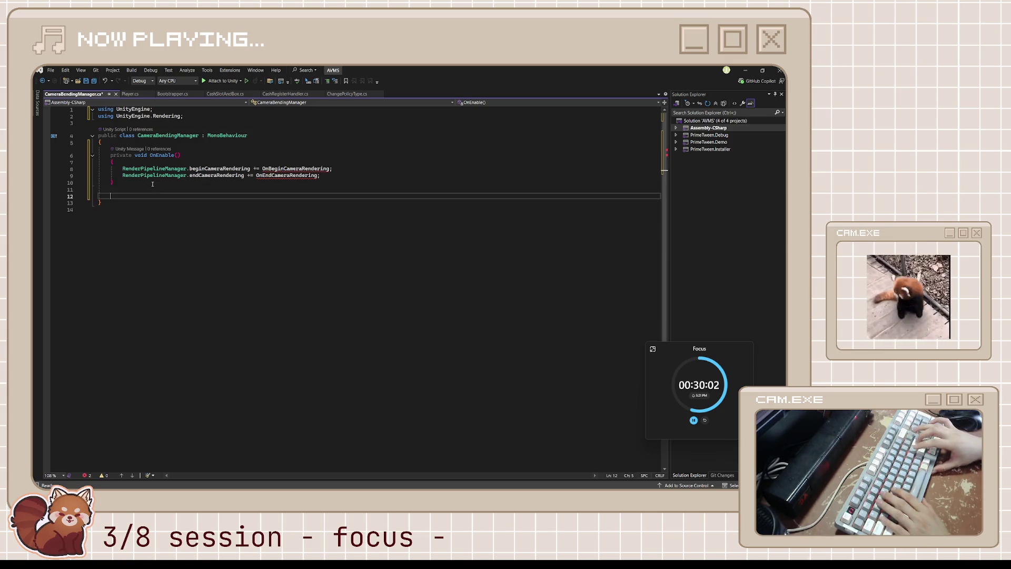
key("Tab")
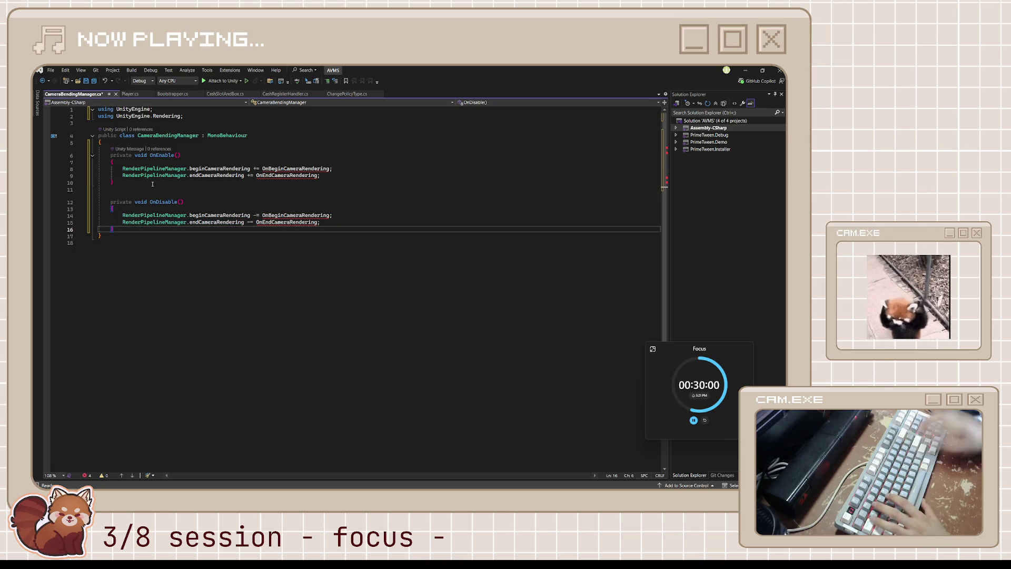
type("}")
key("Return")
key("Return")
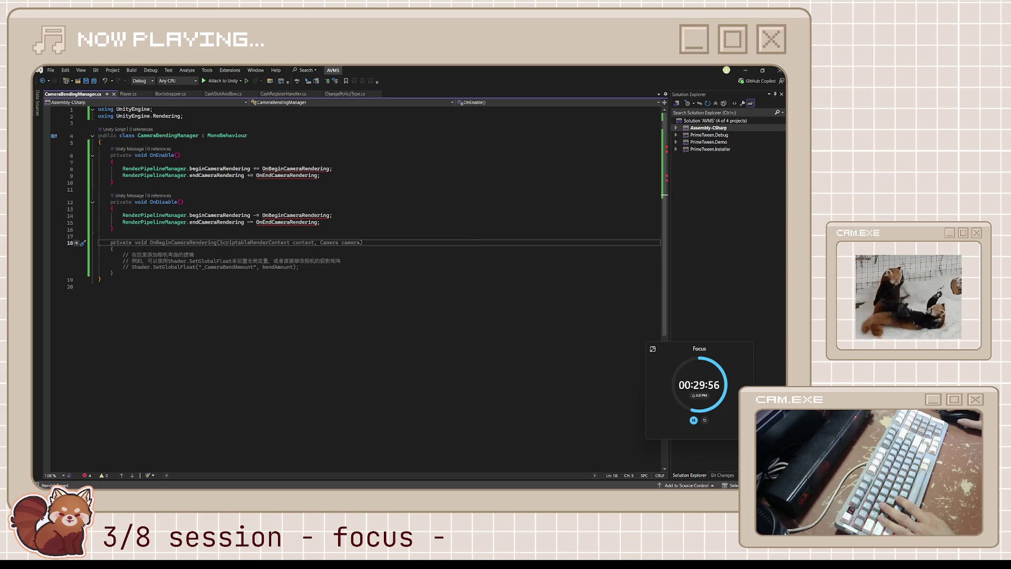
- Add a private static OnBeginCameraRendering method from the Copilot suggestion
key("Escape")
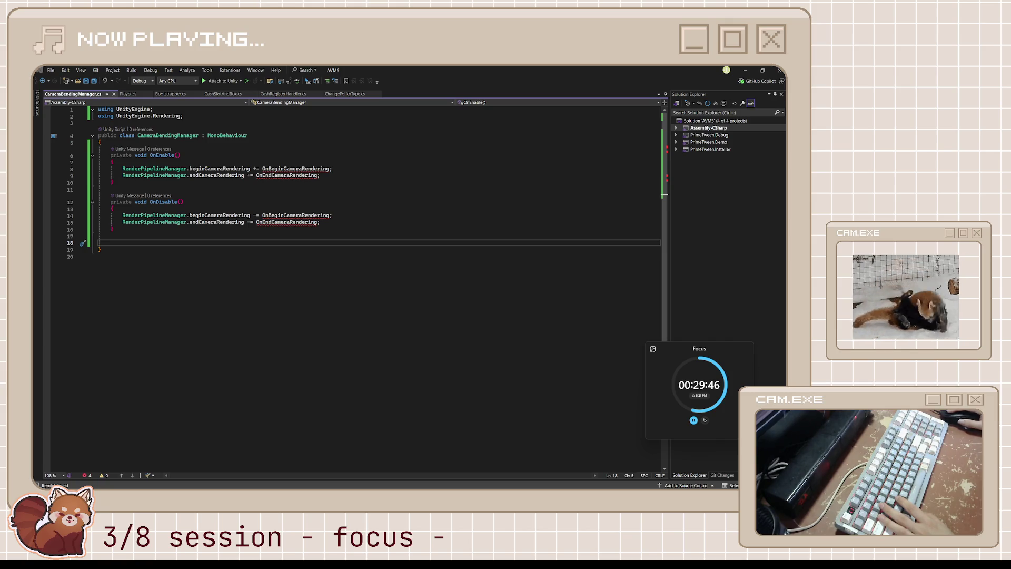
left_click(265, 242)
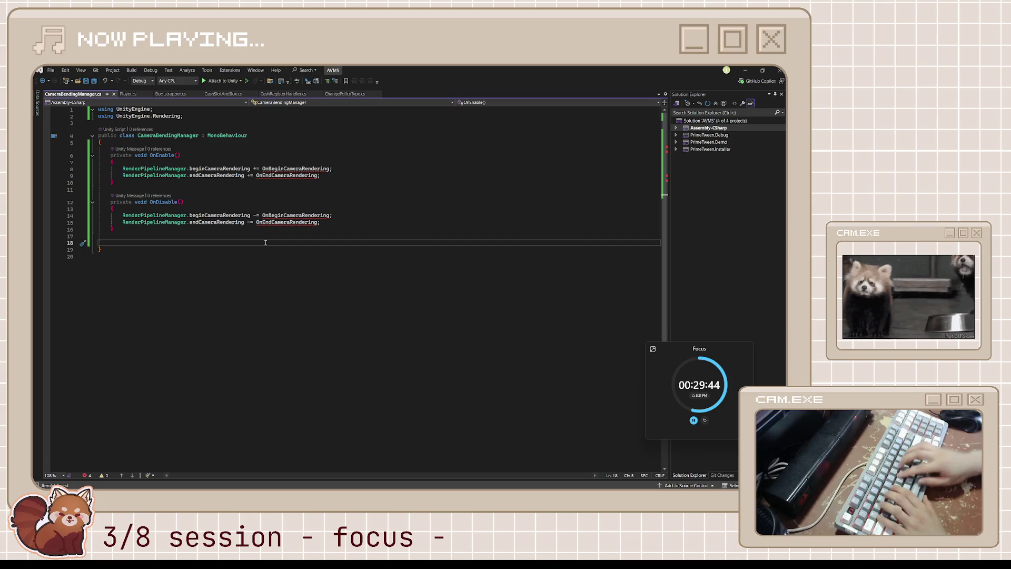
type("private ")
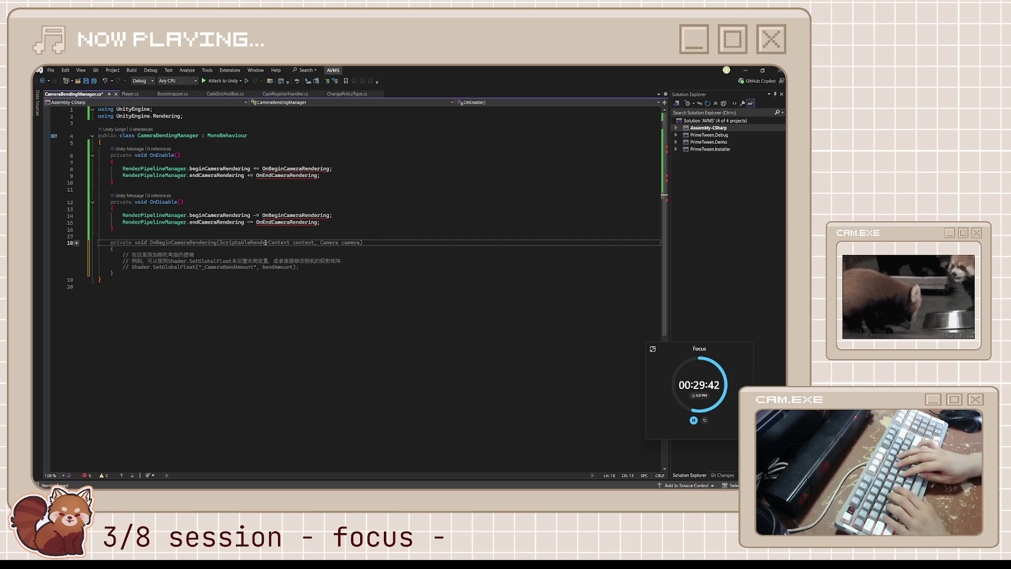
type("static void On")
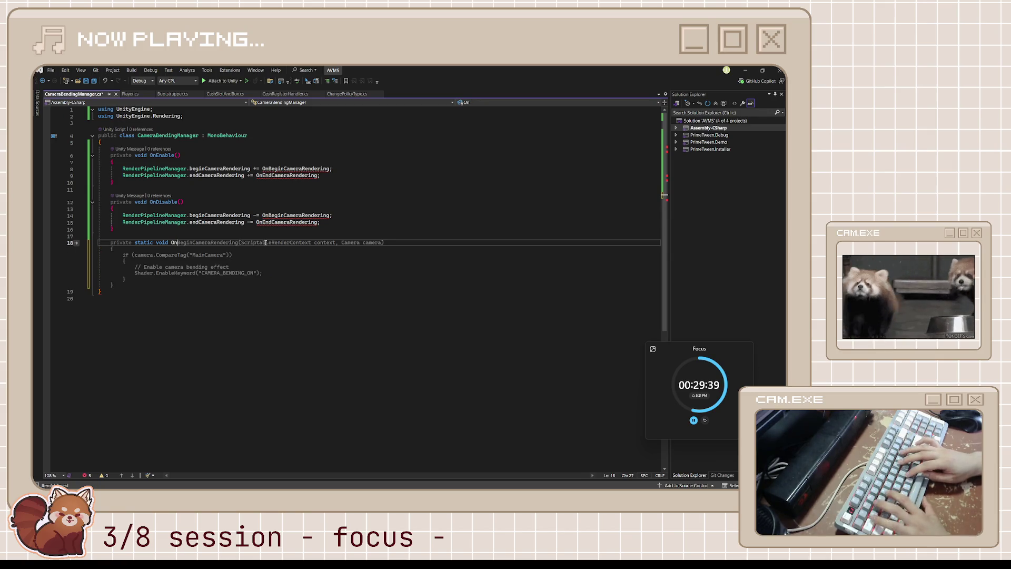
key("Tab")
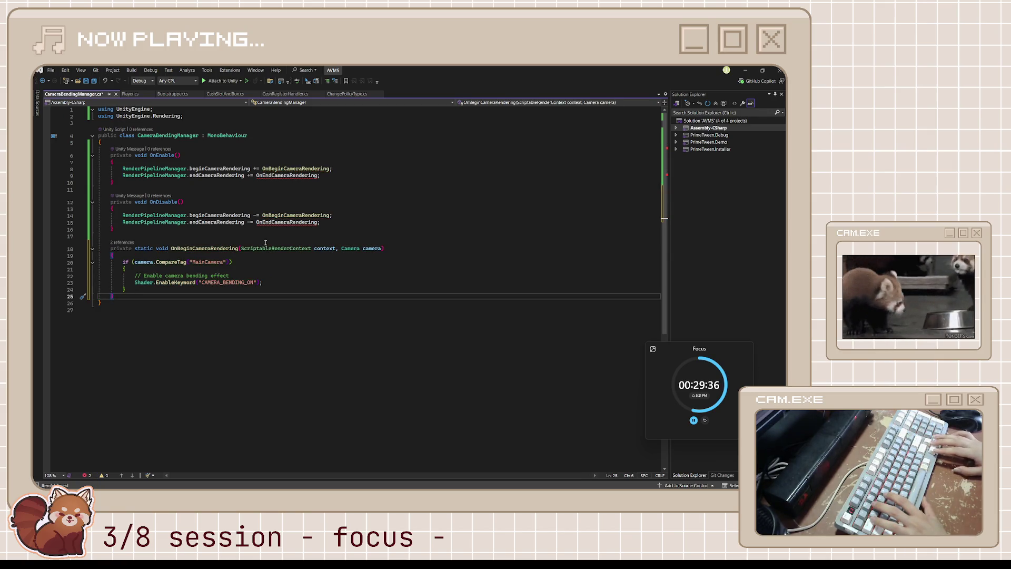
- Remove the MainCamera tag and shader keyword if block, leaving the method body empty
key("Up")
key("Up")
key("Up")
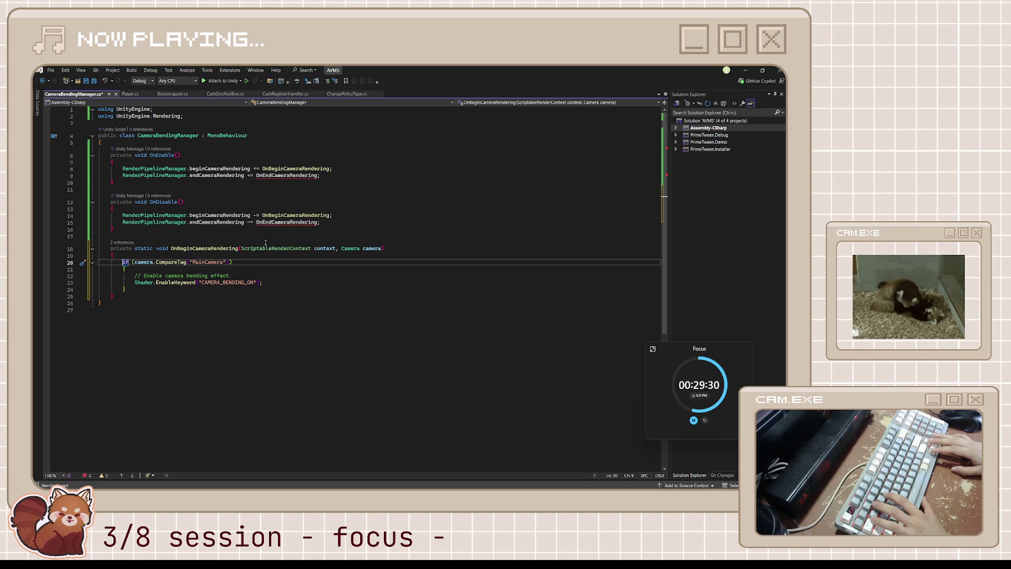
key("Down")
key("Down")
key("Down")
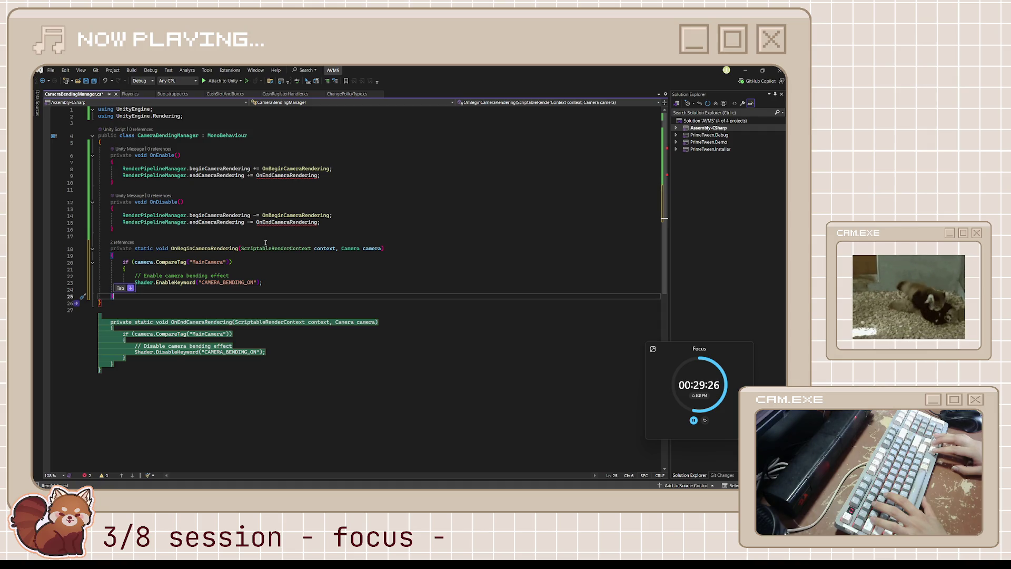
key("Up")
key("Up")
key("Up")
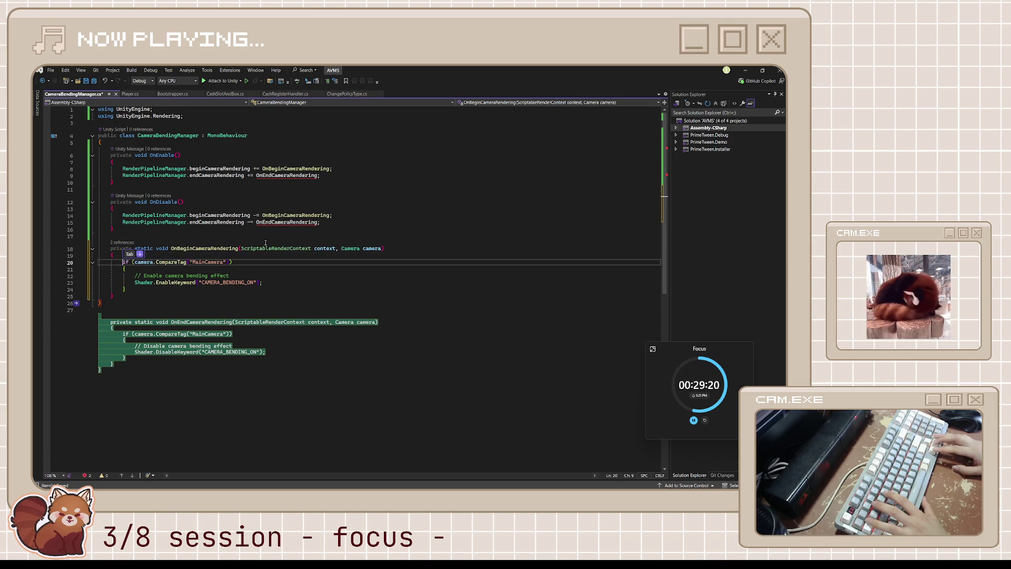
key("shift+Down")
key("shift+Down")
key("shift+Down")
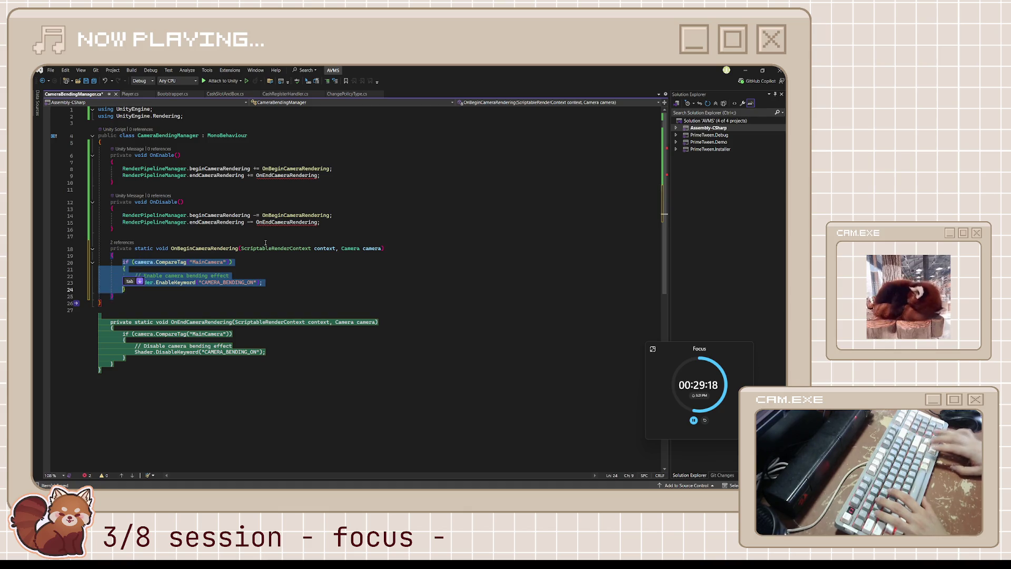
key("Delete")
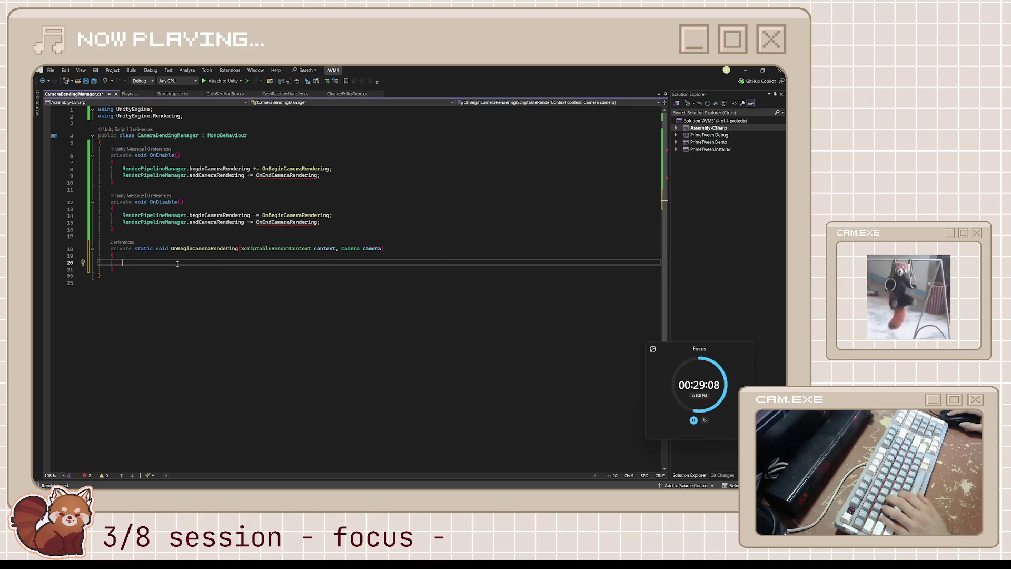
- Start OnBeginCameraRendering with camera.cullingMatrix set to a Matrix4x4.Ortho expression
type("camera.c")
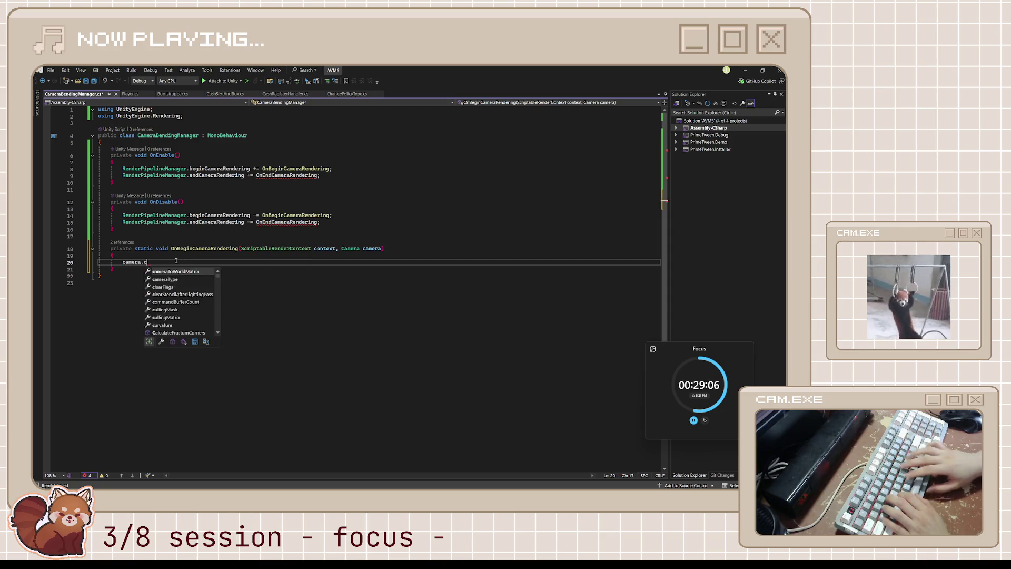
type("ulling")
key("Down")
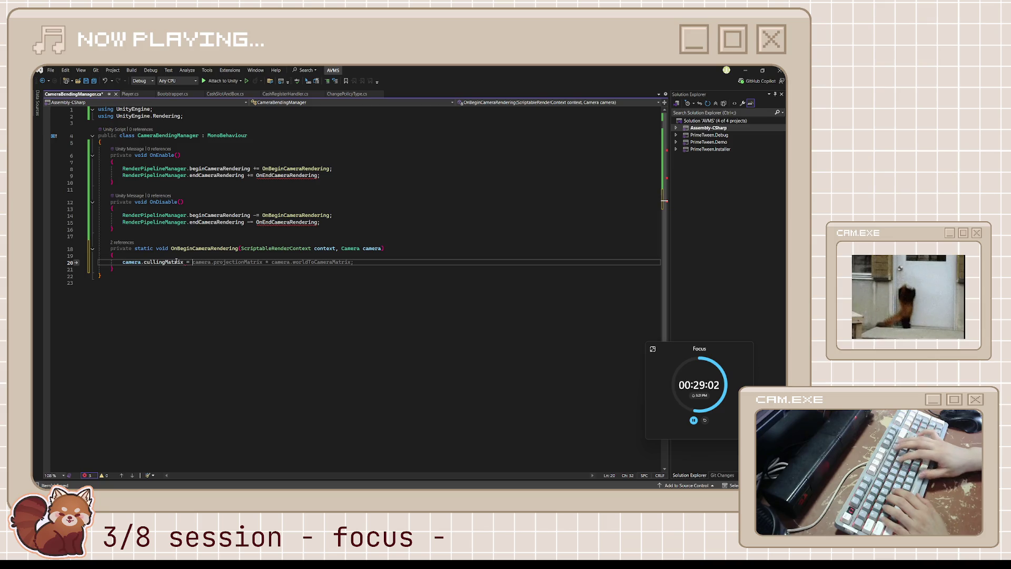
type("Matrix4")
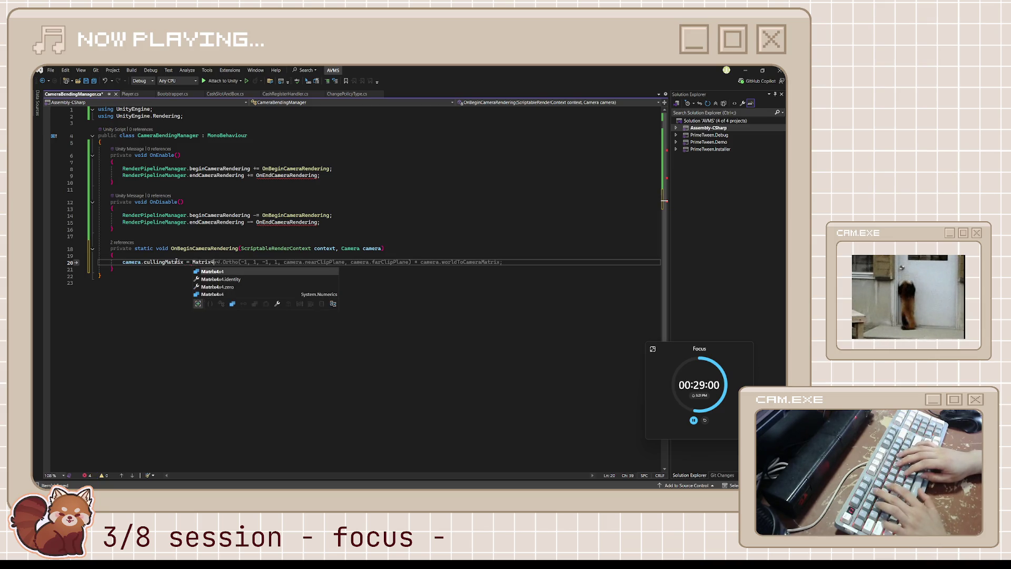
key("Tab")
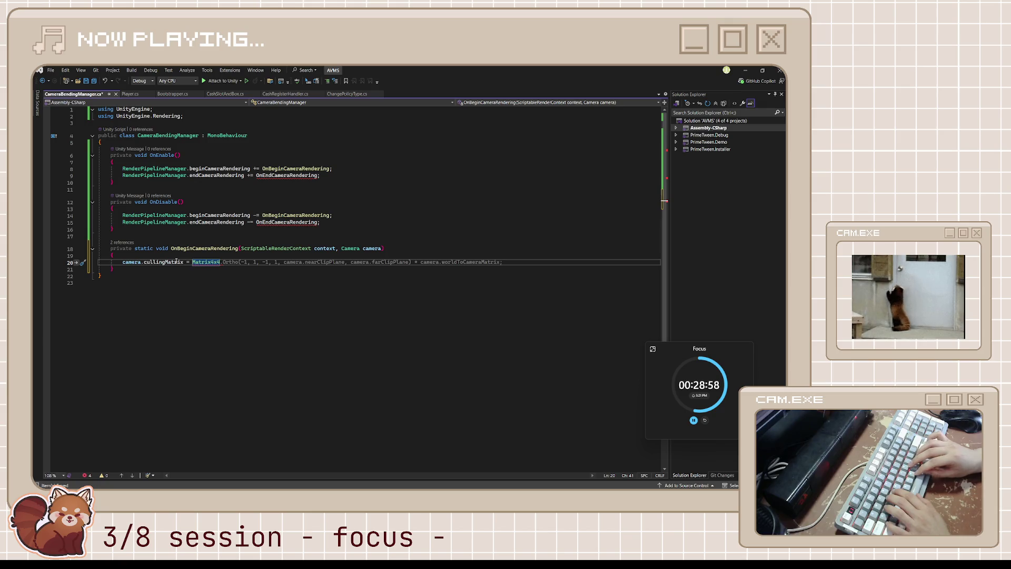
key("Tab")
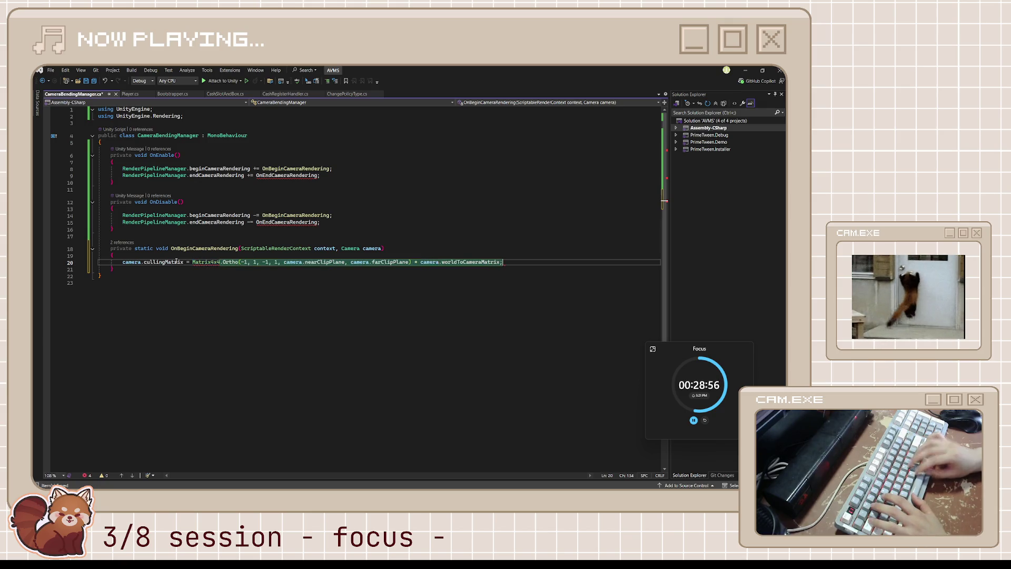
- Change the Ortho bounds to -99, 99, -99, 99
left_click(250, 262)
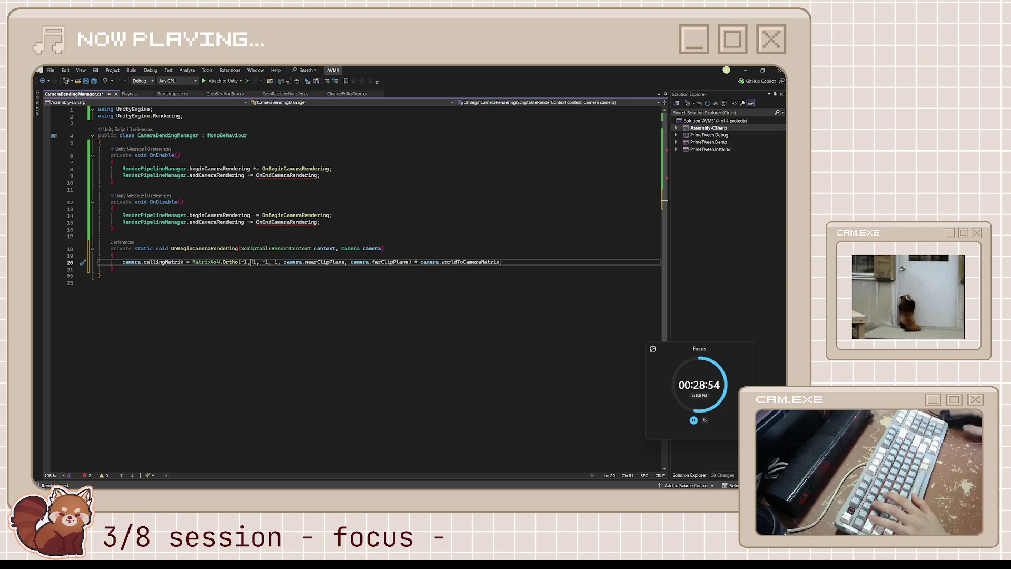
key("BackSpace")
type("99")
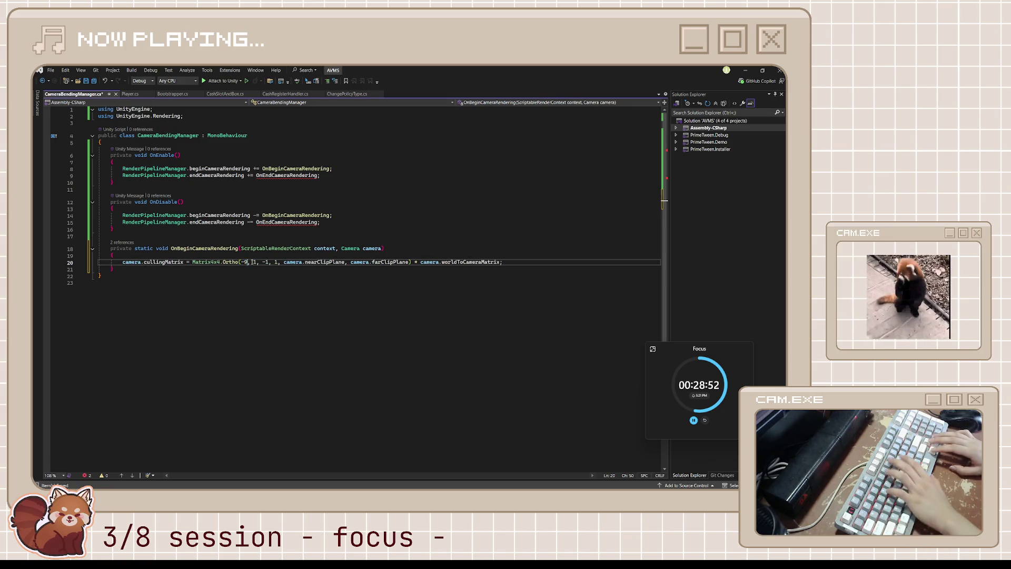
key("Right")
key("Right")
key("Delete")
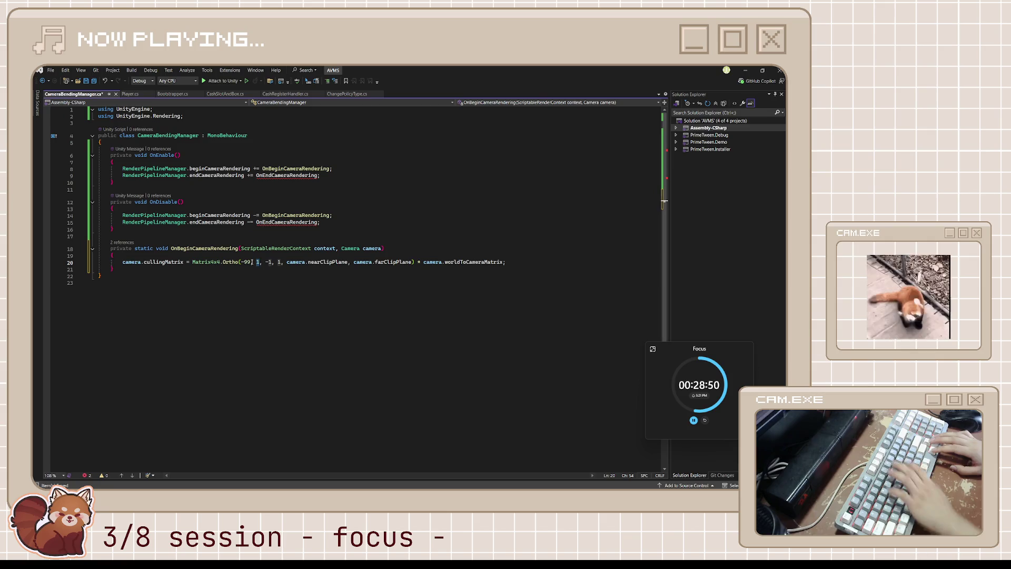
type("99")
key("Right")
key("Right")
key("Right")
key("Delete")
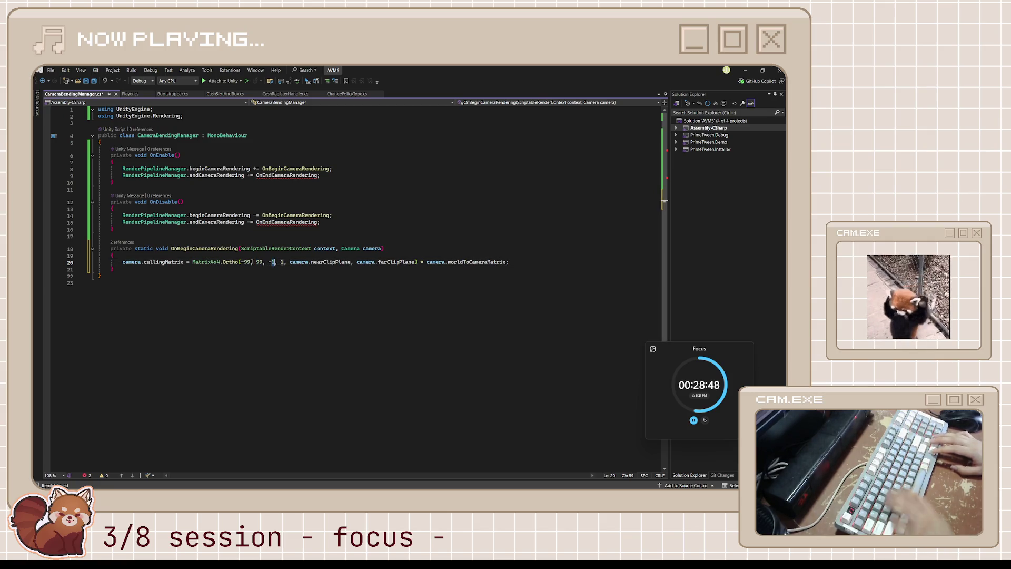
type("99-9")
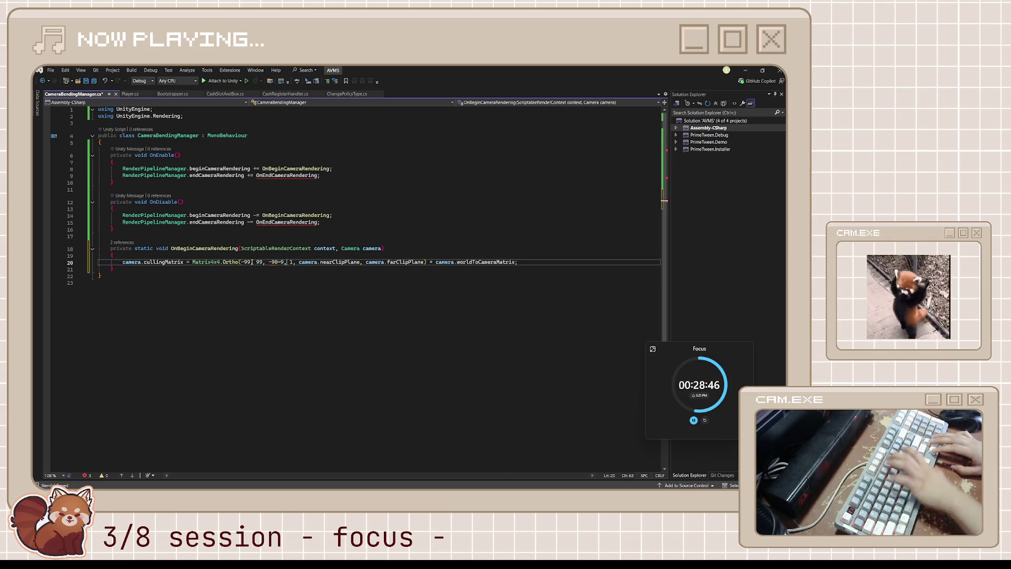
key("BackSpace")
key("BackSpace")
key("Right")
key("Right")
key("Right")
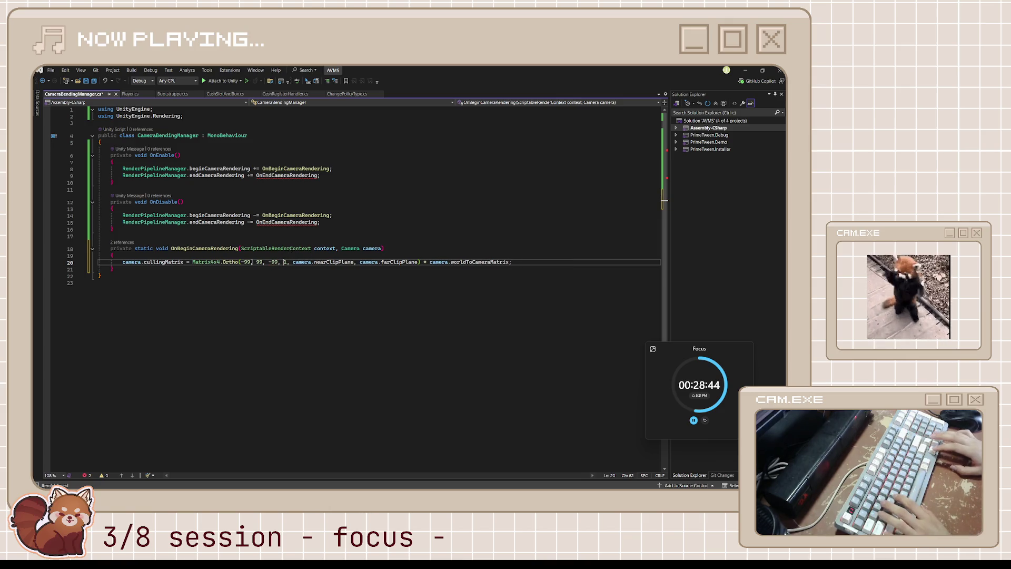
key("BackSpace")
type("99")
key("Right")
key("Right")
key("Right")
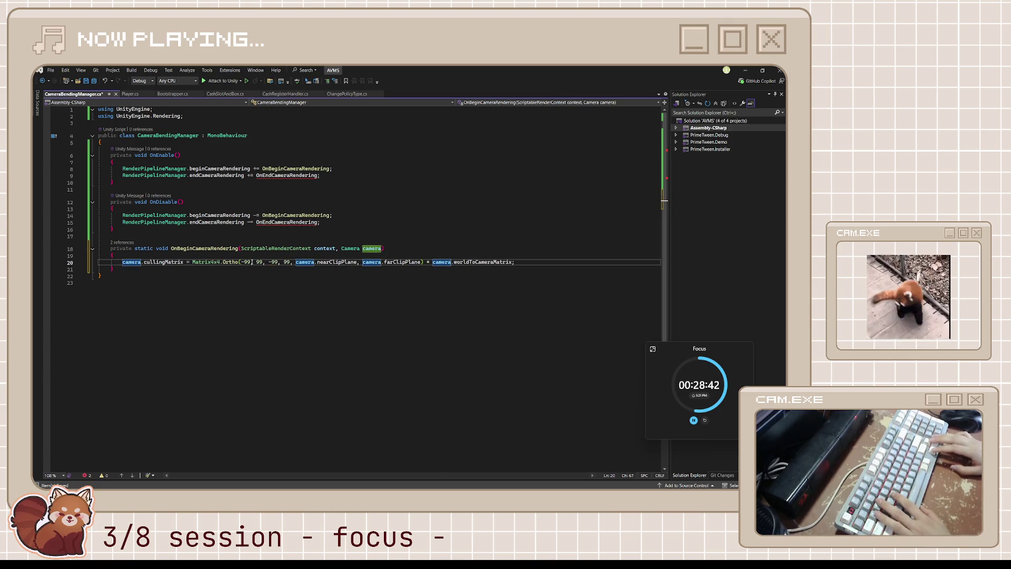
- Set the Ortho near and far clip arguments to 0.001f and 99
key("Left")
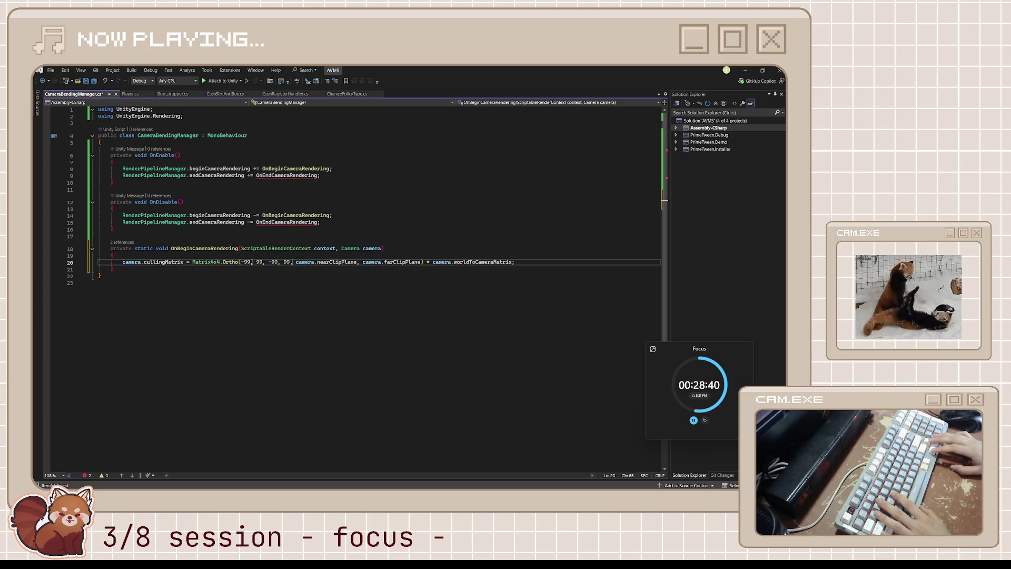
key("Left")
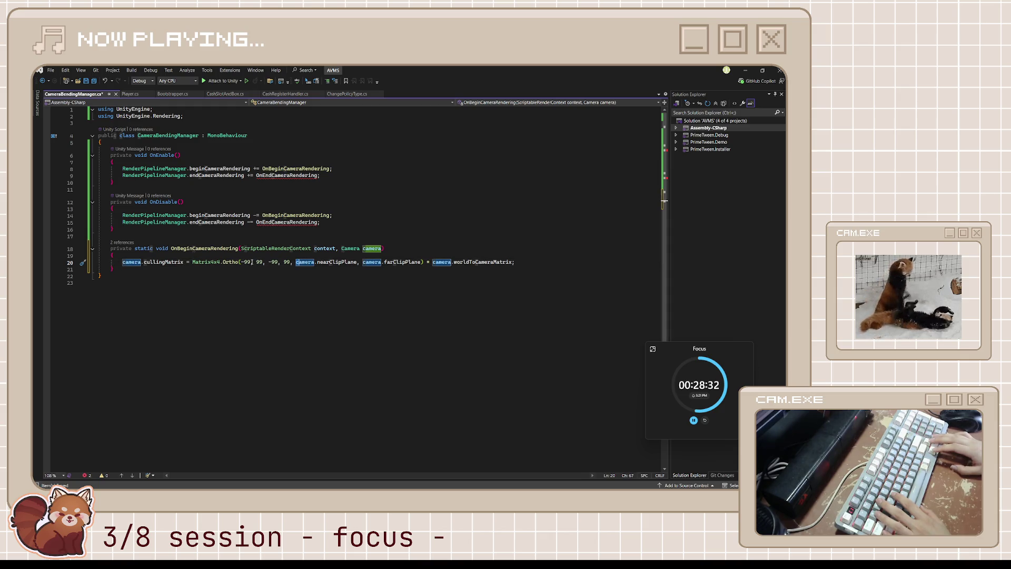
key("shift+Right")
key("shift+Right")
key("shift+Right")
key("shift+Right")
key("shift+Right")
key("shift+Right")
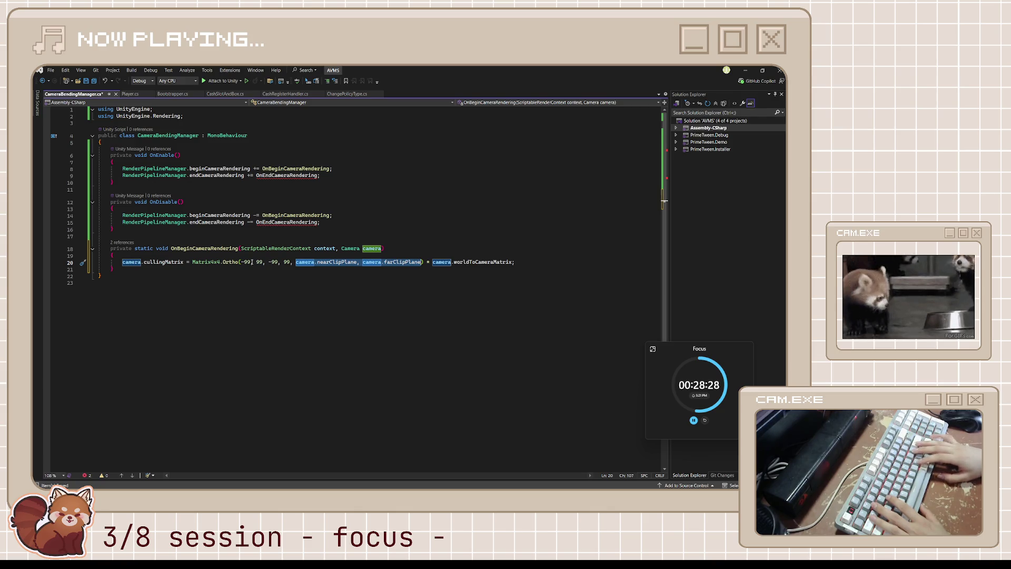
type("0.001")
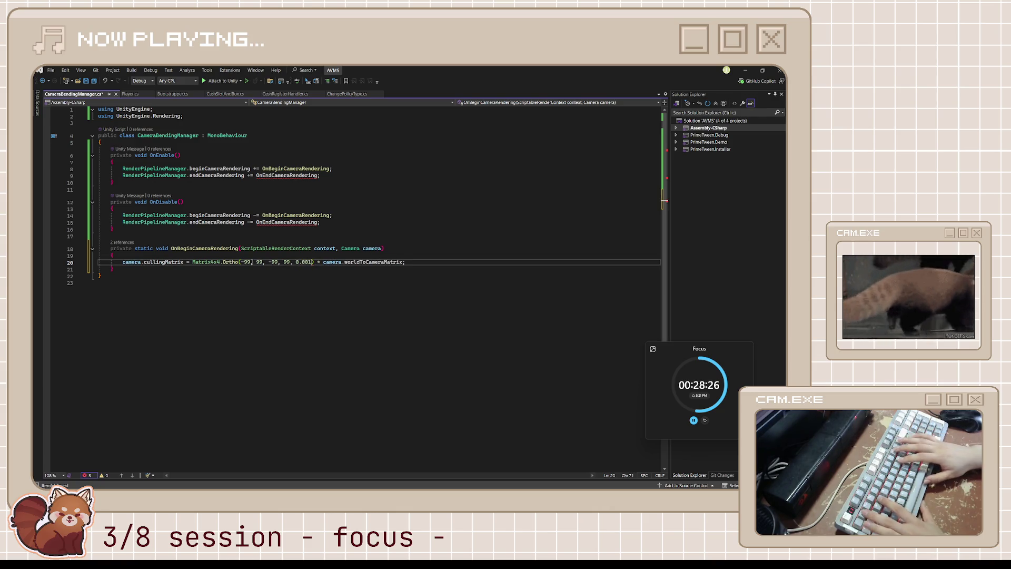
type("f, 99")
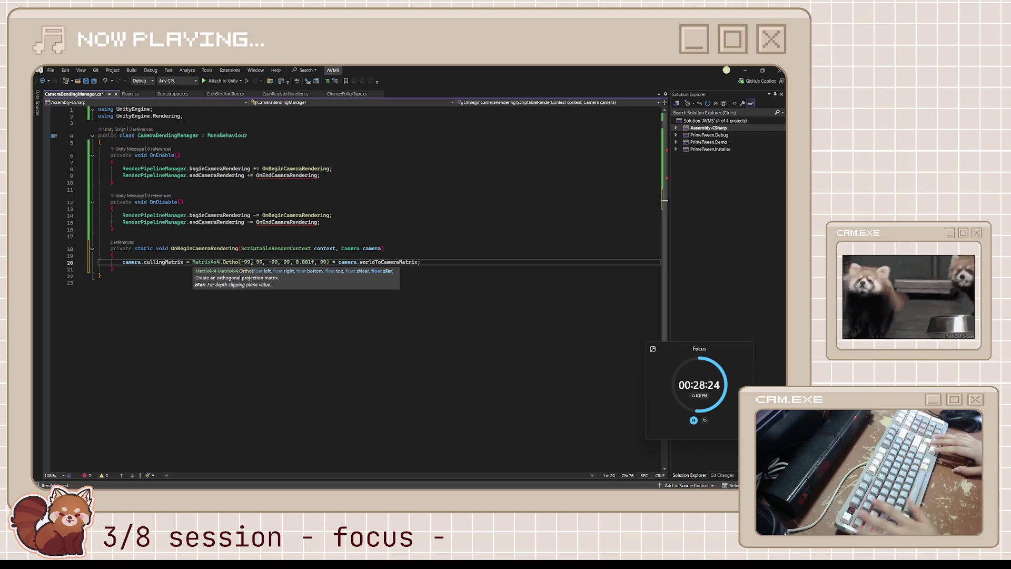
type(")")
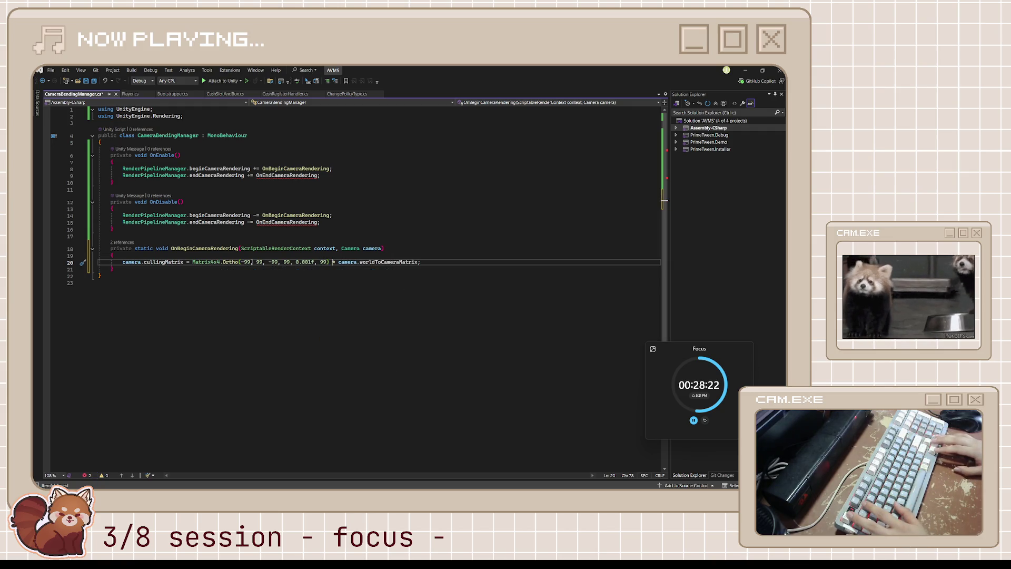
key("Down")
key("Return")
key("Return")
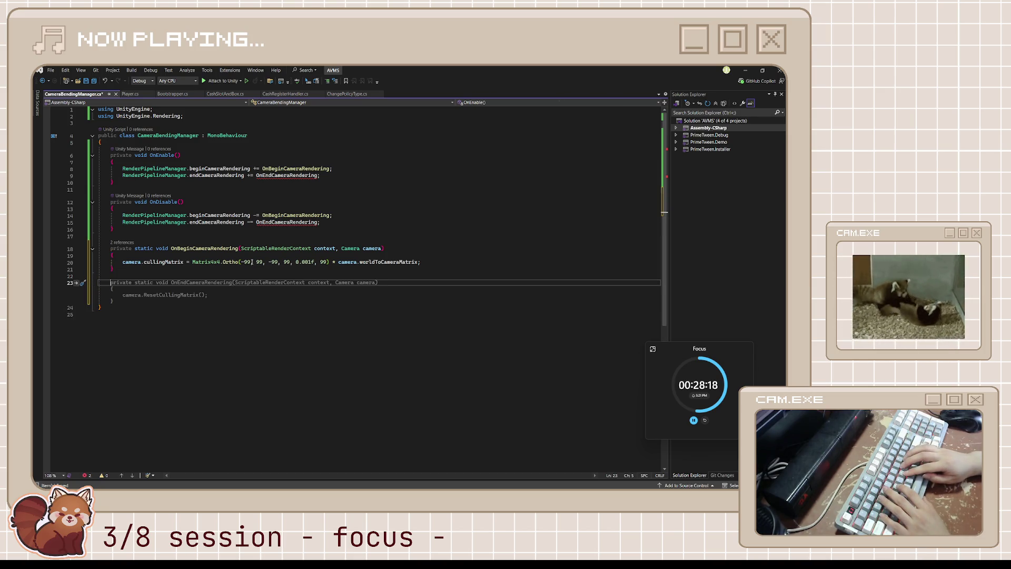
- Add OnEndCameraRendering to reset the culling matrix, save the script, and return to Unity
key("Tab")
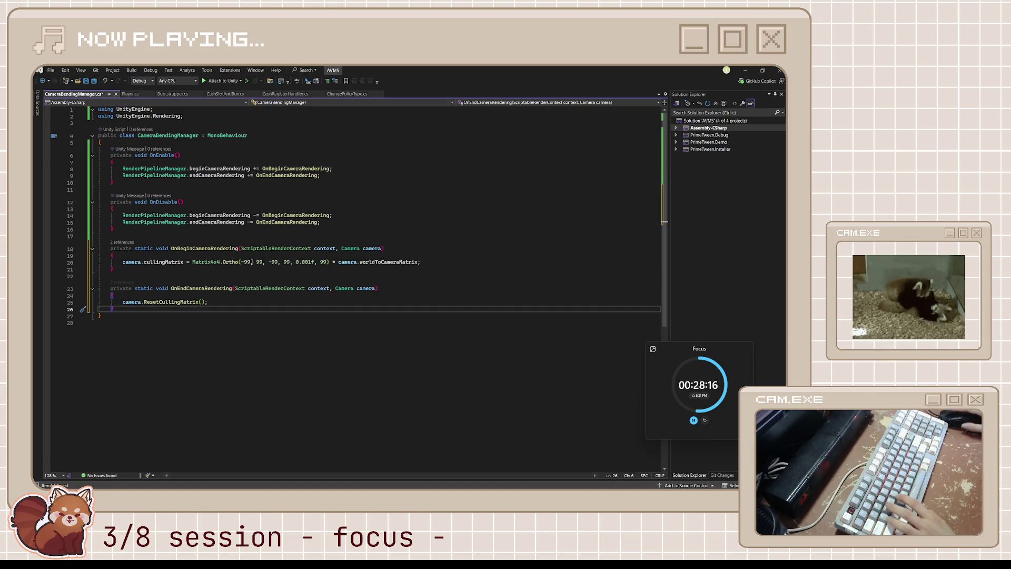
key("ctrl+s")
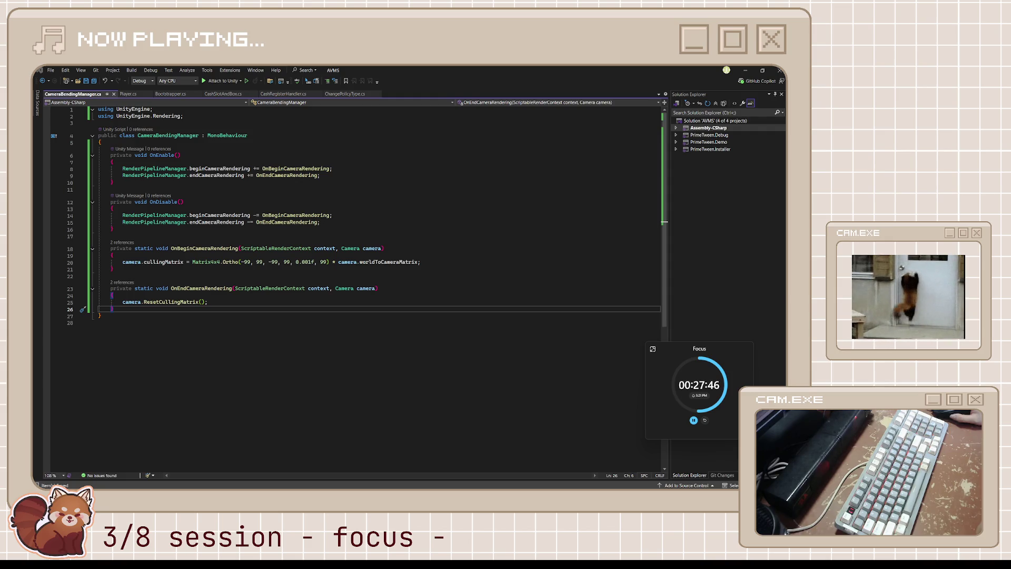
left_click(168, 135)
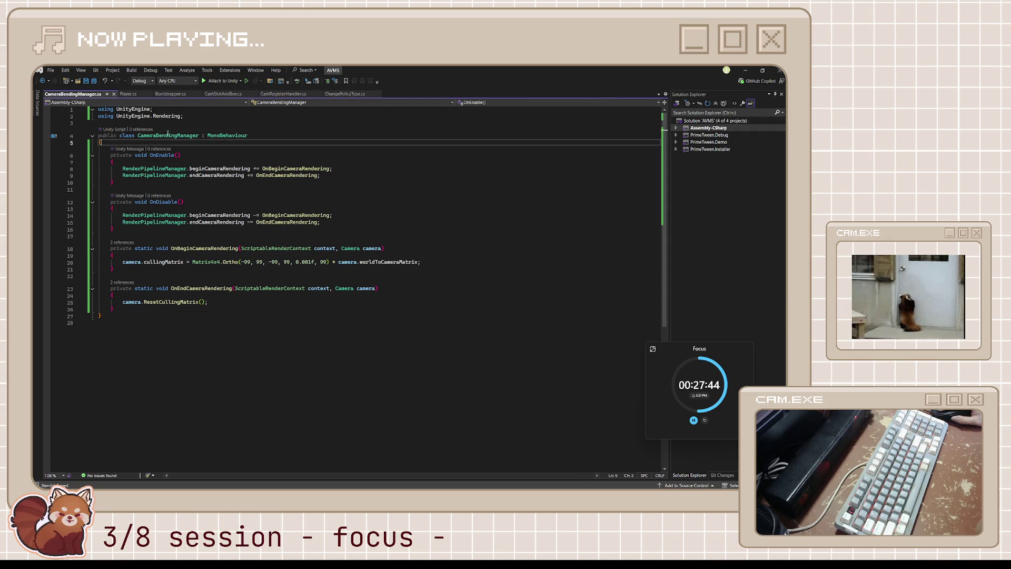
double_click(220, 137)
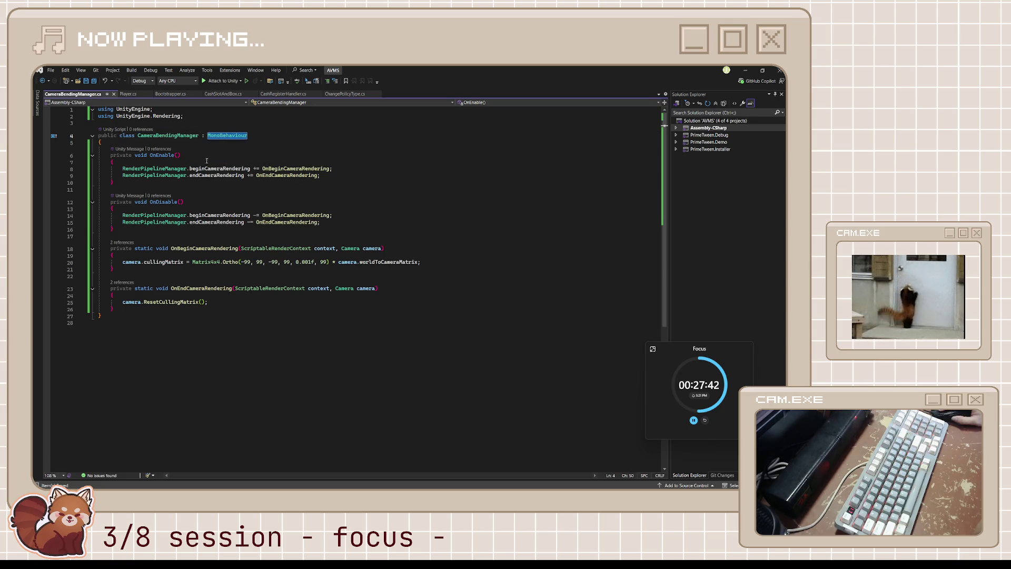
left_click(186, 174)
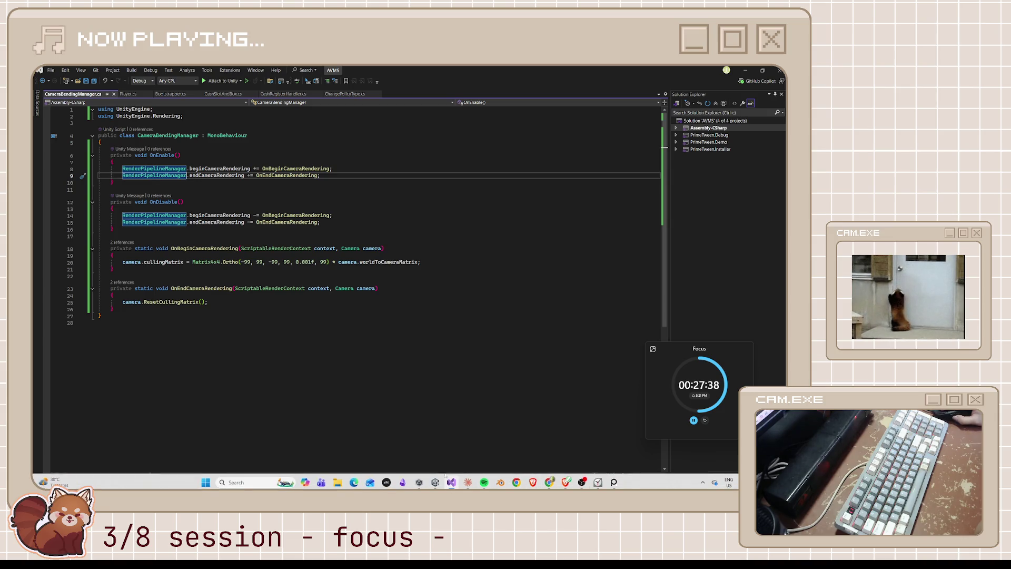
left_click(436, 482)
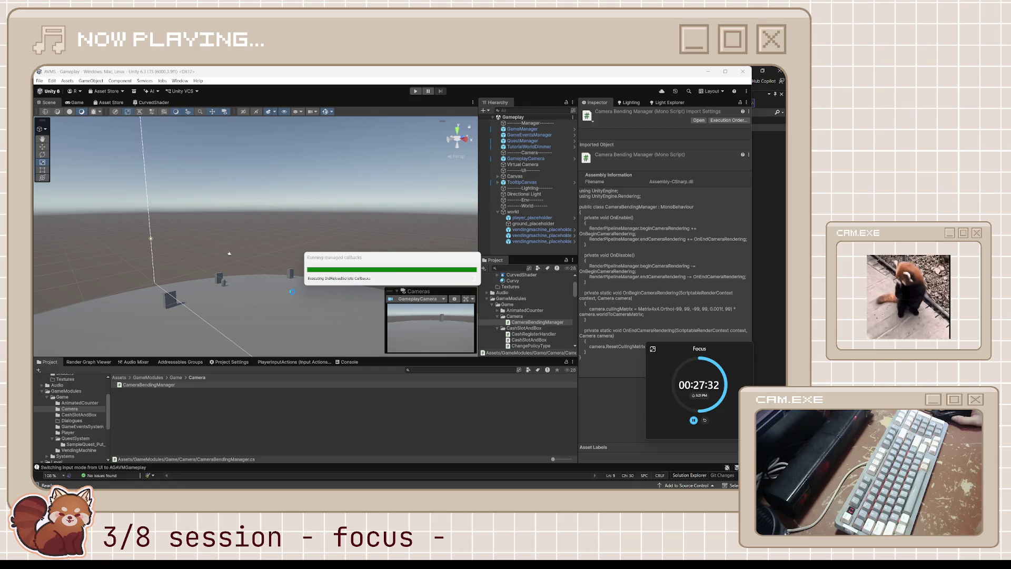
- Attach the CameraBendingManager script to GameplayCamera and save the Gameplay scene
left_click(544, 159)
left_click_drag(677, 349, 509, 180)
scroll(618, 292, "down", 5)
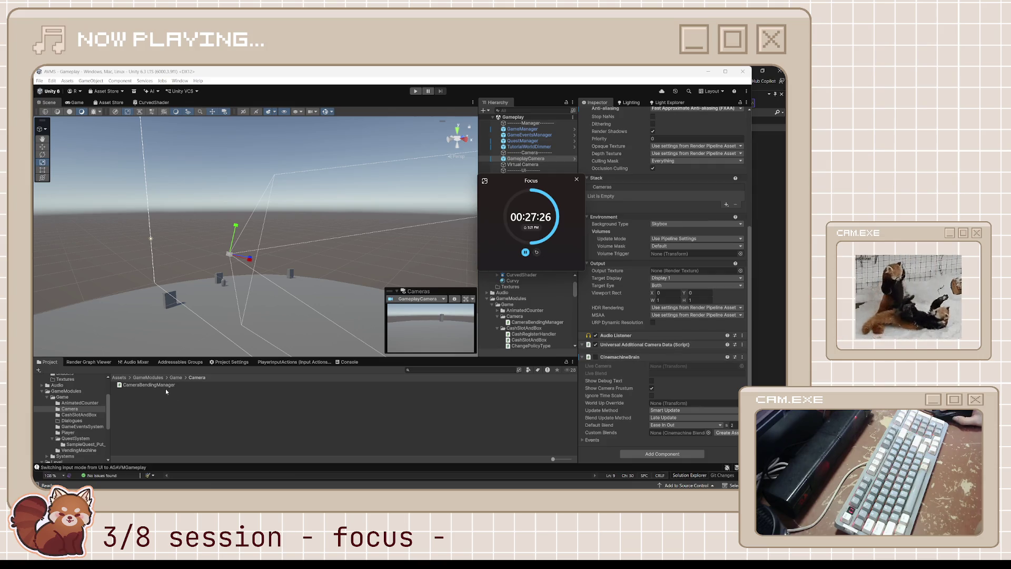
mouse_move(166, 388)
left_mouse_down()
mouse_move(600, 356)
mouse_move(601, 368)
left_mouse_up()
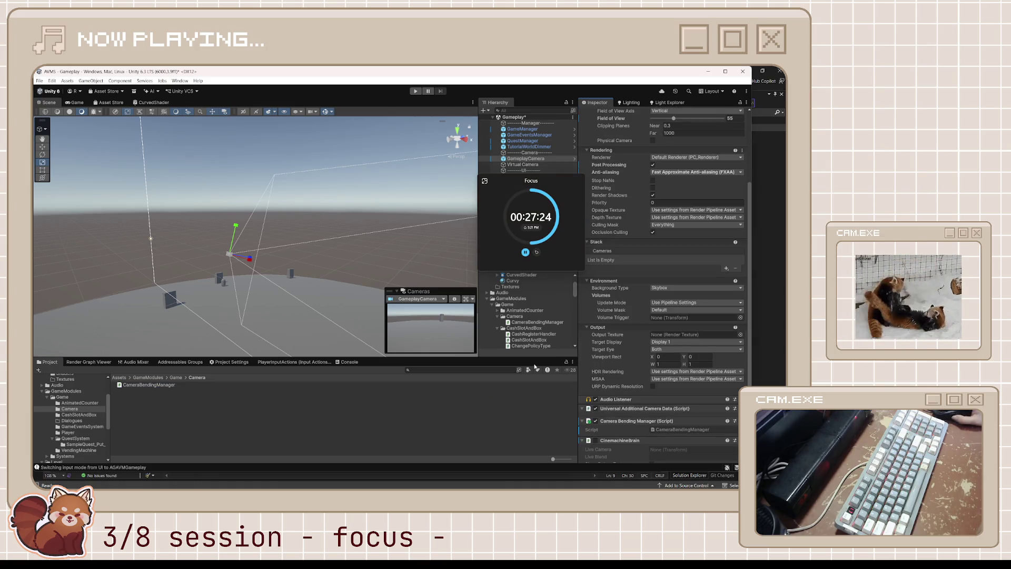
key("ctrl+s")
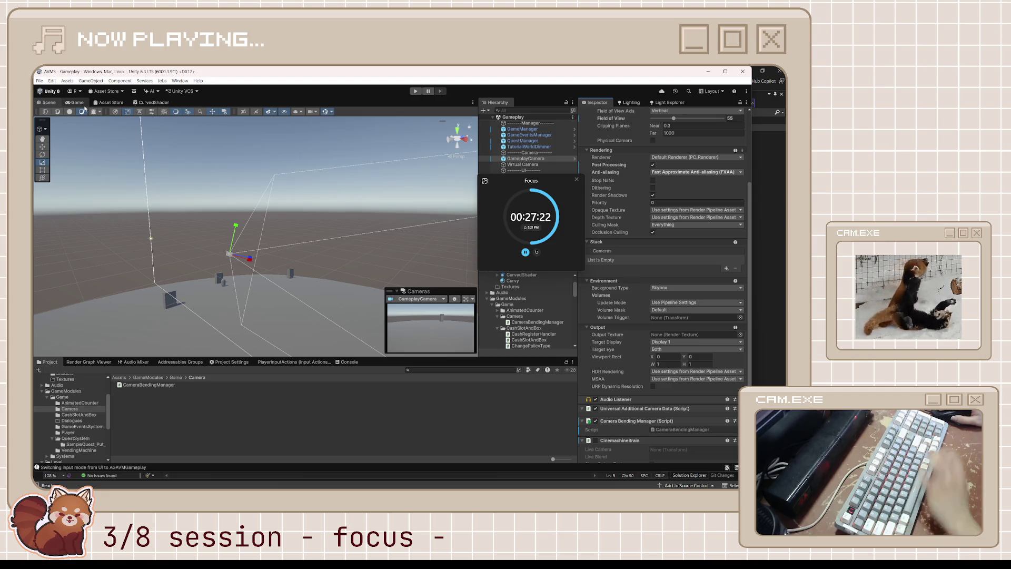
- Switch to the Game view and select the world object in the Hierarchy
left_click(83, 103)
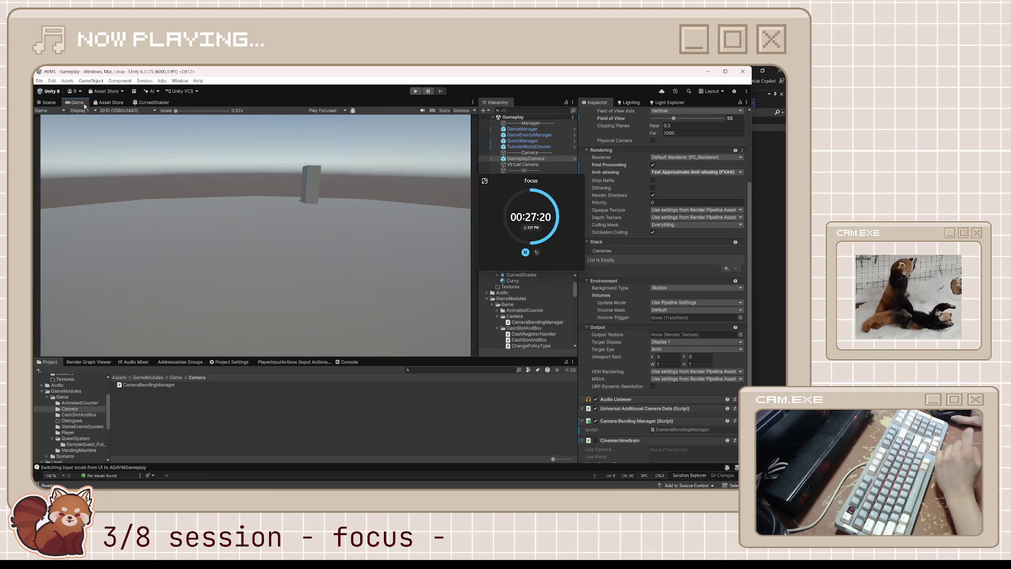
mouse_move(538, 191)
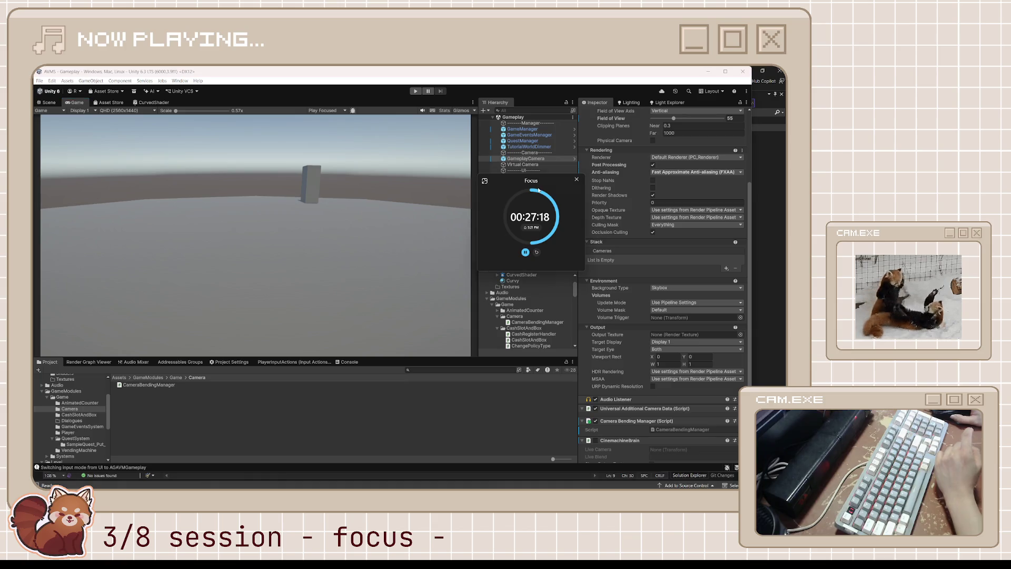
left_click_drag(545, 181, 691, 293)
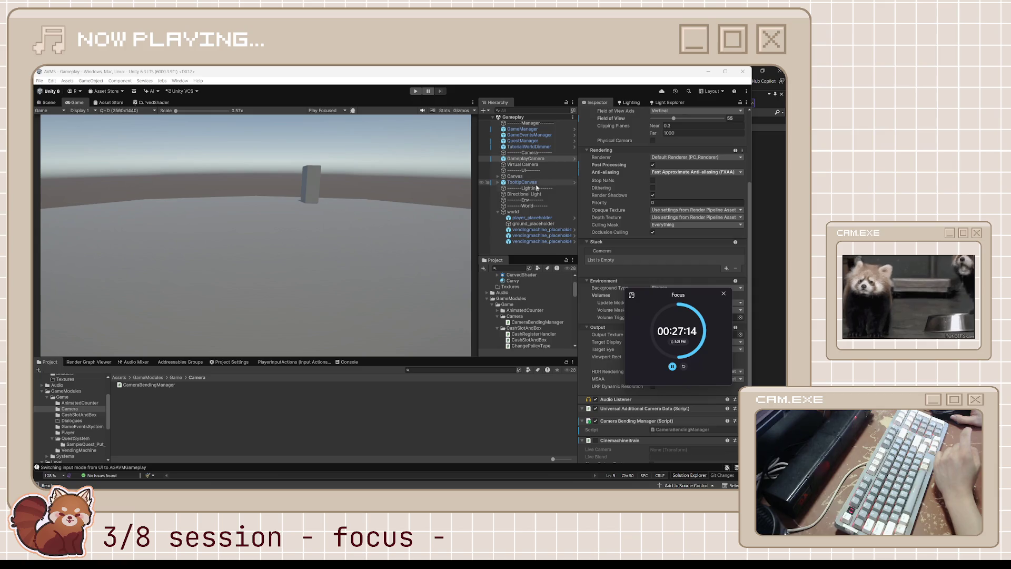
left_click(525, 211)
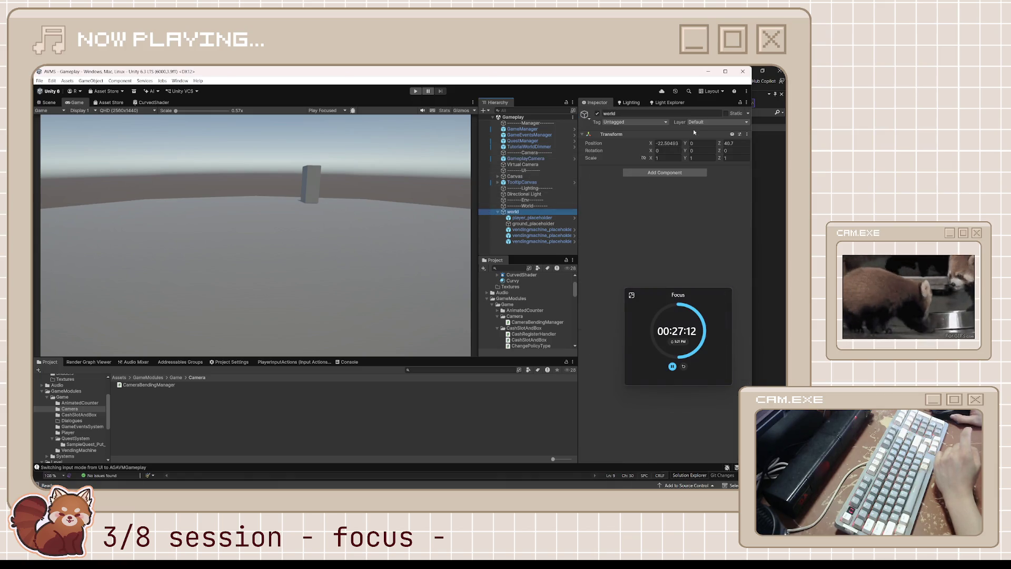
- Set the world object's Transform Position Z to 37.54
left_click(734, 144)
type("53.19")
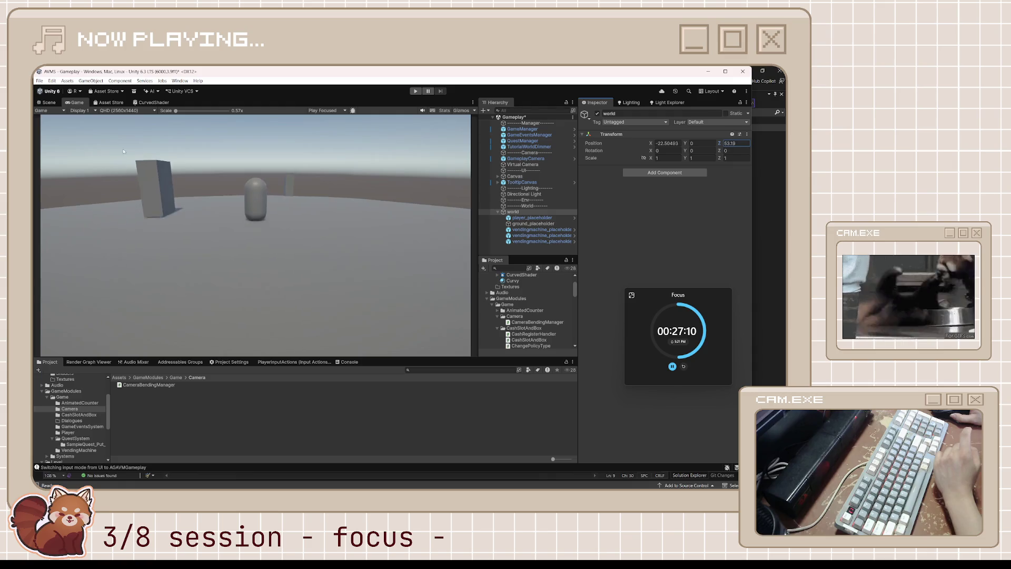
key("BackSpace")
key("BackSpace")
key("BackSpace")
type("131.41")
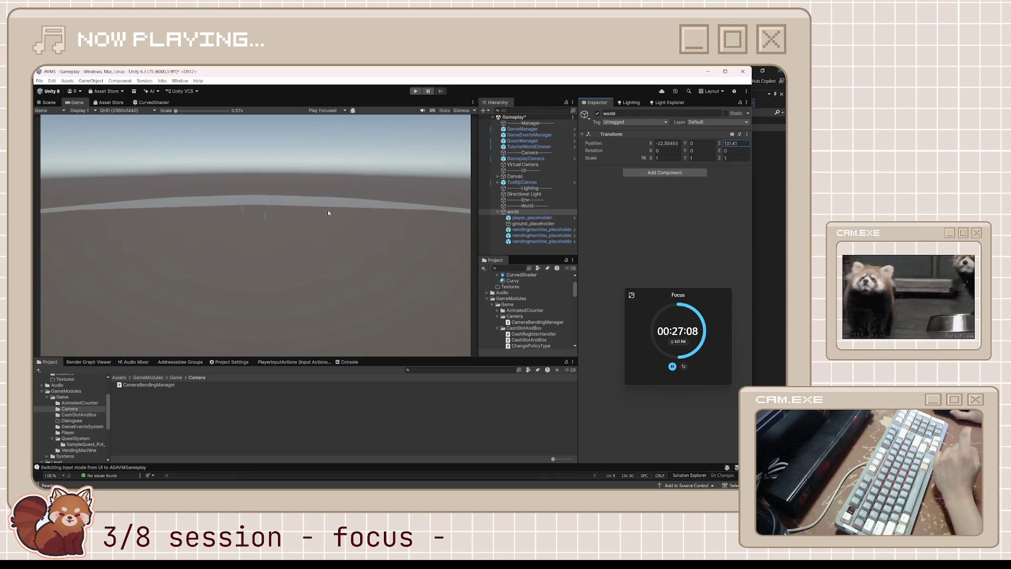
left_click_drag(328, 212, 148, 212)
mouse_move(40, 216)
left_mouse_down()
mouse_move(632, 221)
mouse_move(79, 232)
mouse_move(510, 223)
mouse_move(605, 232)
mouse_move(149, 260)
mouse_move(650, 246)
mouse_move(369, 237)
mouse_move(152, 264)
mouse_move(316, 253)
mouse_move(552, 350)
mouse_move(606, 327)
left_mouse_up()
type("37.64")
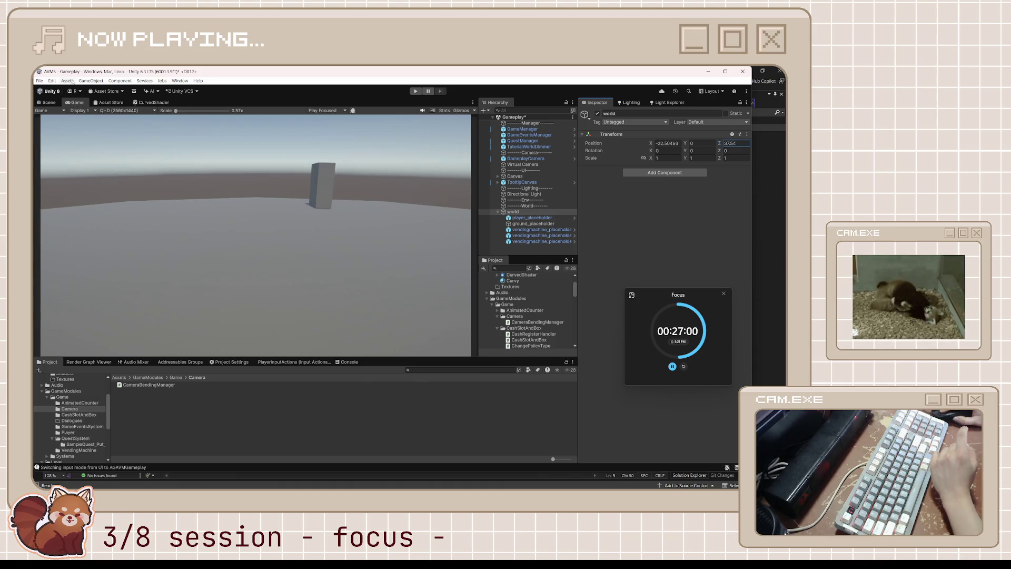
- Look over the curved world in the Scene view, save the scene, and switch to the tutorial
left_click(47, 102)
mouse_move(82, 135)
left_mouse_down()
mouse_move(352, 302)
mouse_move(307, 298)
mouse_move(368, 274)
mouse_move(474, 303)
mouse_move(425, 293)
mouse_move(412, 278)
mouse_move(388, 293)
mouse_move(255, 269)
mouse_move(184, 280)
mouse_move(235, 274)
mouse_move(284, 286)
mouse_move(347, 219)
left_mouse_up()
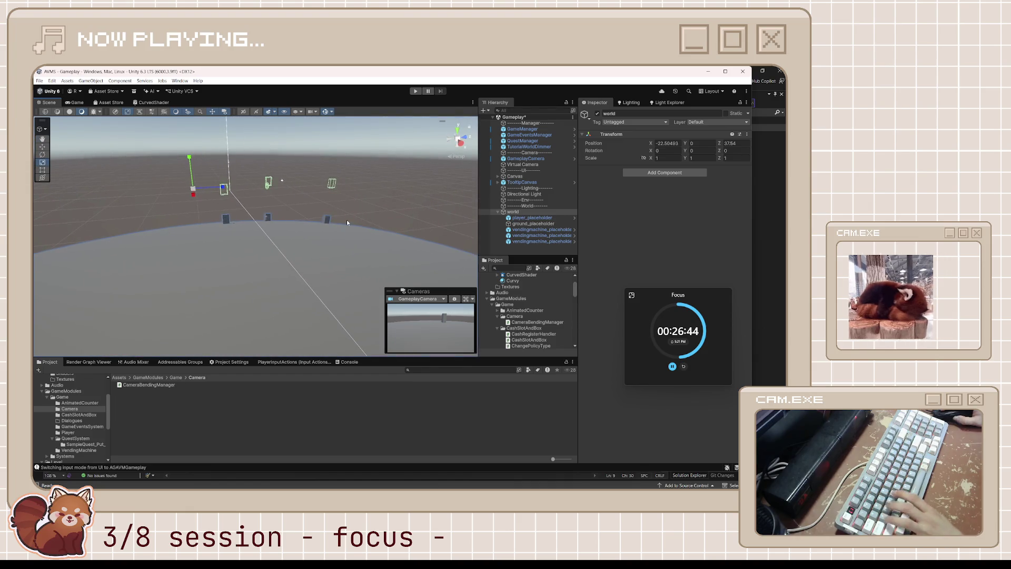
key("ctrl+s")
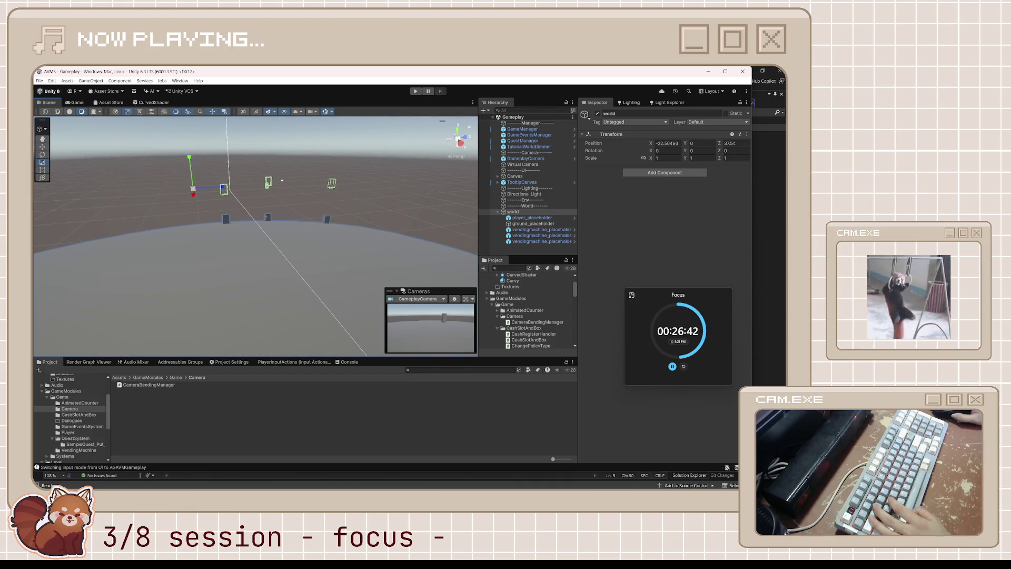
key("alt+Tab")
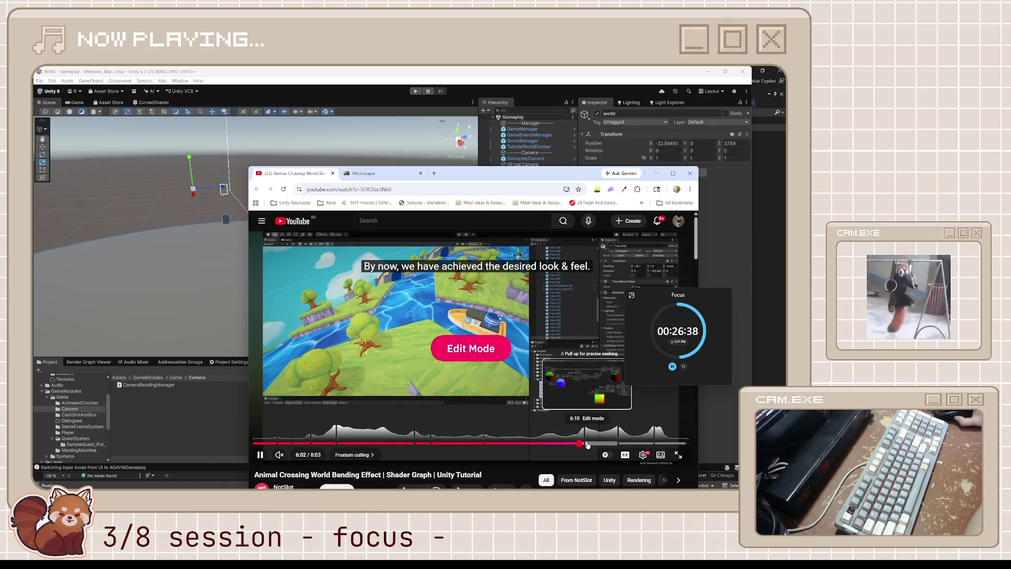
- Pause the tutorial at 6:12 on its shader graph, then open CurvedShader in Unity
left_click(588, 443)
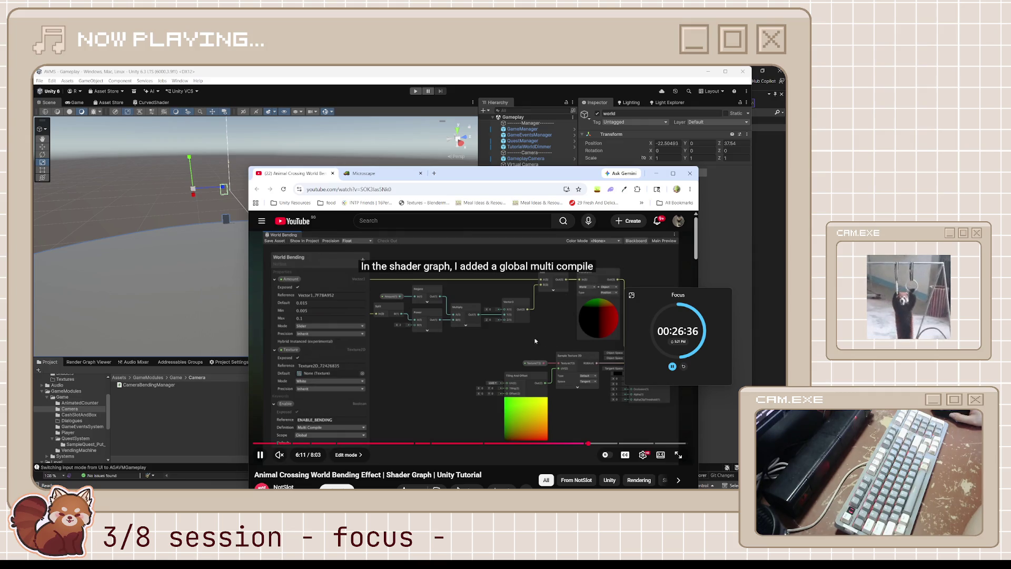
left_click(490, 306)
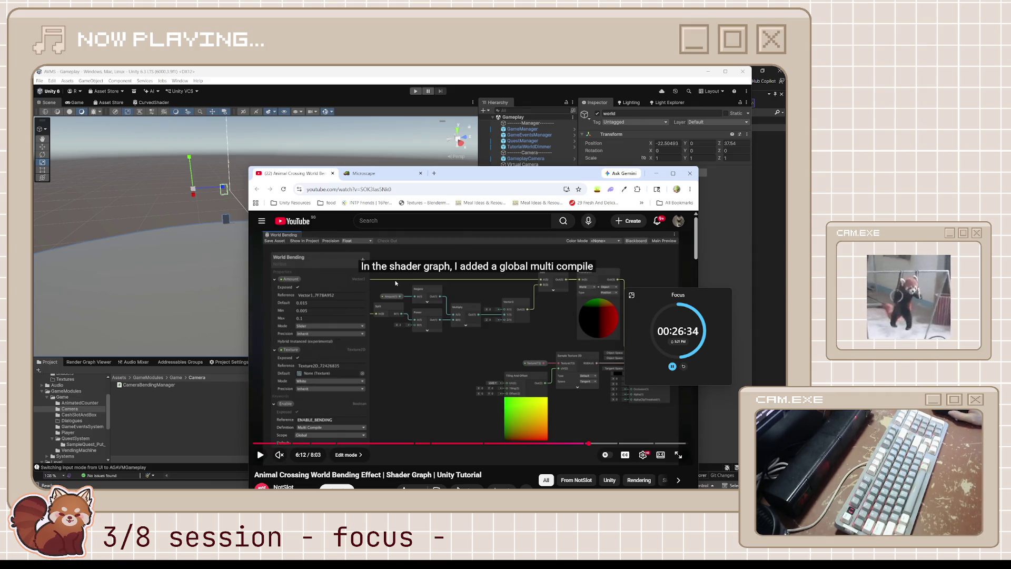
left_click_drag(392, 266, 475, 260)
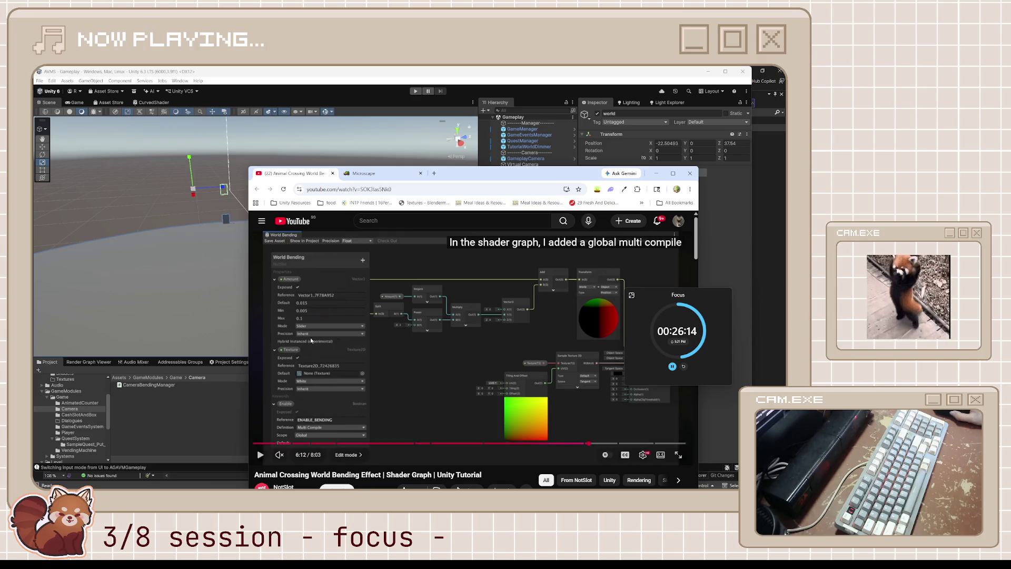
left_click(164, 103)
left_click(163, 103)
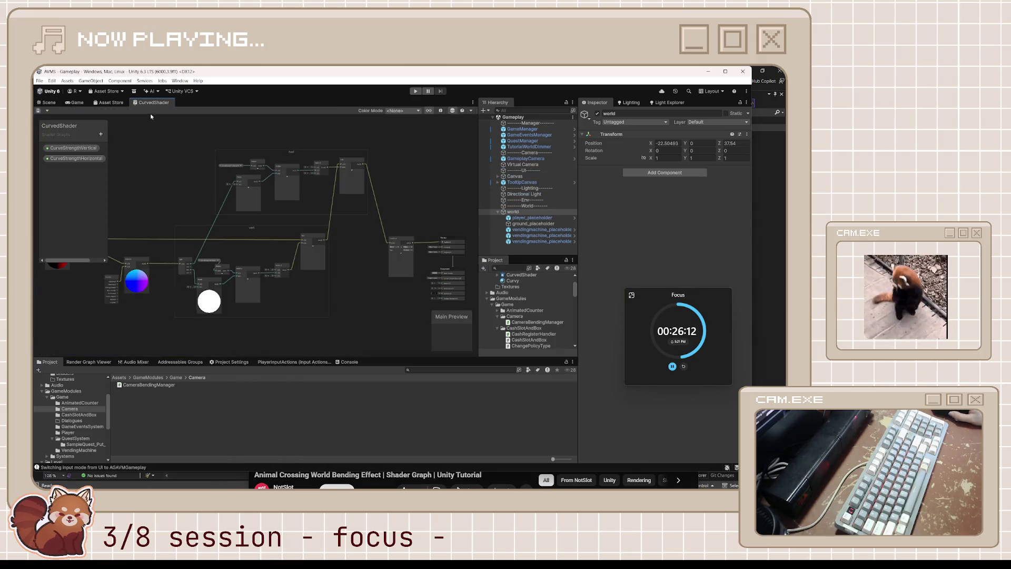
- Add a Boolean keyword to the CurvedShader graph's Blackboard
left_click(101, 132)
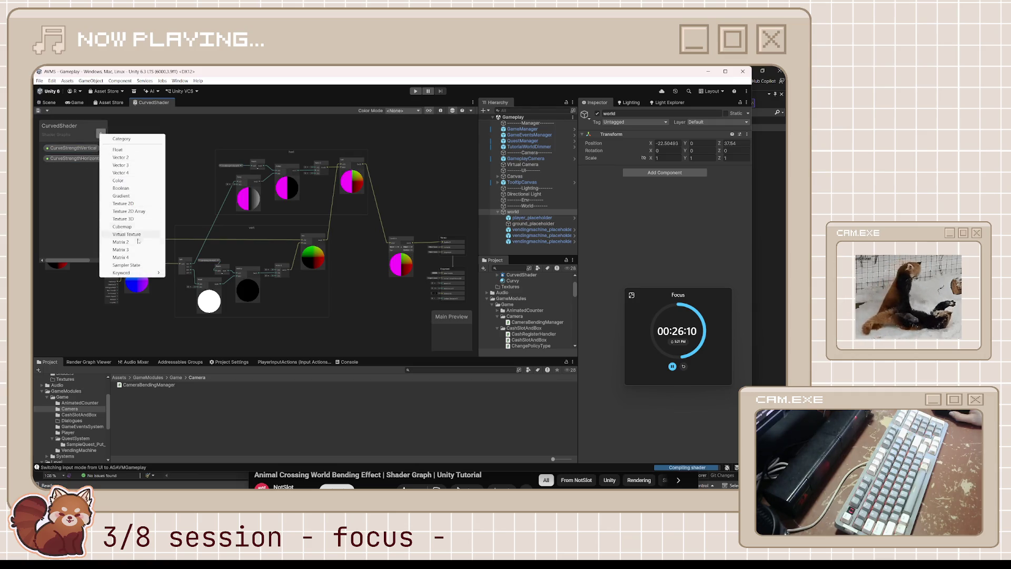
mouse_move(148, 272)
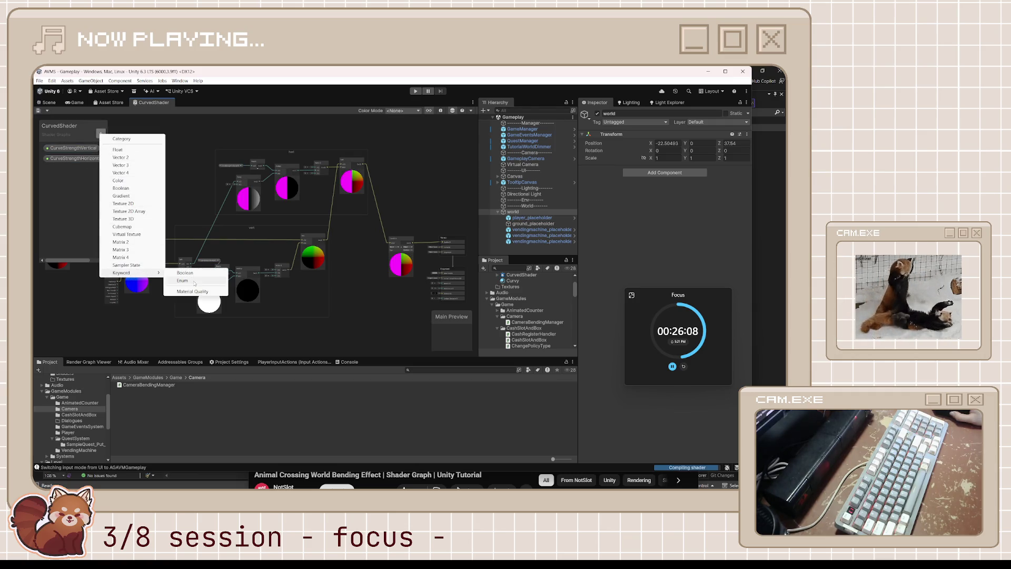
left_click(193, 274)
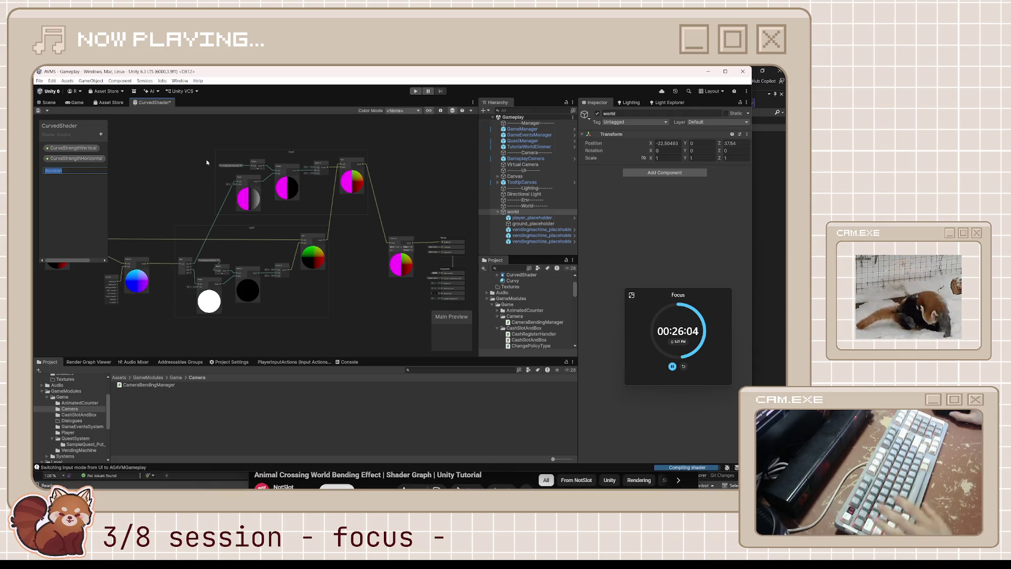
key("Return")
key("alt+Tab")
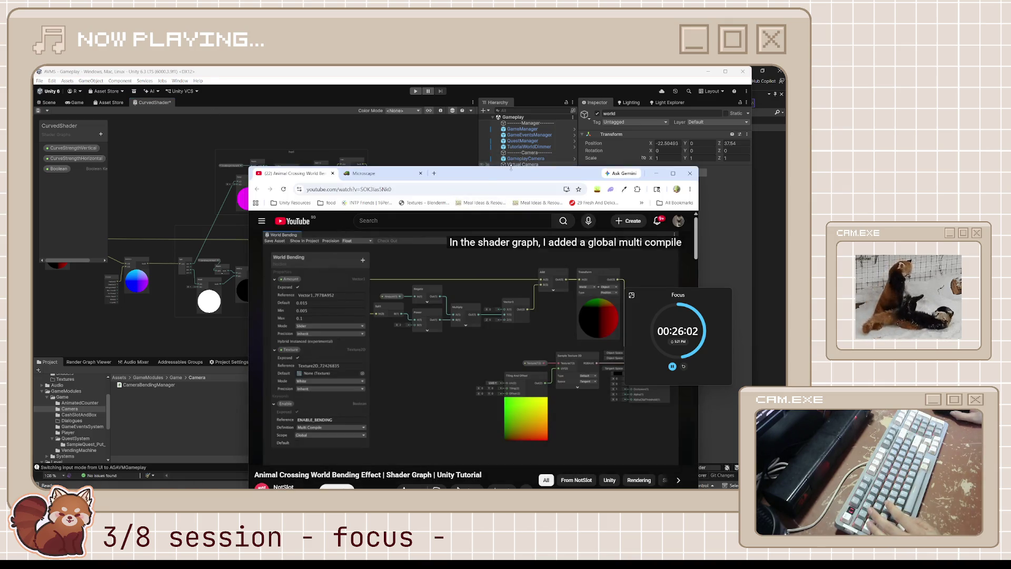
key("alt+Tab")
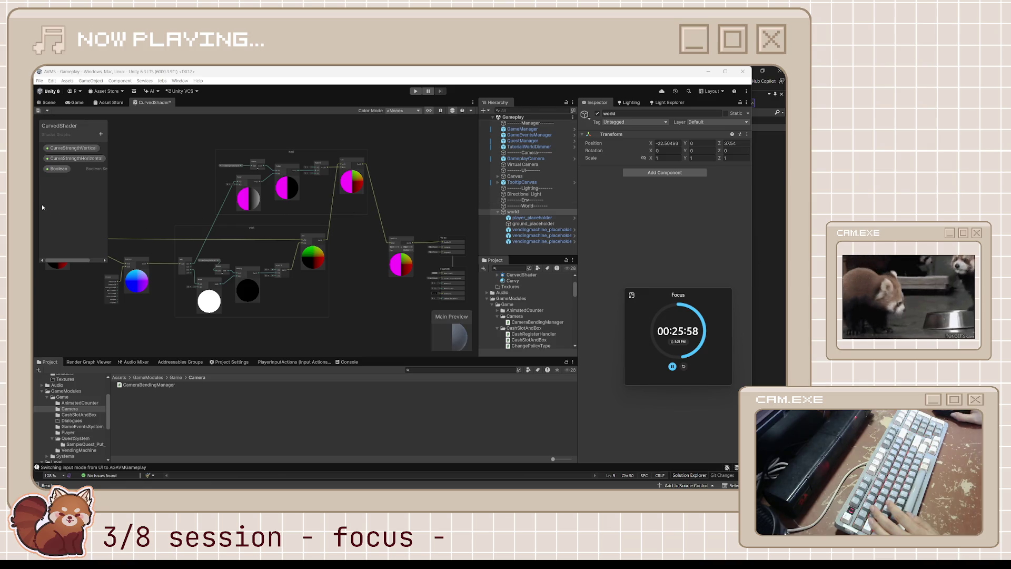
- Rename the keyword to 'Enable' and show its settings in the Graph Inspector
left_click(58, 169)
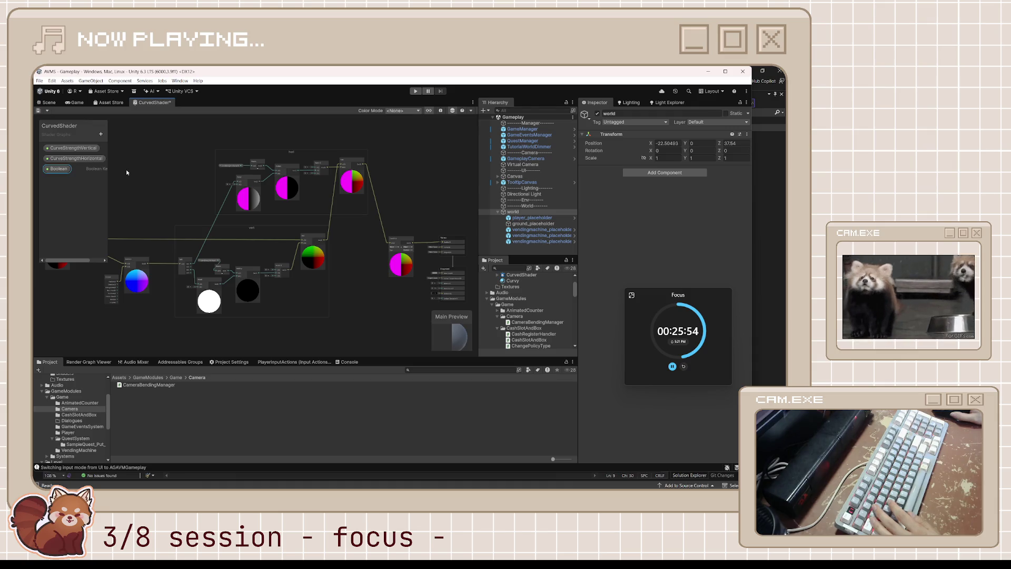
double_click(62, 172)
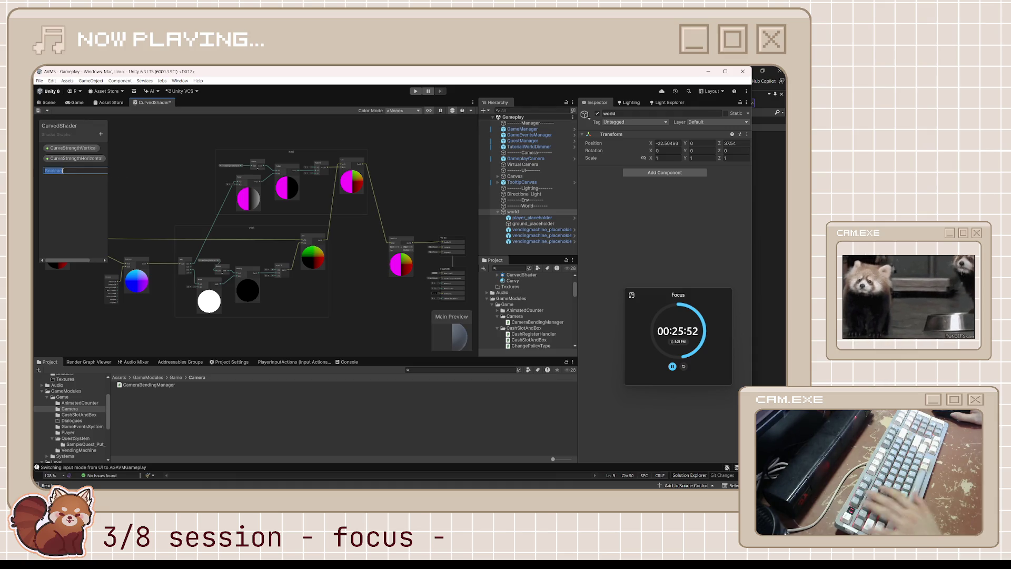
type("Enable")
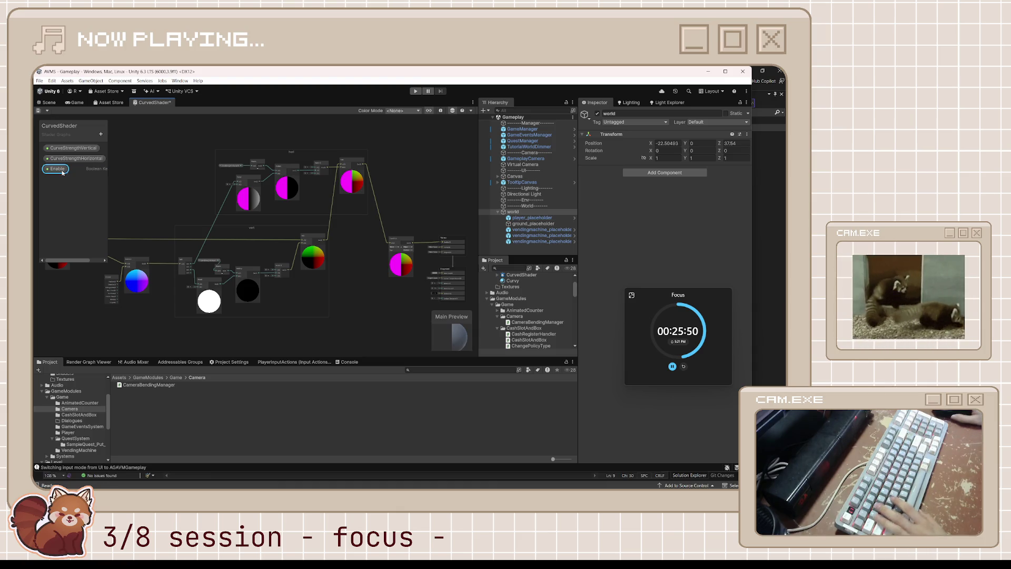
key("Return")
left_click(440, 110)
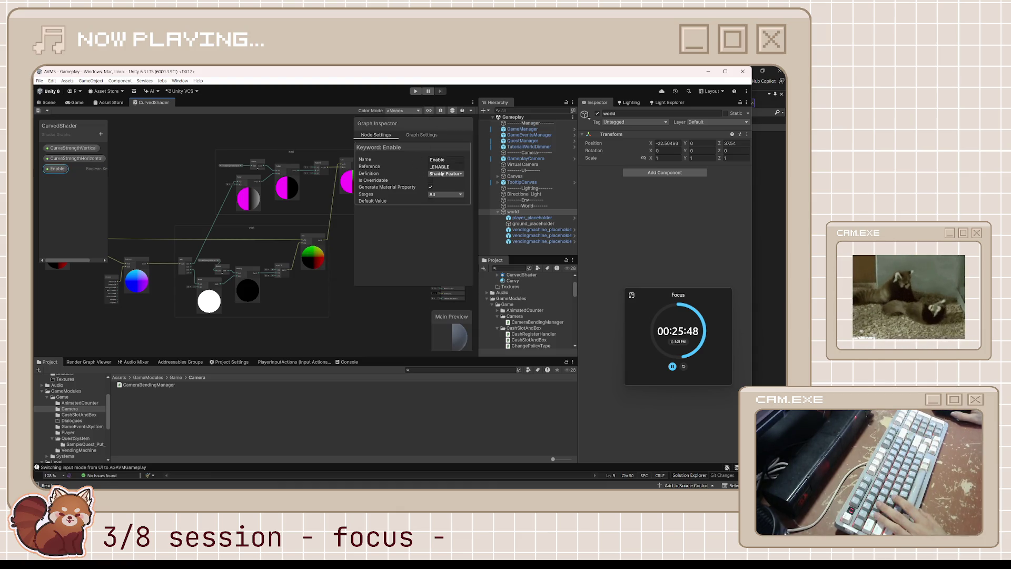
- Change the Enable keyword's reference from _ENABLE to ENABLE_BENDING
left_click(422, 136)
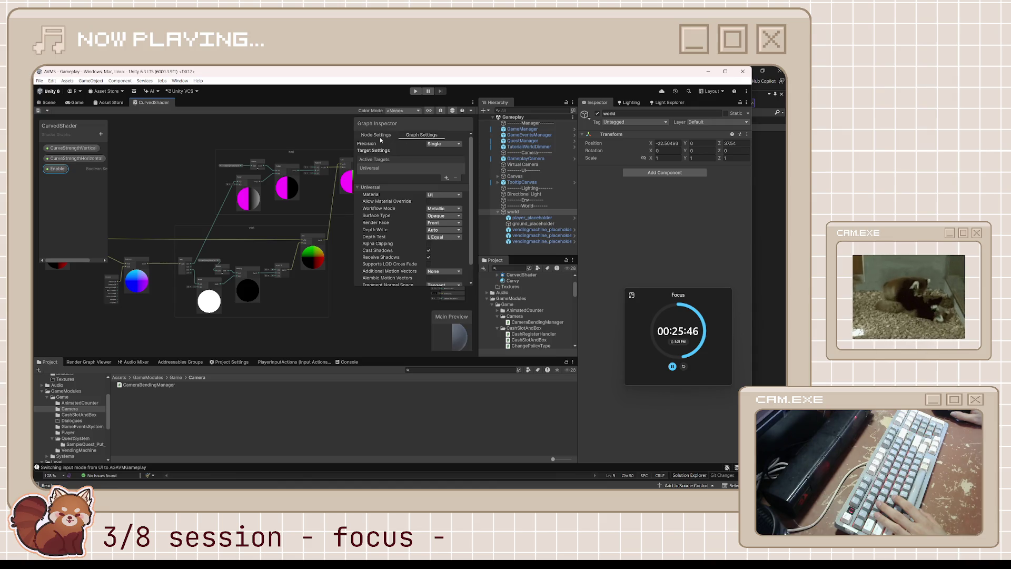
left_click(380, 137)
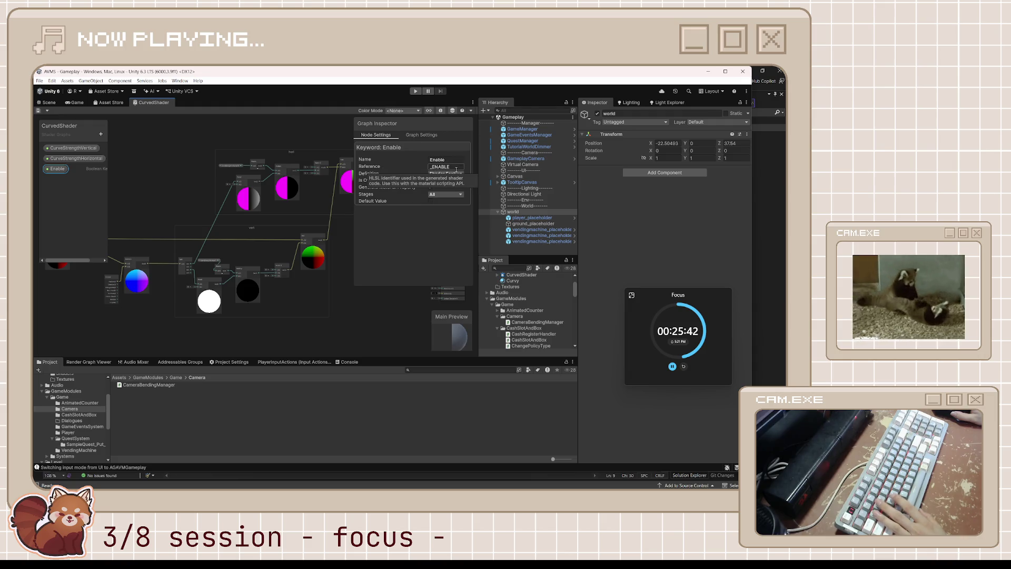
left_click(456, 167)
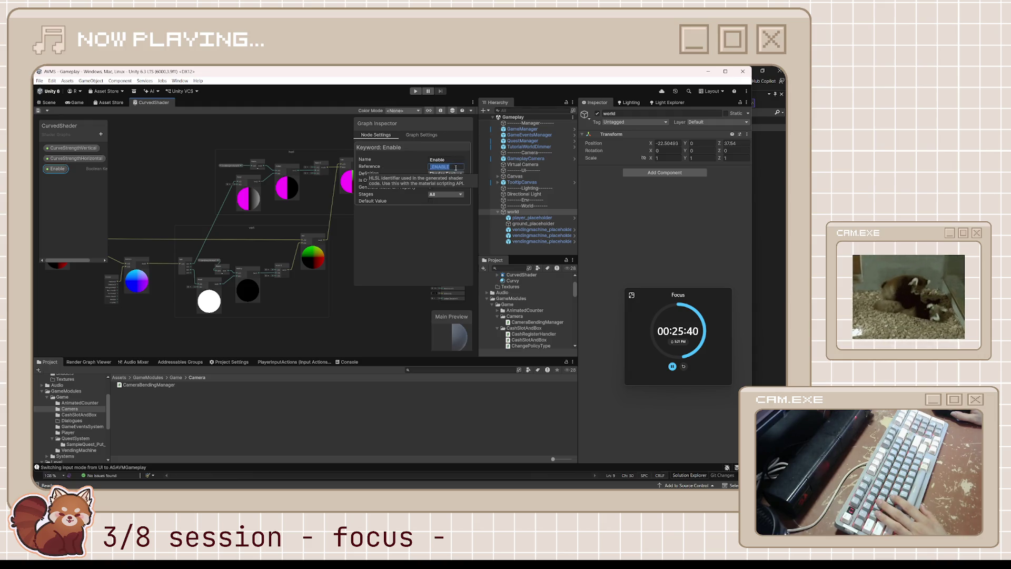
key("Home")
key("Delete")
key("End")
type("_BENDI")
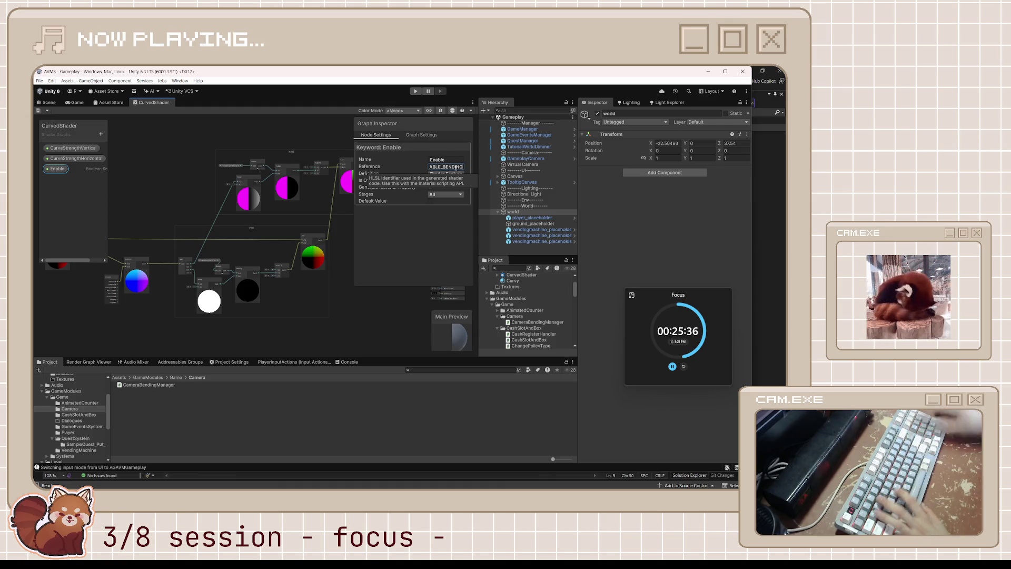
key("Return")
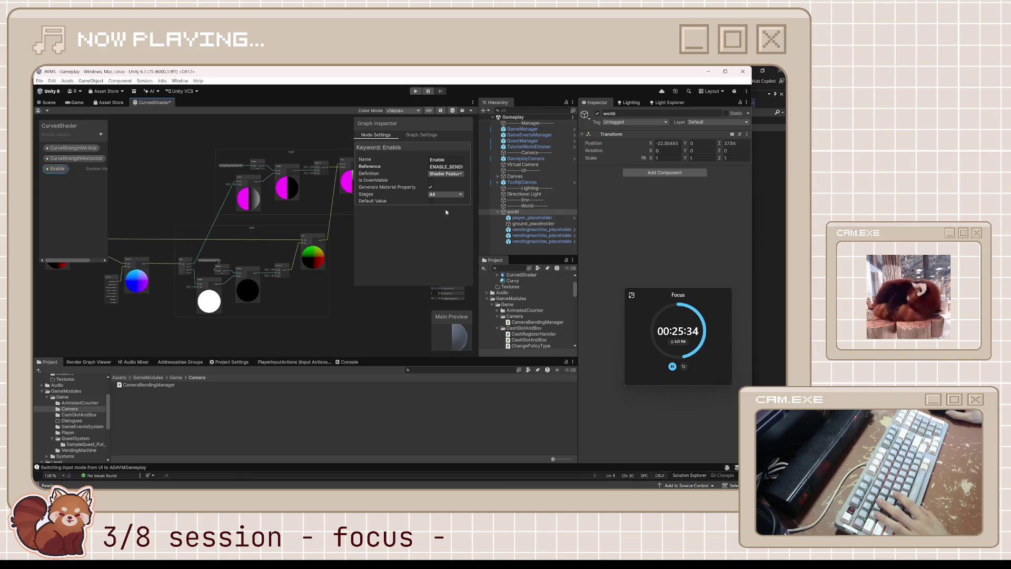
- Make the Enable keyword Multi Compile, keep its Stages at All, and save the graph
left_click(462, 176)
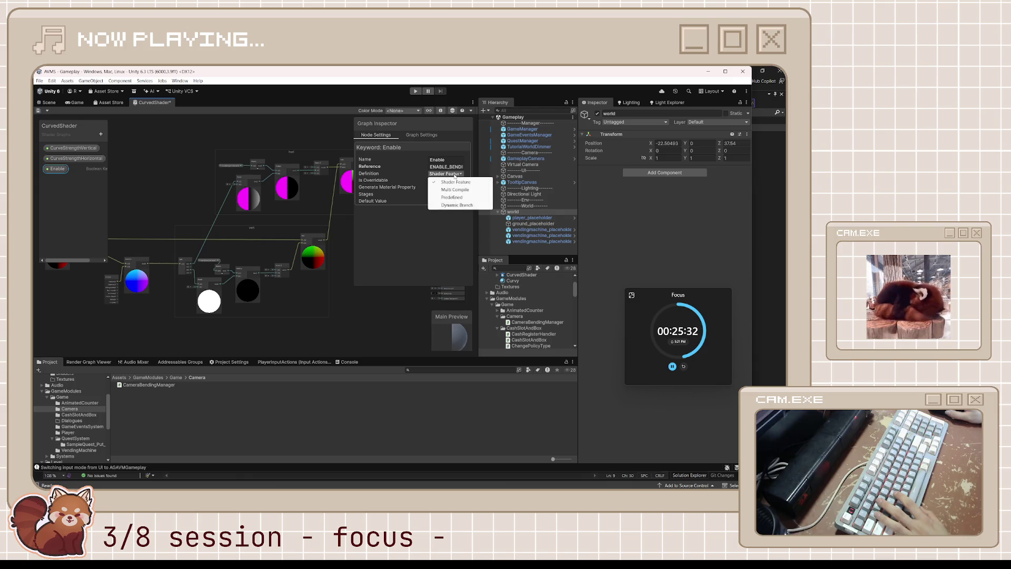
left_click(454, 190)
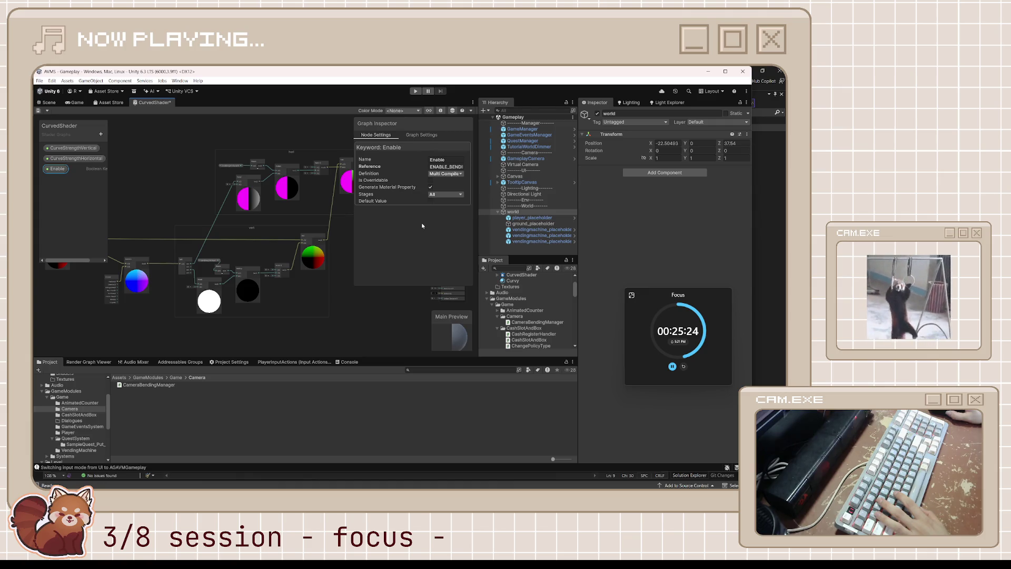
left_click(440, 194)
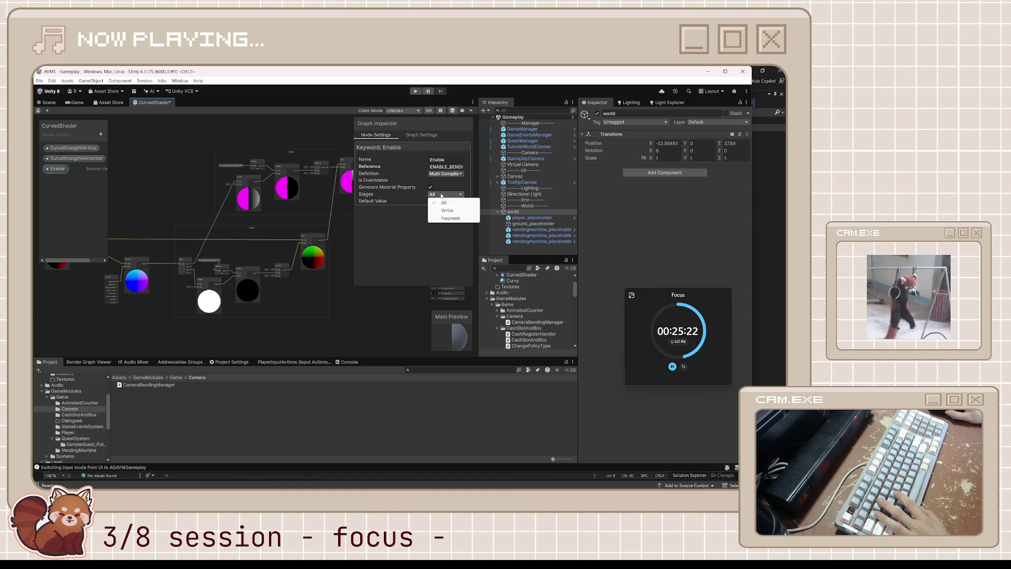
left_click(425, 216)
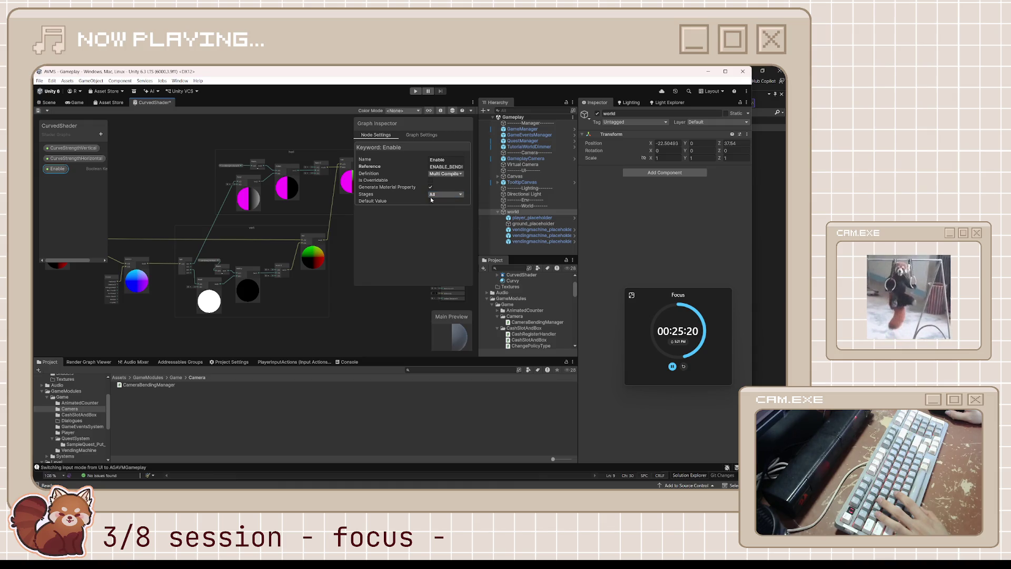
key("ctrl+s")
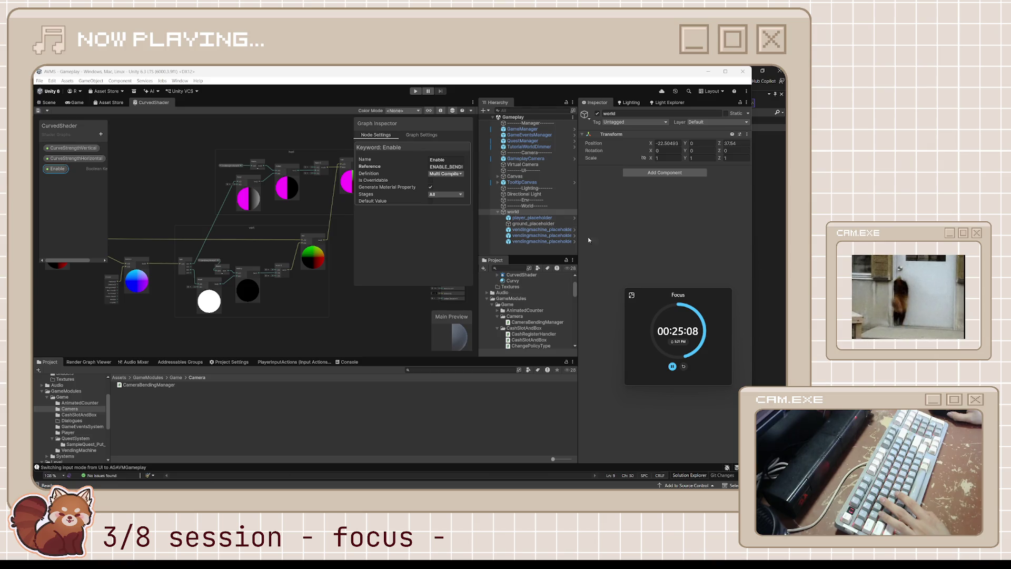
left_click(351, 318)
- Add a Boolean node beside the Transform node, then delete it again
mouse_move(354, 293)
left_mouse_down()
mouse_move(272, 296)
mouse_move(208, 265)
left_mouse_up()
left_click_drag(252, 224, 289, 216)
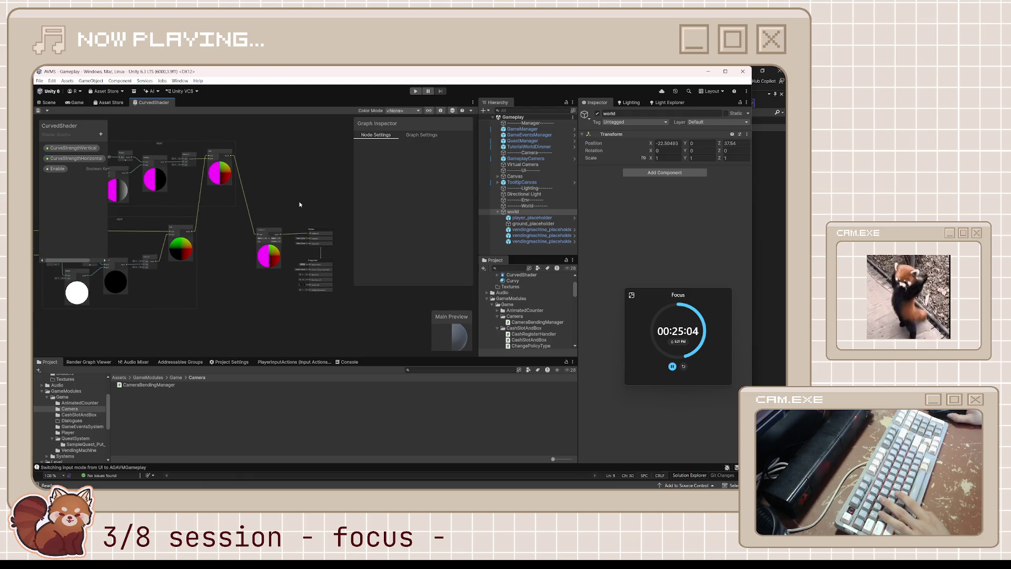
scroll(299, 204, "up", 2)
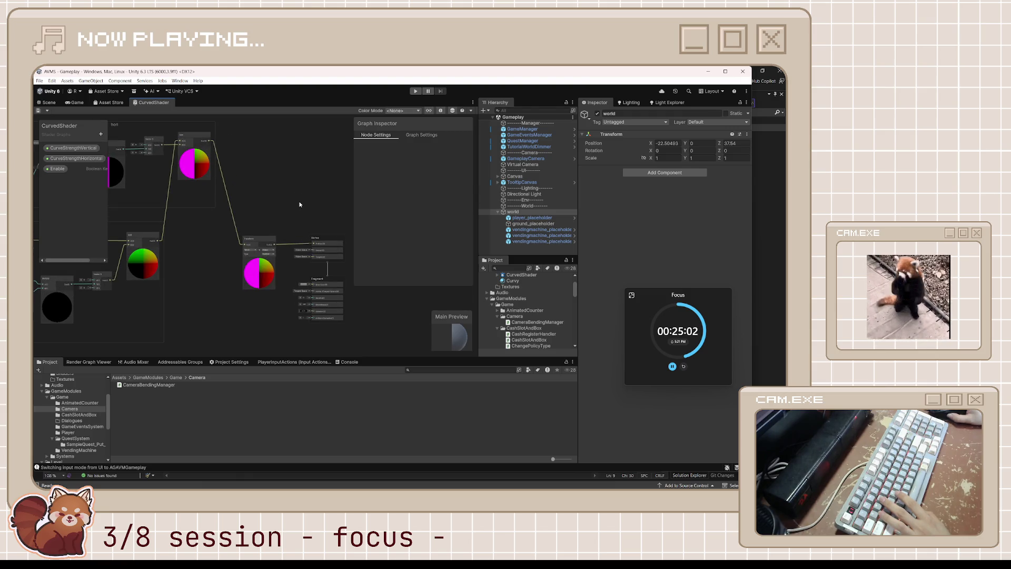
left_click_drag(305, 210, 336, 208)
left_click_drag(296, 241, 272, 238)
scroll(287, 231, "up", 2)
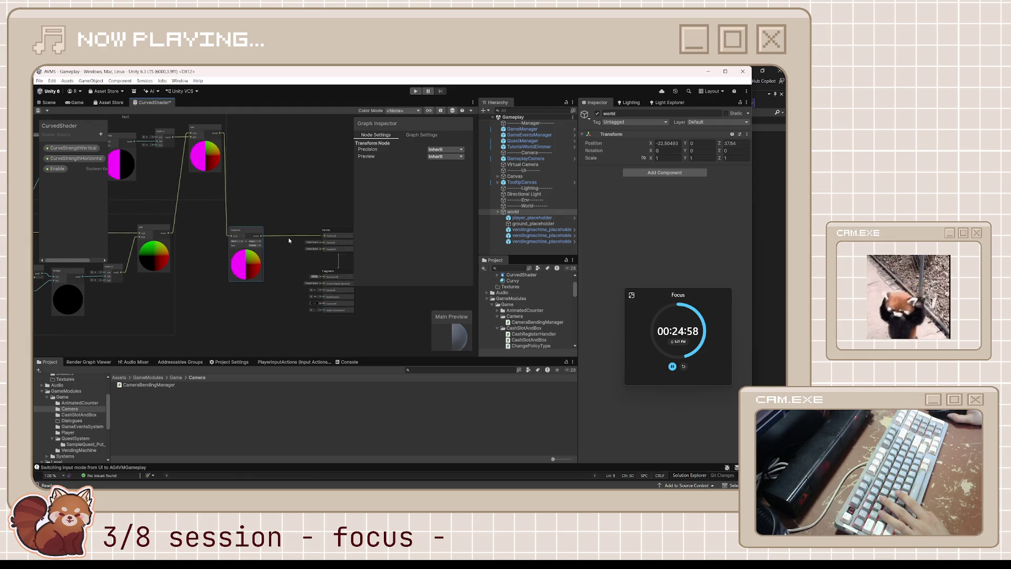
right_click(284, 216)
left_click(305, 219)
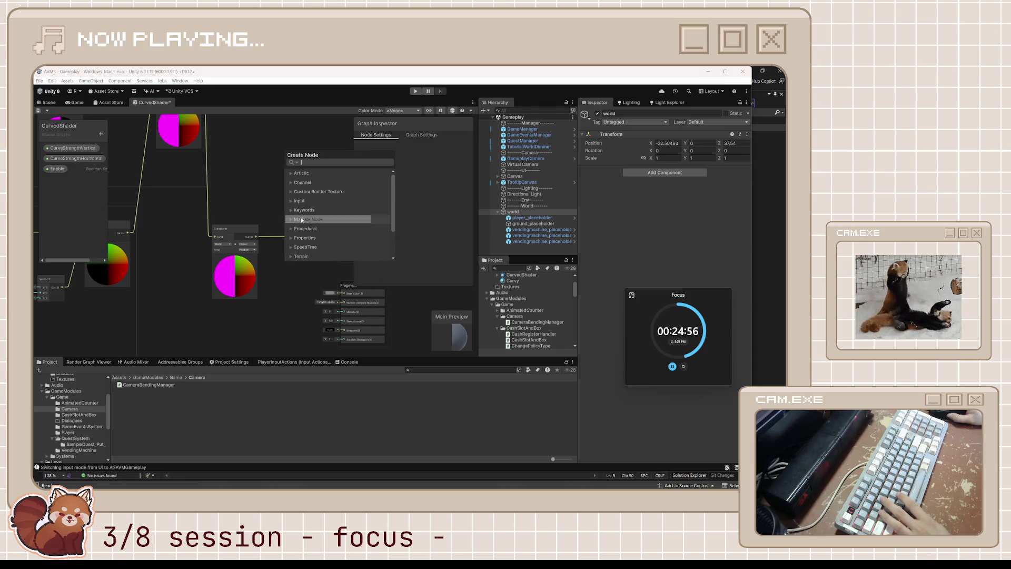
type("boolean")
key("Return")
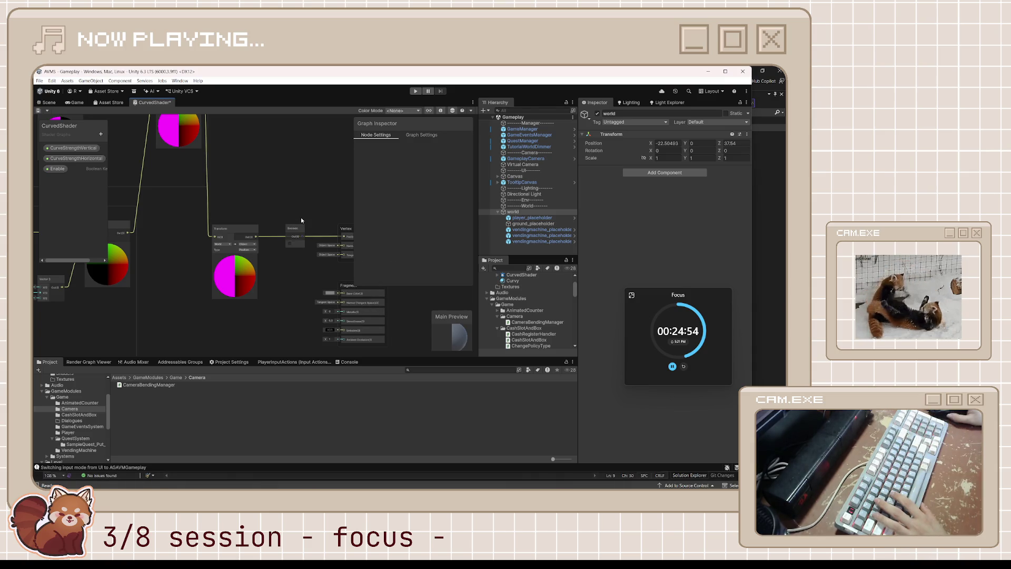
scroll(301, 220, "up", 2)
left_click(288, 247)
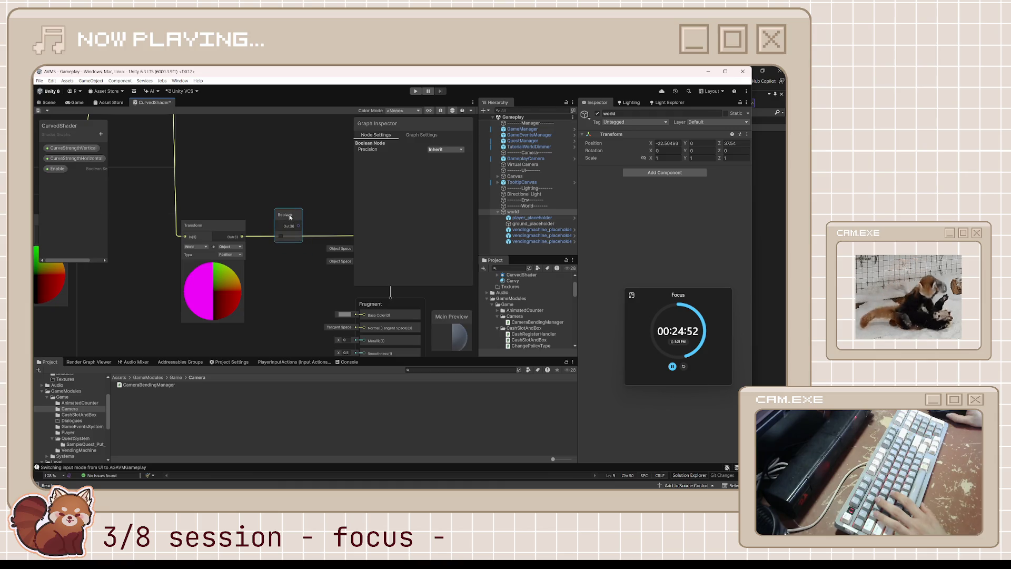
left_click(301, 229)
left_click_drag(302, 229, 294, 209)
key("Delete")
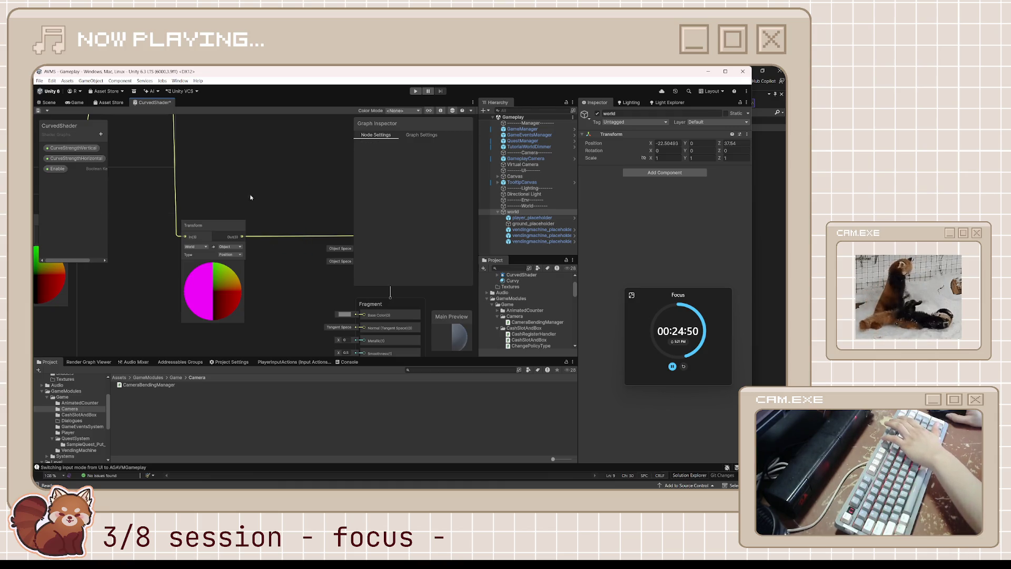
- Drop the Enable keyword node from the blackboard in its place and wire its Out to Vertex Position
mouse_move(57, 168)
left_mouse_down()
mouse_move(327, 216)
mouse_move(312, 233)
mouse_move(282, 180)
mouse_move(273, 180)
mouse_move(314, 233)
mouse_move(298, 233)
mouse_move(362, 230)
left_mouse_up()
left_click(309, 228)
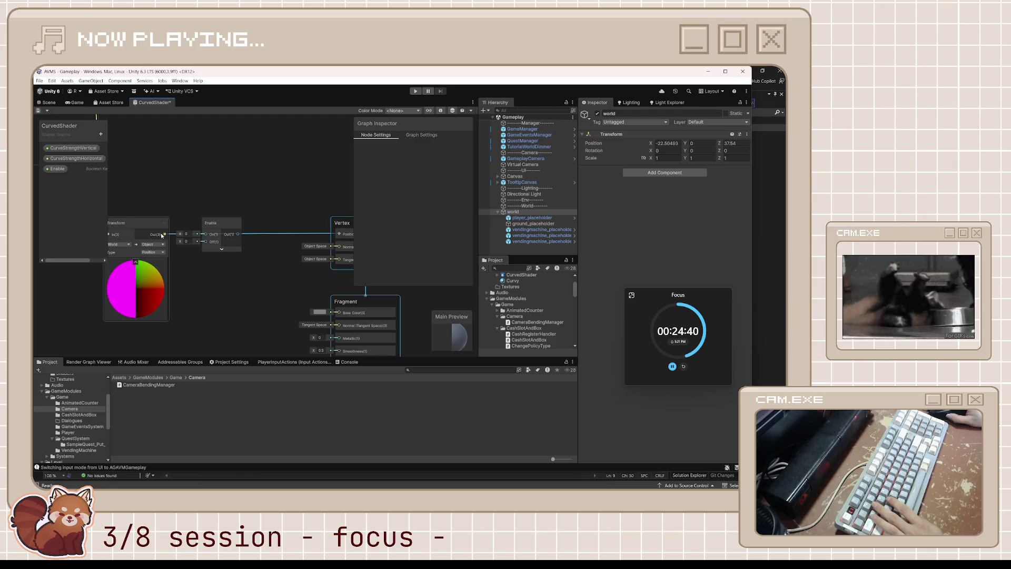
mouse_move(162, 235)
left_mouse_down()
mouse_move(206, 234)
mouse_move(247, 210)
mouse_move(240, 224)
left_mouse_up()
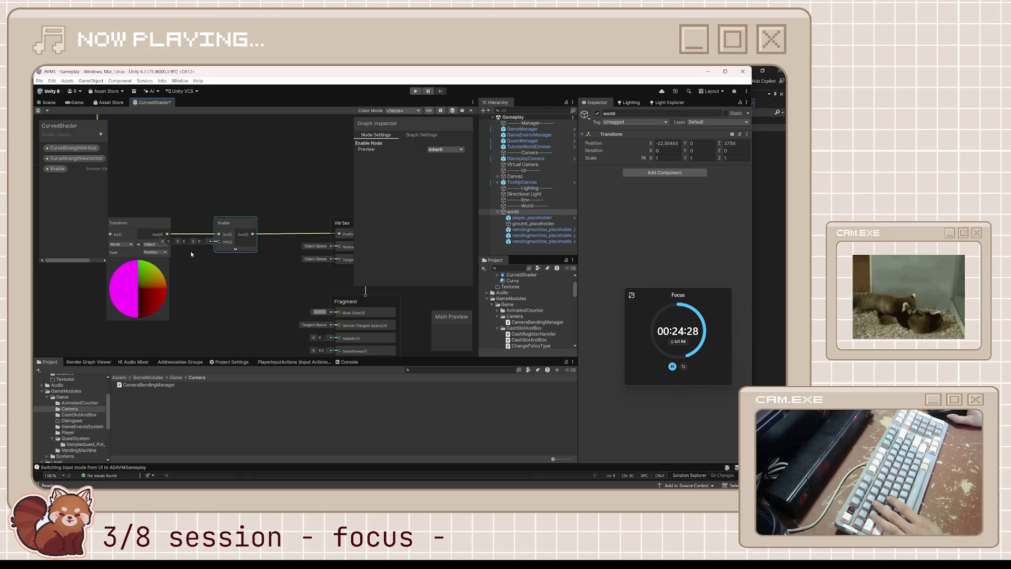
scroll(201, 293, "down", 4)
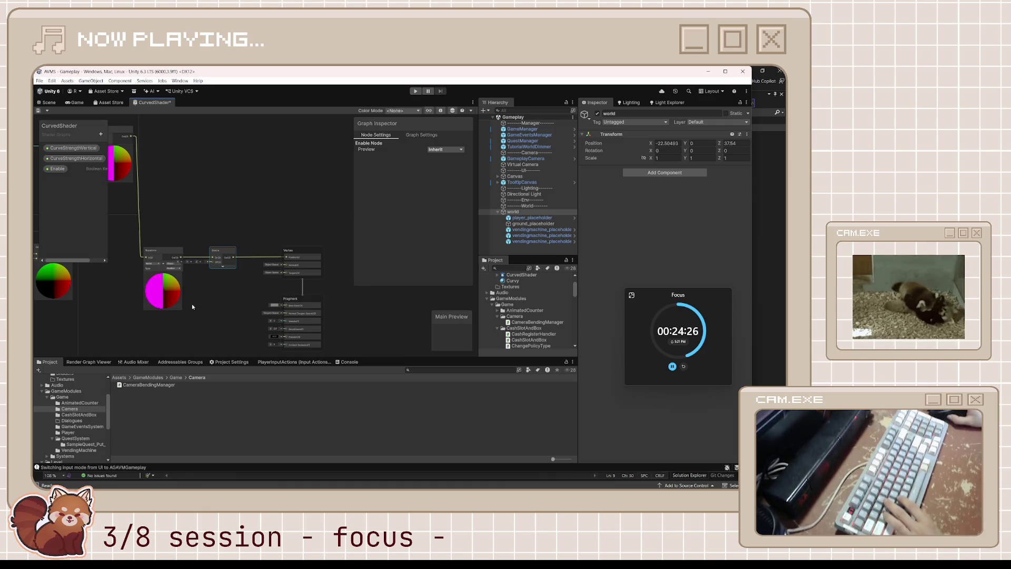
scroll(195, 289, "down", 3)
left_click_drag(66, 246, 238, 214)
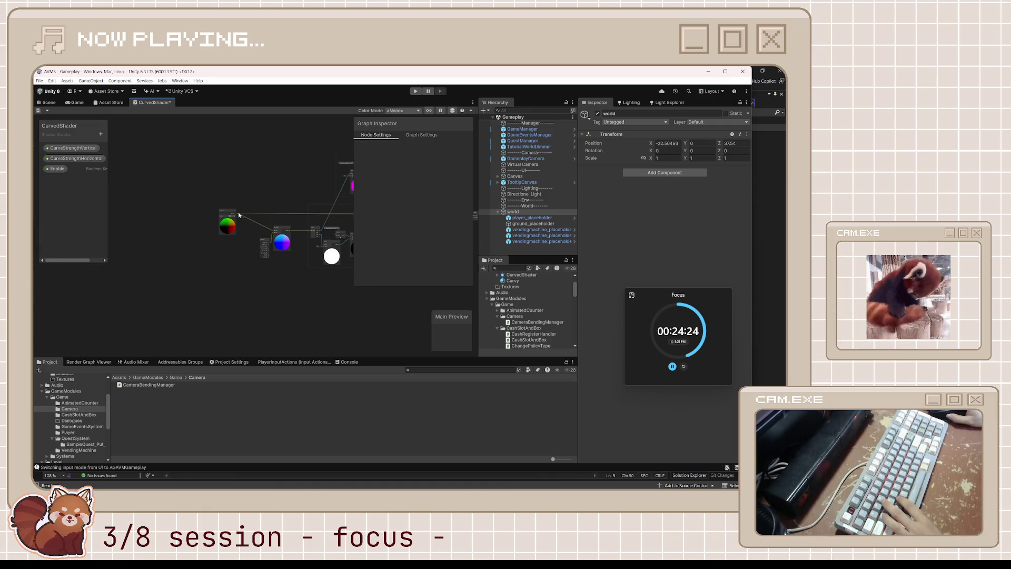
- Duplicate the Position node, hide the Graph Inspector, and shift the Vertex/Fragment stack and Enable node right
left_click(239, 215)
scroll(273, 274, "up", 3)
scroll(272, 273, "up", 3)
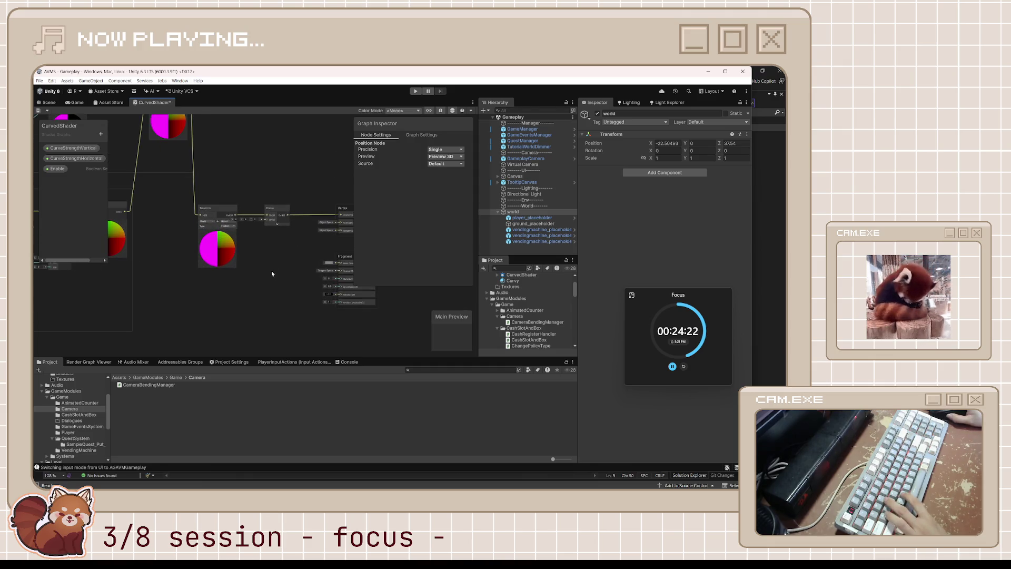
key("ctrl+v")
left_click(333, 308)
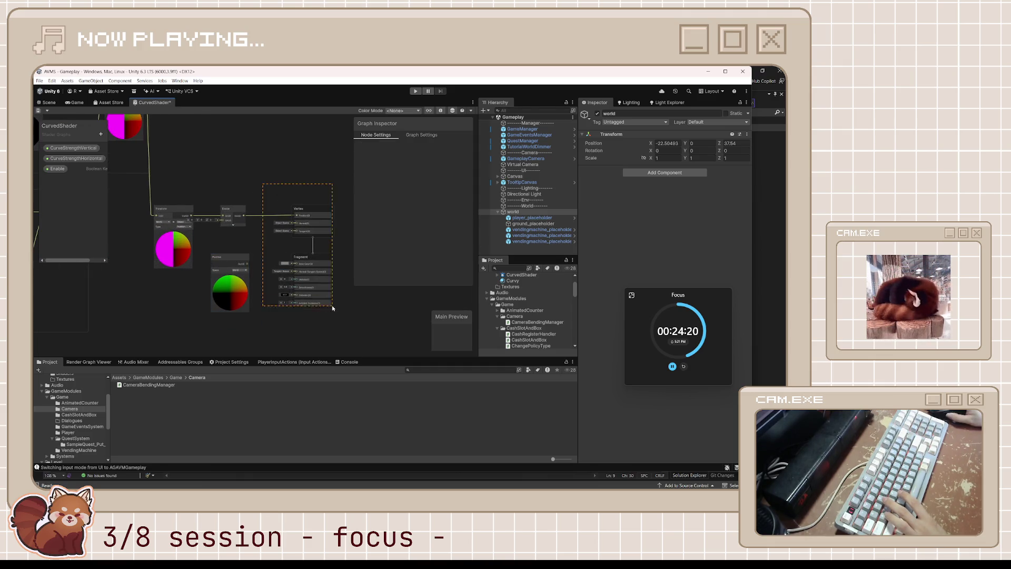
left_click_drag(333, 309, 332, 307)
left_click(440, 111)
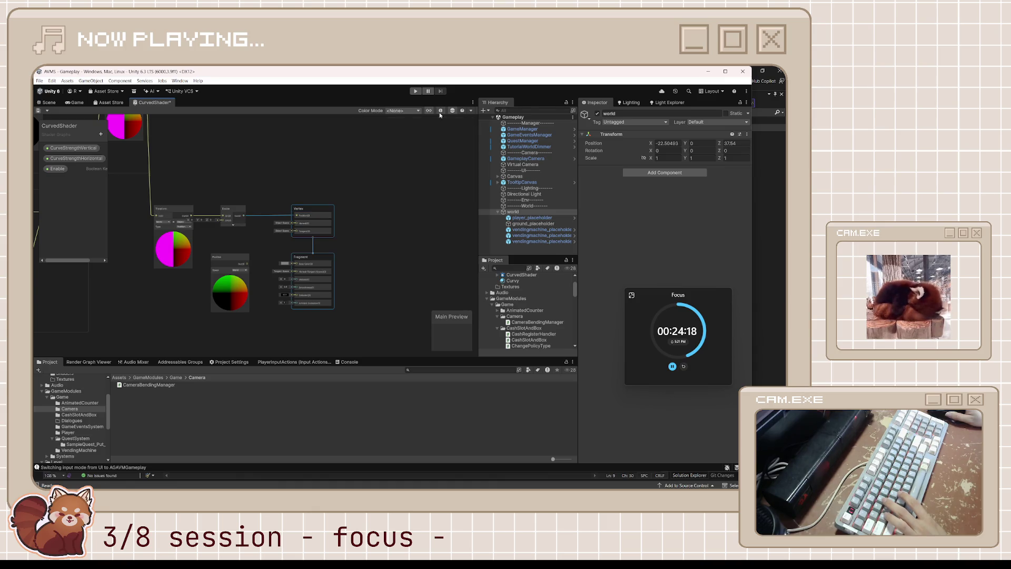
left_click_drag(311, 208, 372, 207)
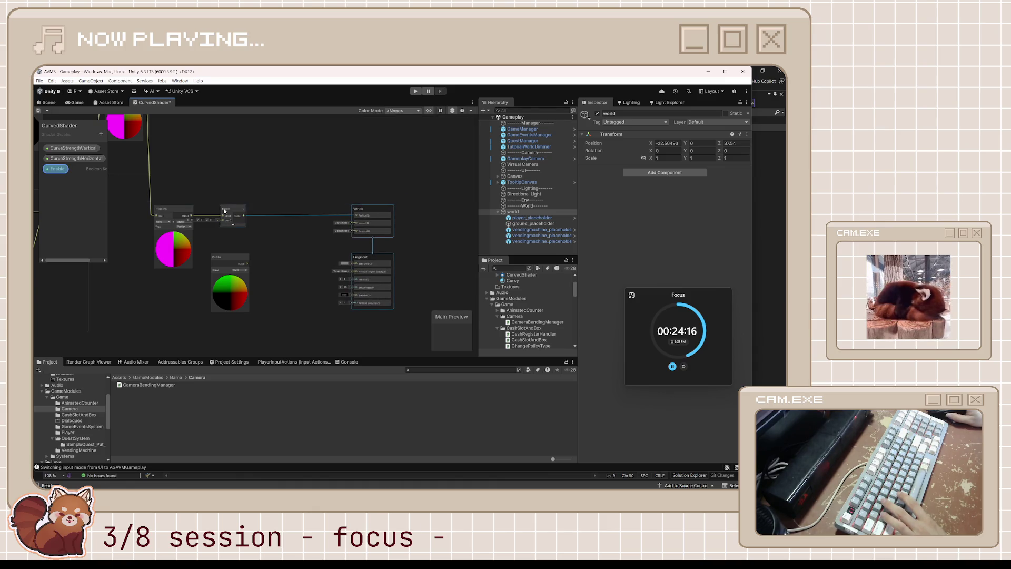
left_click_drag(225, 210, 299, 211)
- Connect the new Position node's Out(3) to Enable's Off(3) and tidy the node layout
left_click(233, 269)
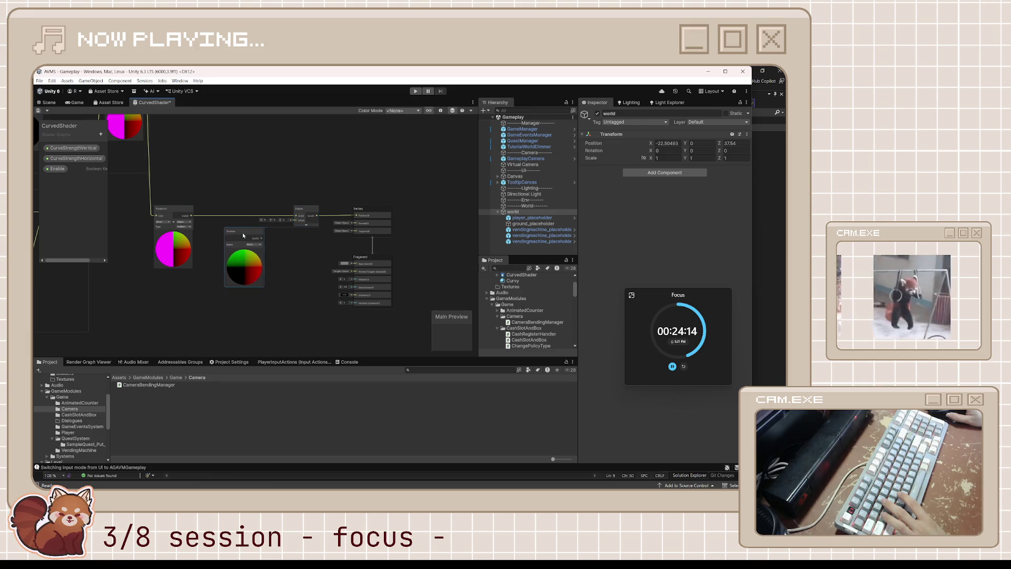
scroll(232, 269, "up", 5)
left_click_drag(225, 271, 307, 232)
scroll(383, 254, "down", 4)
left_click_drag(237, 221, 259, 220)
left_click_drag(337, 251, 350, 244)
left_click(426, 281)
left_click_drag(427, 281, 357, 281)
left_click(49, 102)
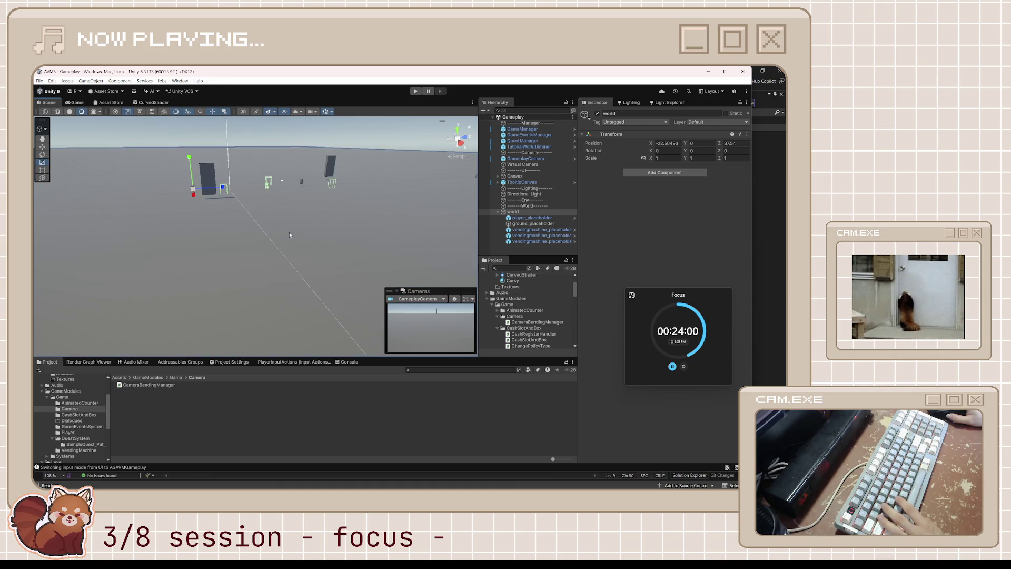
mouse_move(289, 232)
left_mouse_down()
mouse_move(373, 208)
mouse_move(52, 217)
mouse_move(493, 223)
mouse_move(302, 266)
mouse_move(176, 223)
mouse_move(305, 249)
mouse_move(450, 193)
left_mouse_up()
double_click(528, 212)
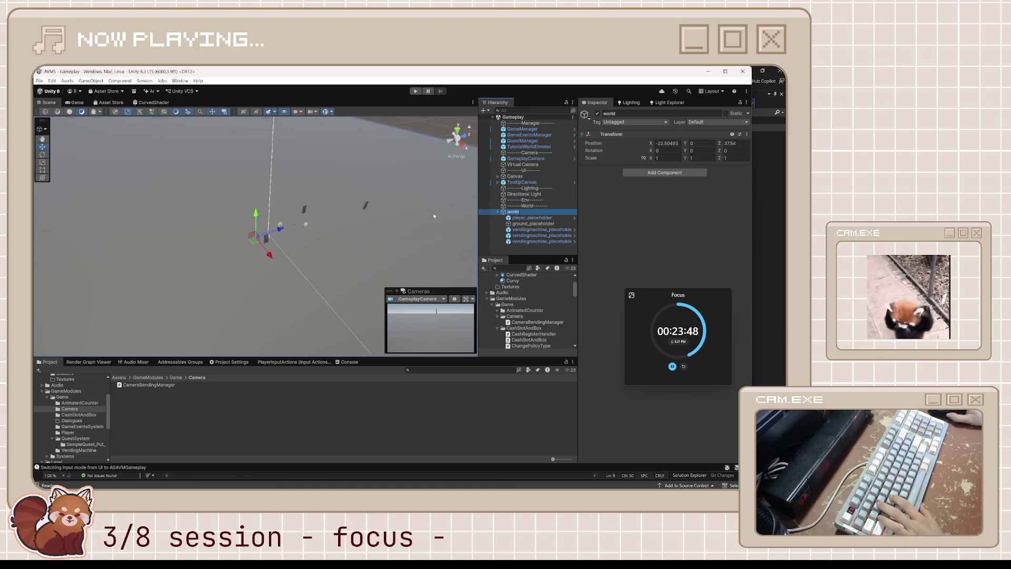
mouse_move(283, 238)
left_mouse_down()
mouse_move(424, 183)
mouse_move(354, 176)
mouse_move(382, 197)
mouse_move(327, 230)
mouse_move(385, 240)
mouse_move(365, 236)
left_mouse_up()
scroll(316, 227, "up", 5)
key("s")
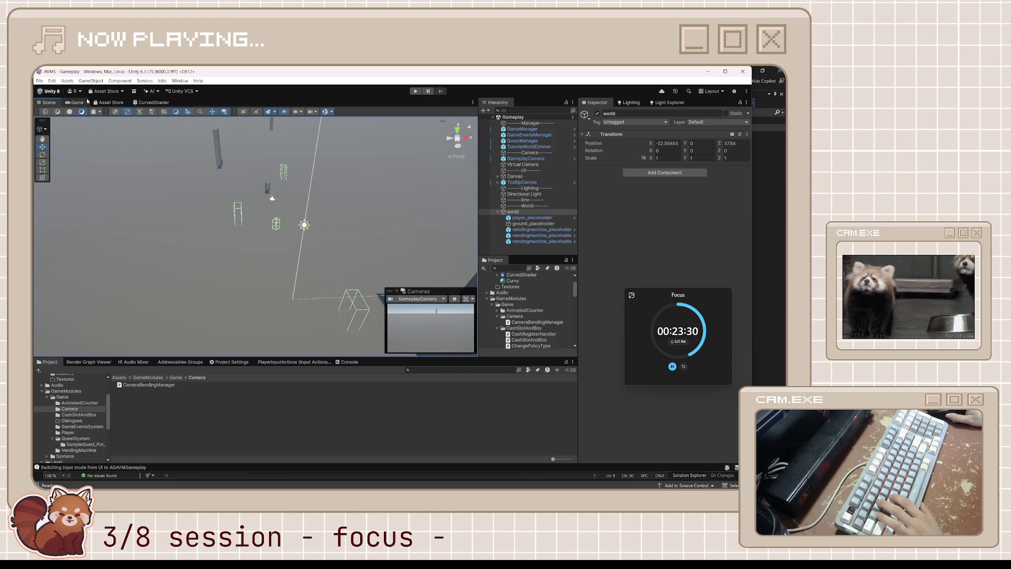
left_click(75, 103)
left_click(48, 103)
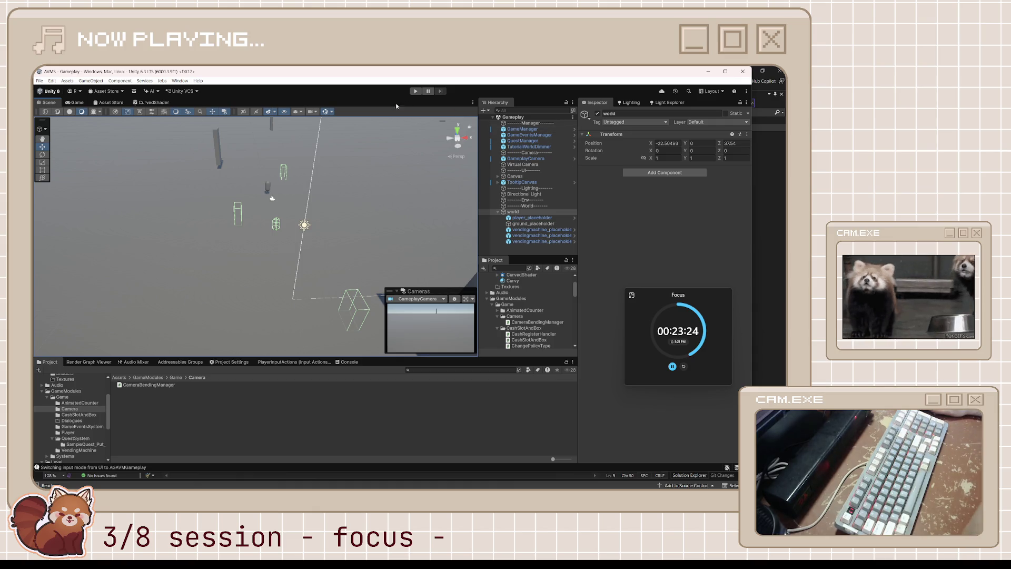
left_click(153, 102)
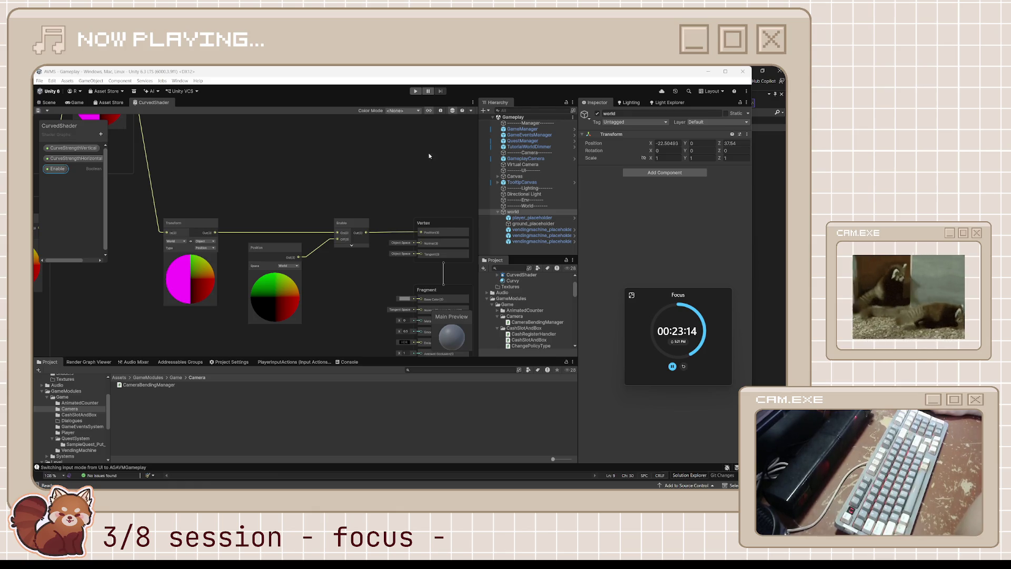
- Open CameraBendingManager.cs, add the [ExecuteAlways] attribute above the class, and save
double_click(151, 387)
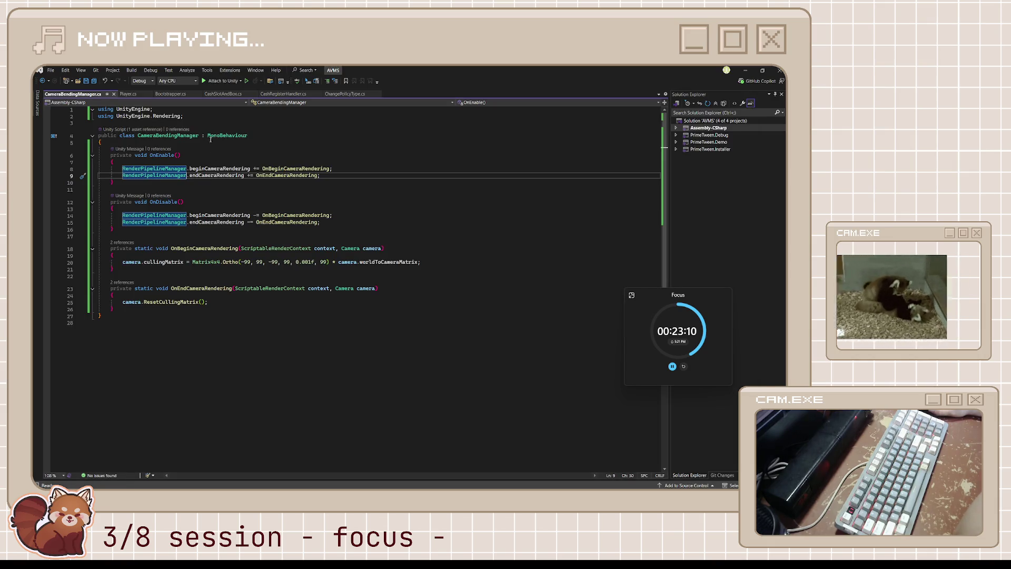
left_click(216, 122)
key("Return")
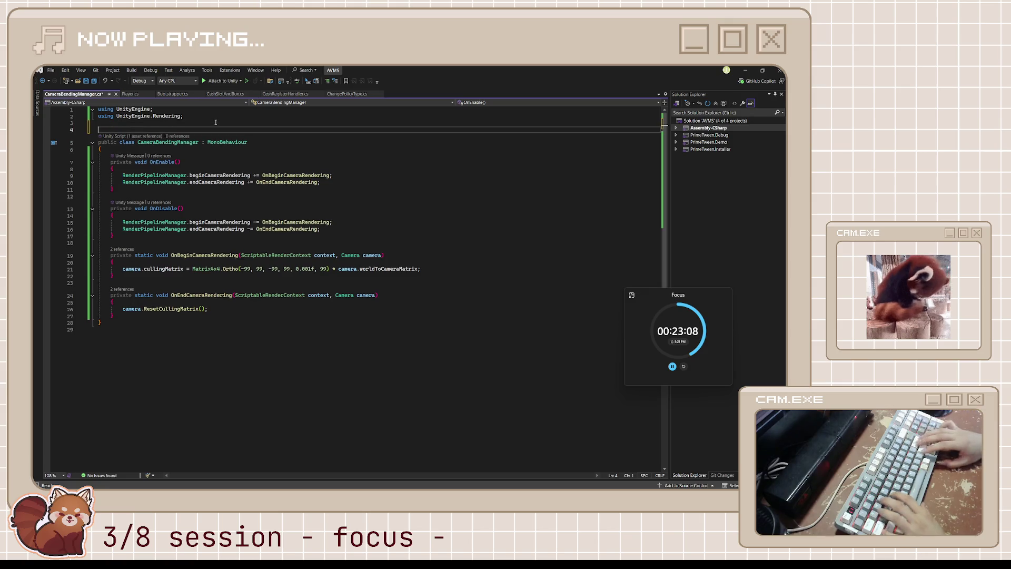
type("[ExecuteAlways")
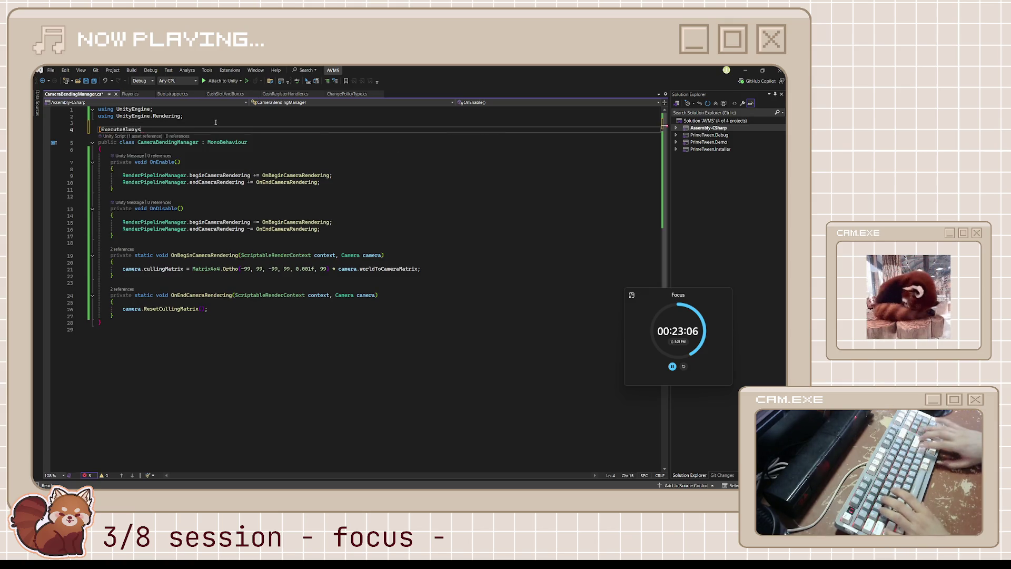
type("]")
key("ctrl+s")
- Declare a private const string BENDING_FEATURE set to "ENABLE_BENDING" in the class
left_click(214, 182)
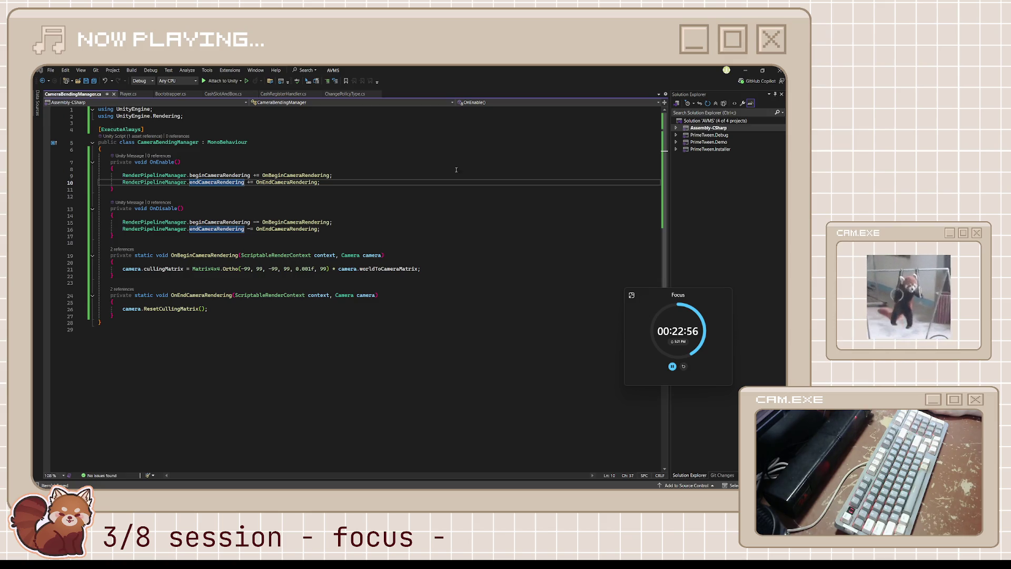
left_click(199, 152)
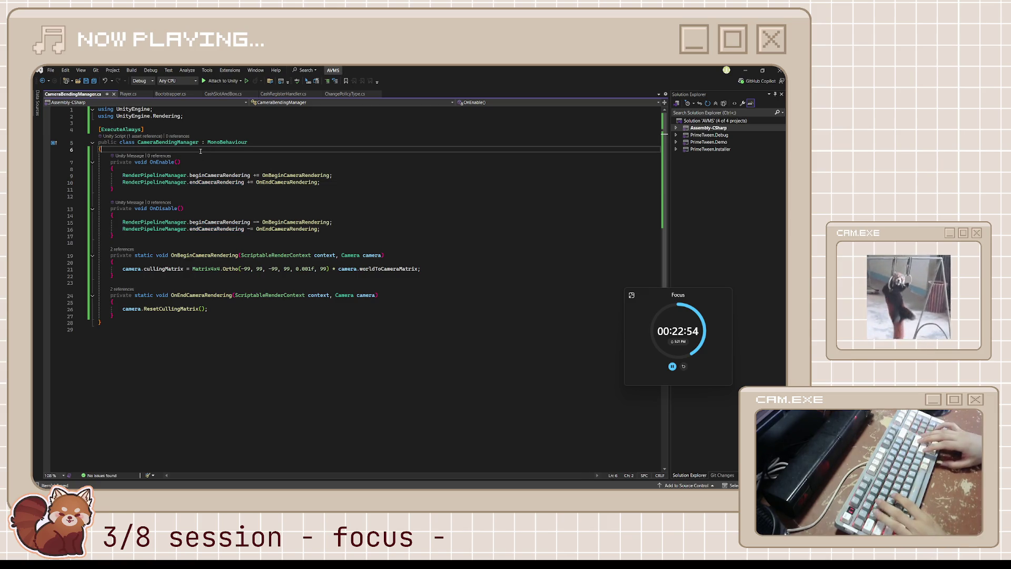
key("Return")
key("Return")
key("Up")
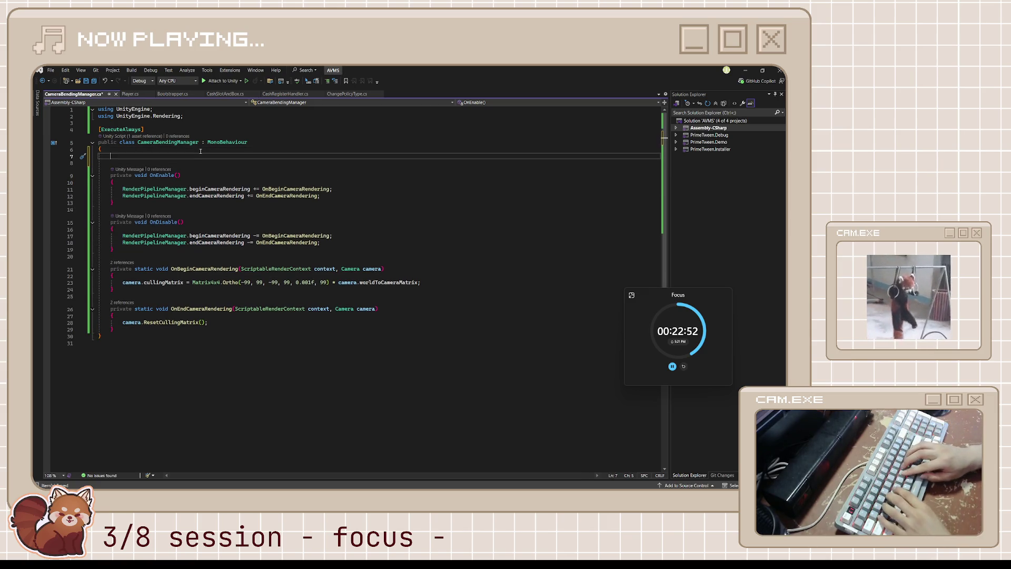
type("privat")
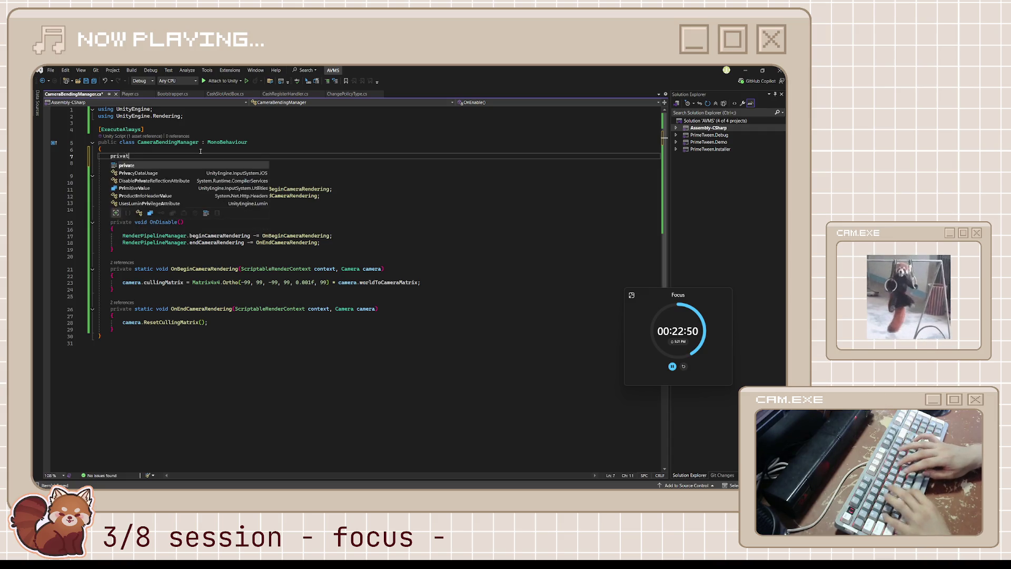
type("e const string ")
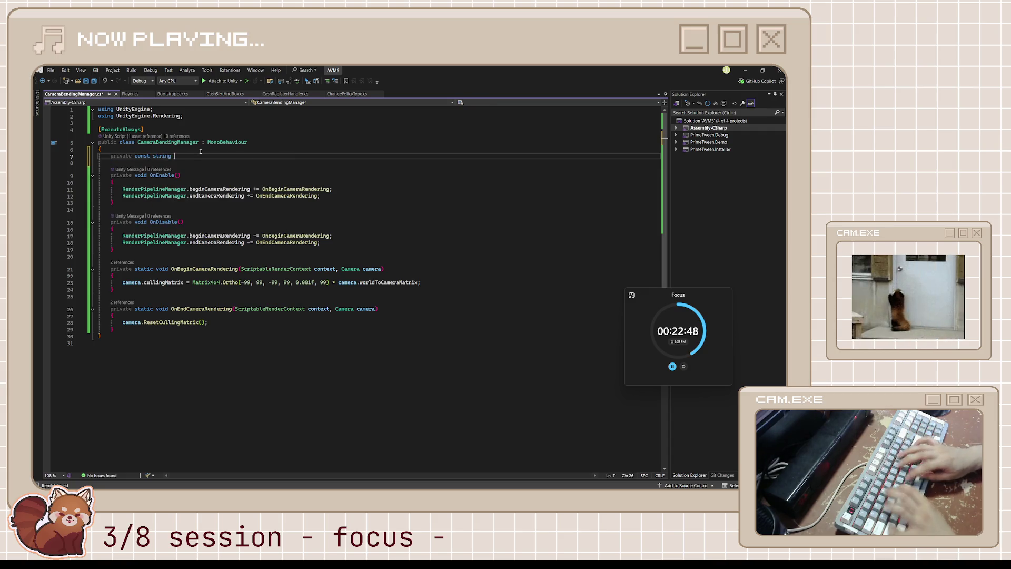
type("BENDING_FEATURE")
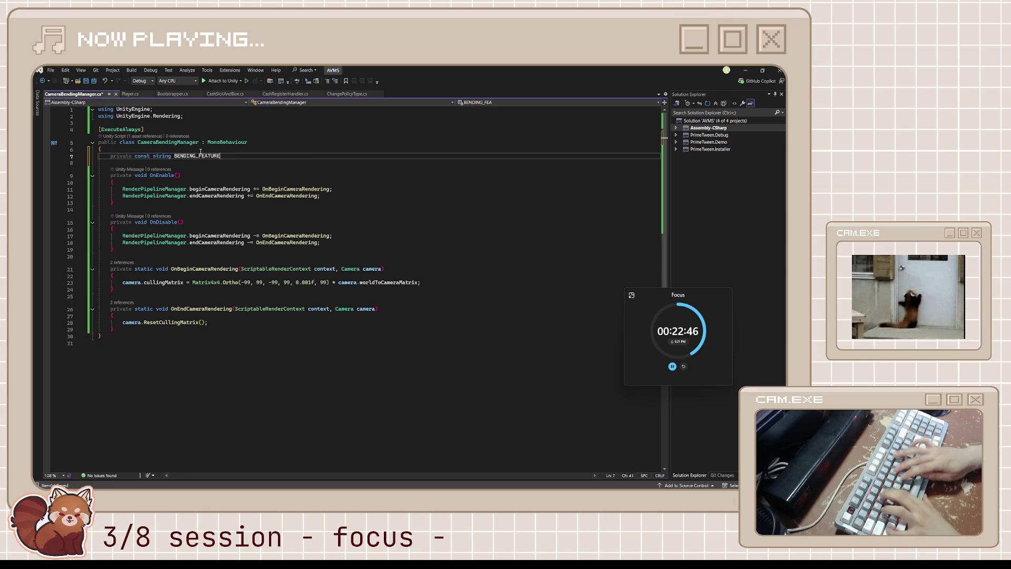
type(" = \"E")
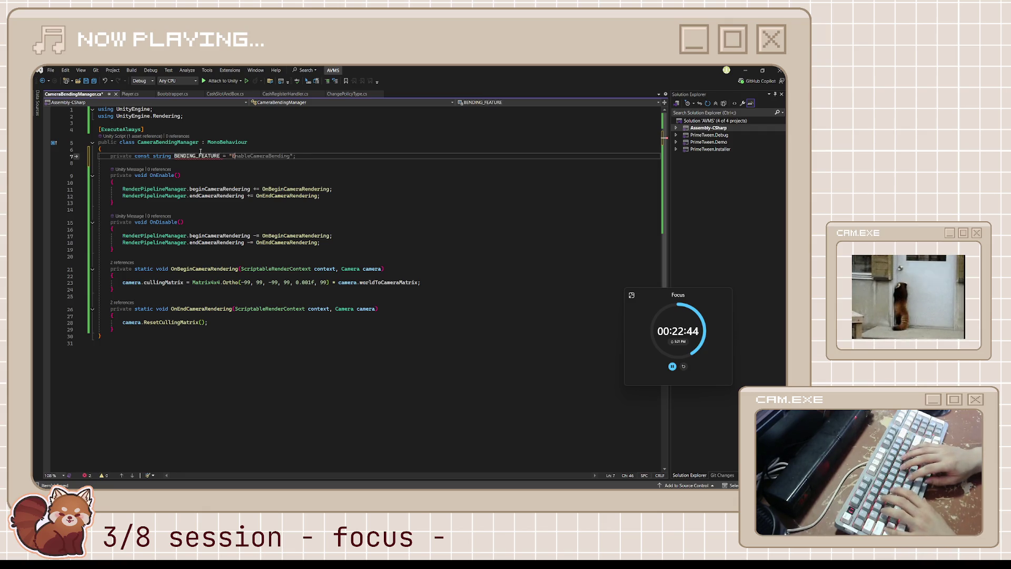
type("NABLE_")
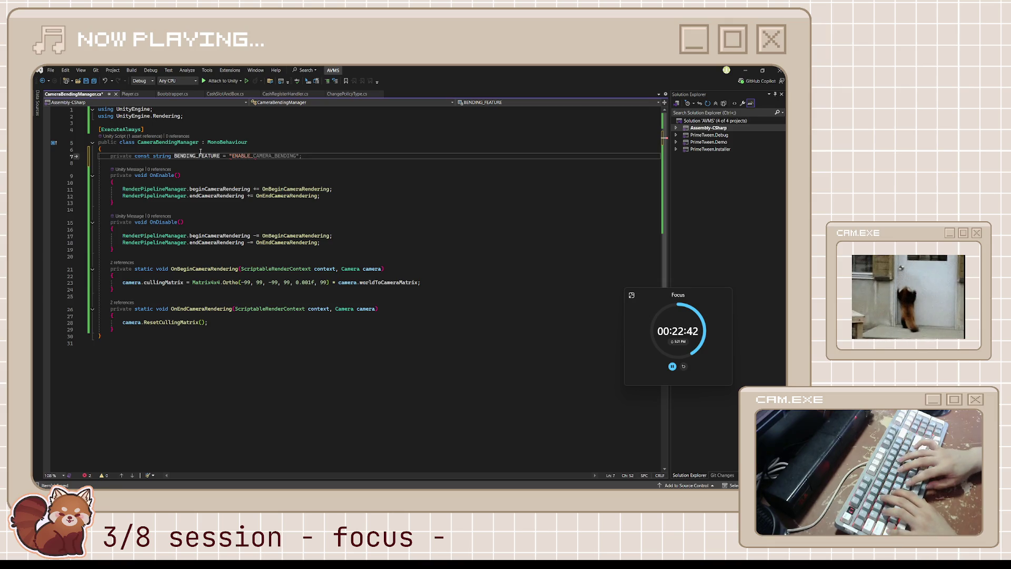
type("BENDING\";")
key("Return")
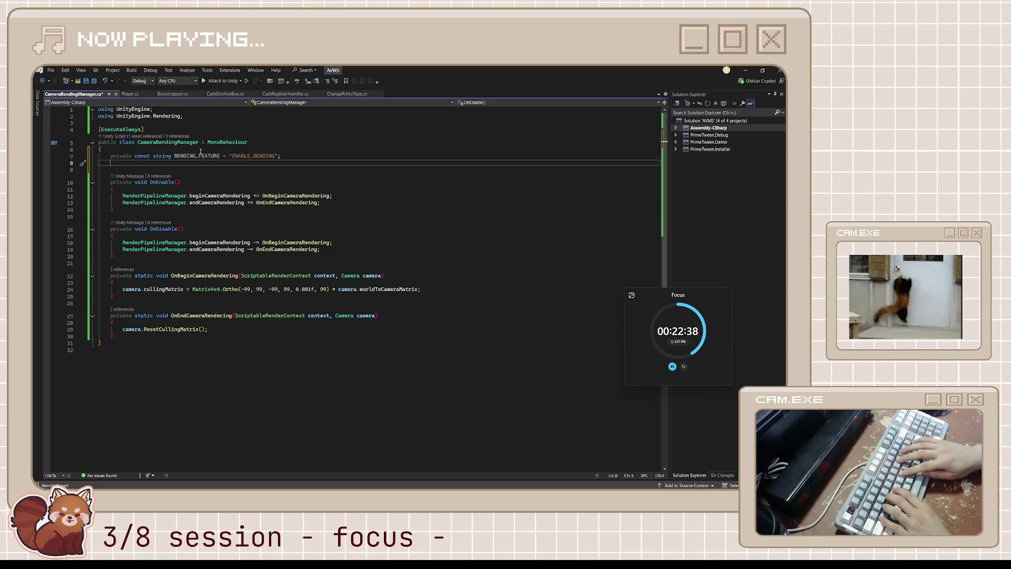
key("Return")
type("pr")
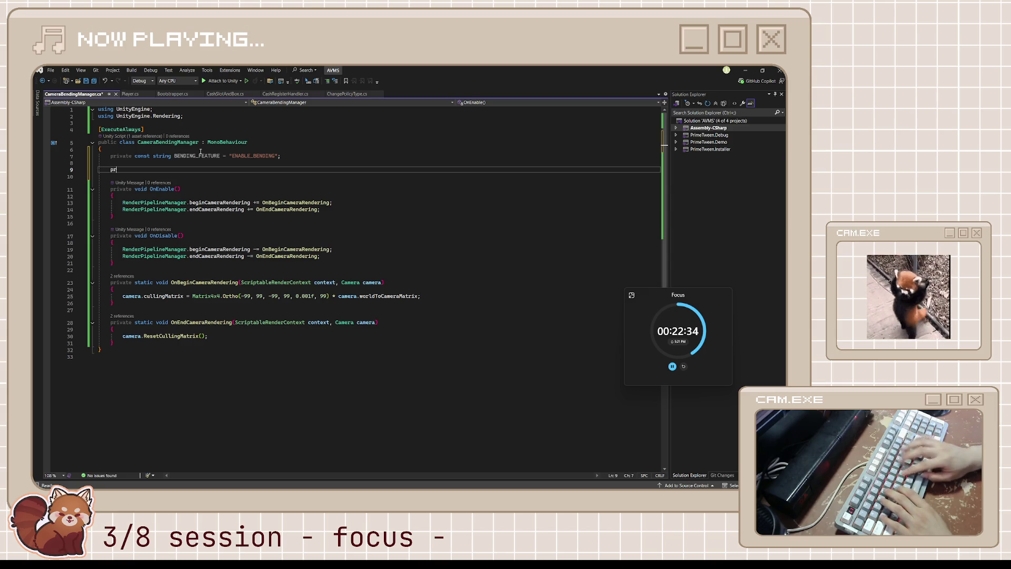
- Add an Awake method that enables BENDING_FEATURE when Application.isPlaying and disables it otherwise
type("ivate void Awake()")
key("Return")
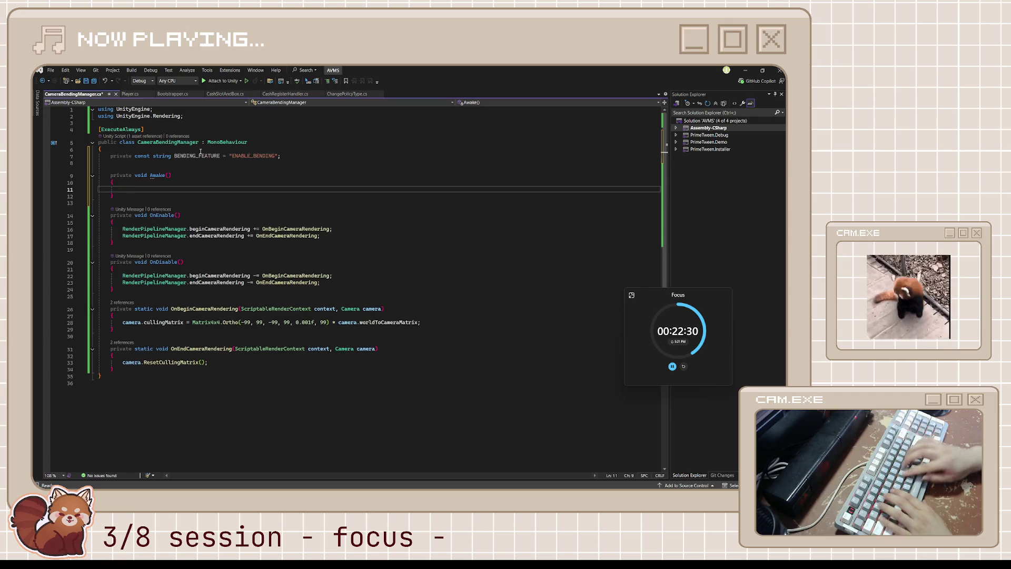
type("if ( App")
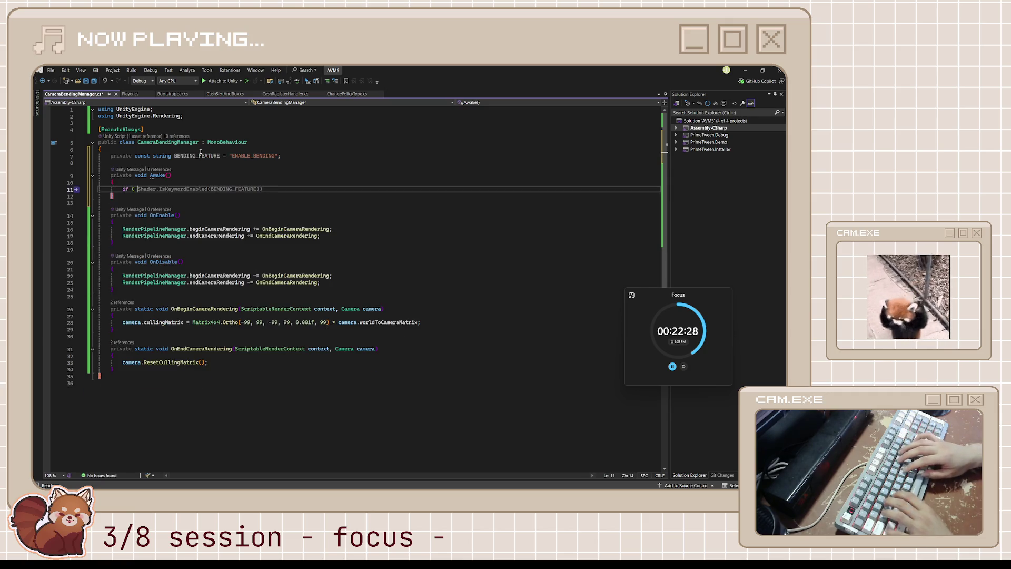
key("Tab")
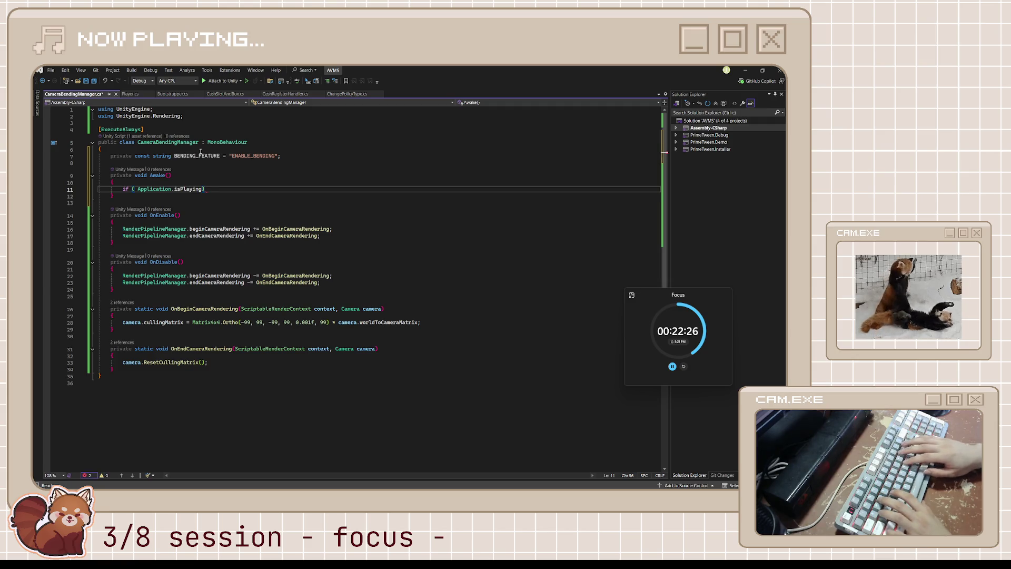
key("Return")
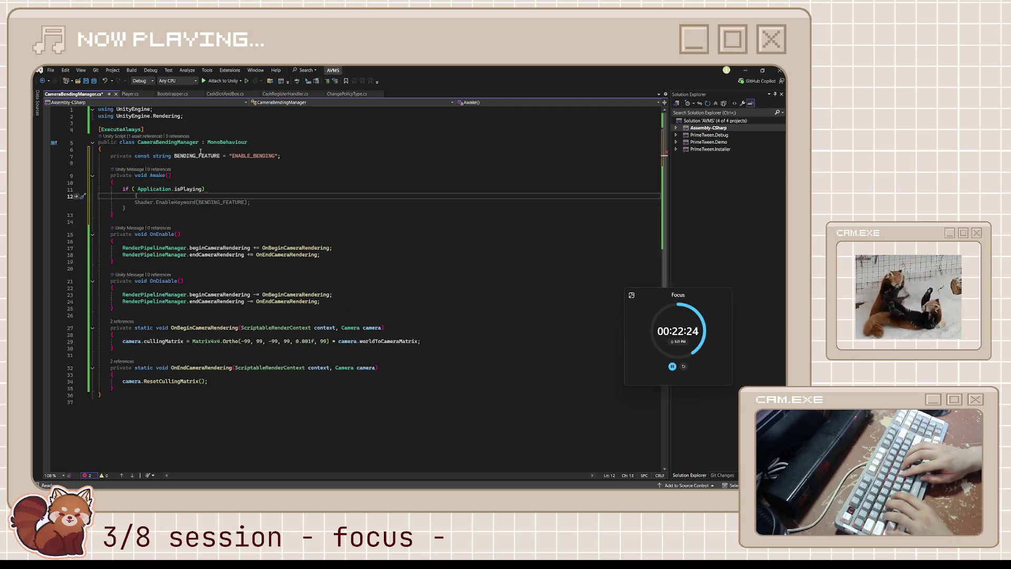
type("Shader.E")
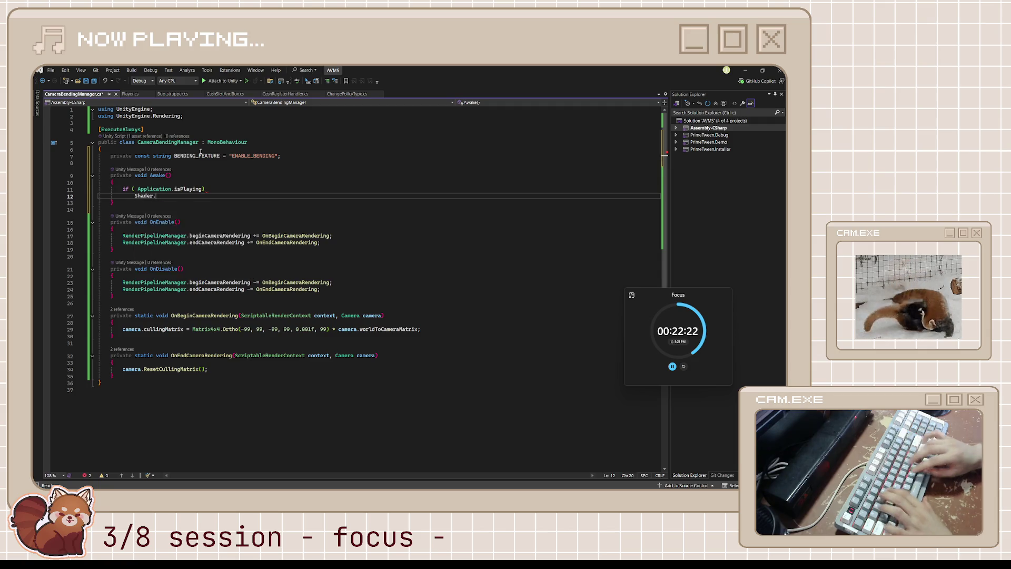
key("Tab")
type("(BENDING_FEATURE);")
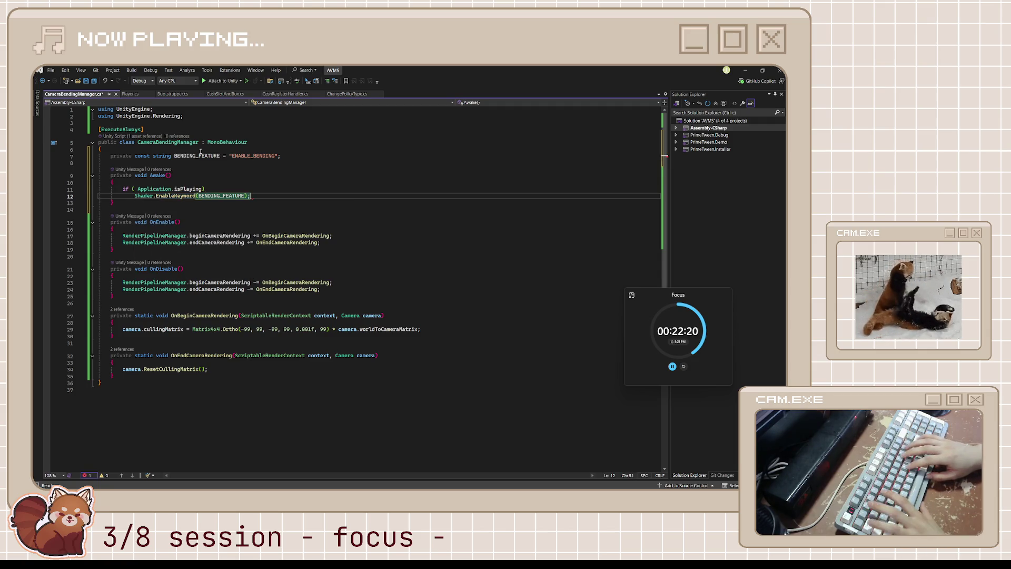
key("Return")
type("else")
type("Shader.DisableKeyword(BENDING_FEATURE);")
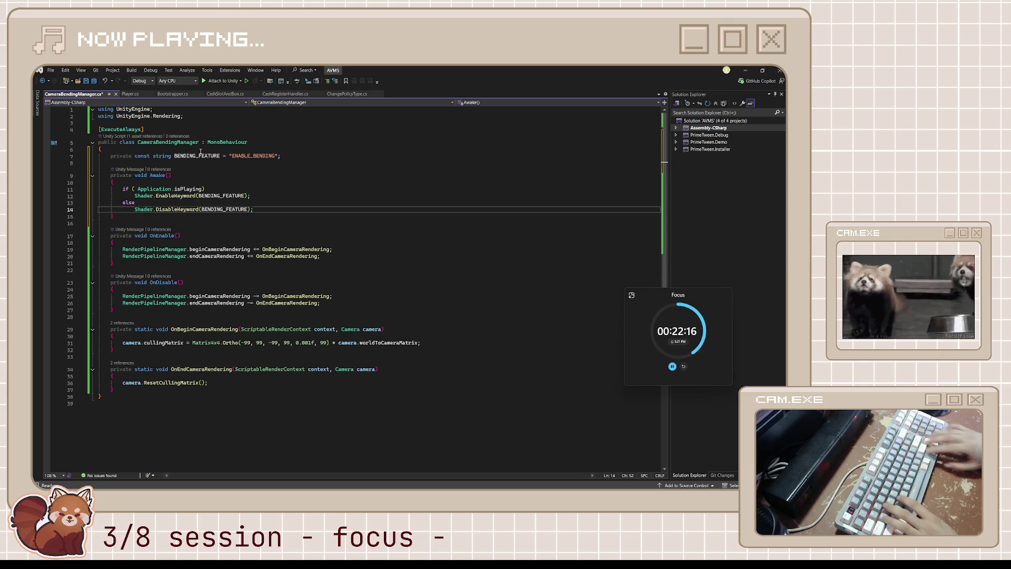
key("Tab")
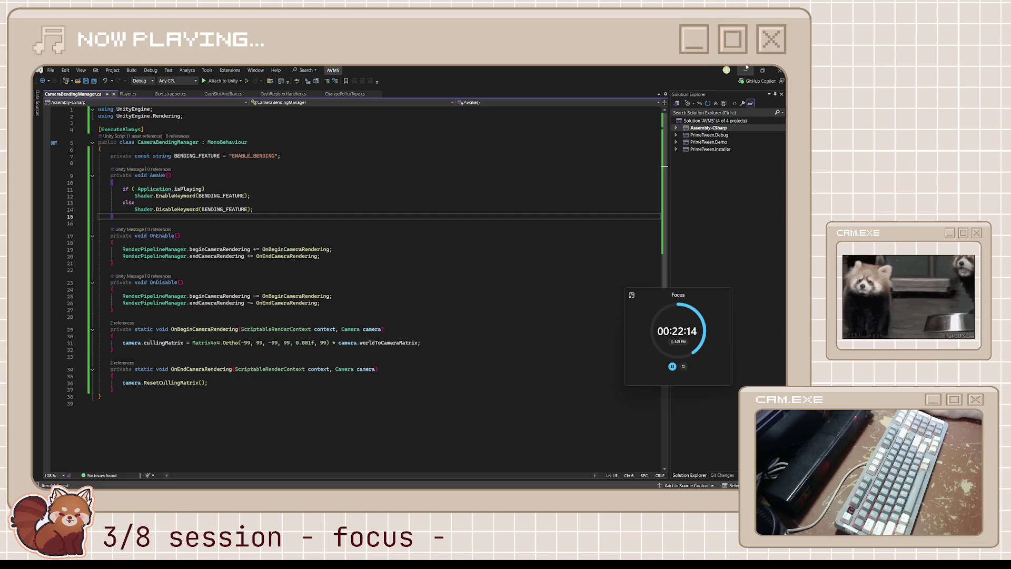
left_click(745, 70)
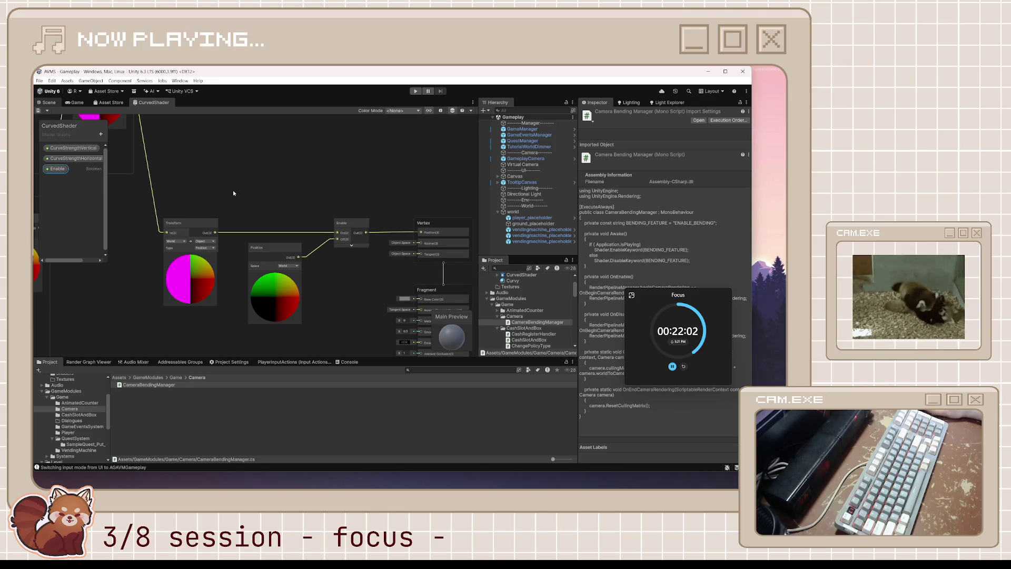
- Switch Unity from the CurvedShader graph to the Scene view with Ctrl+1
key("ctrl+1")
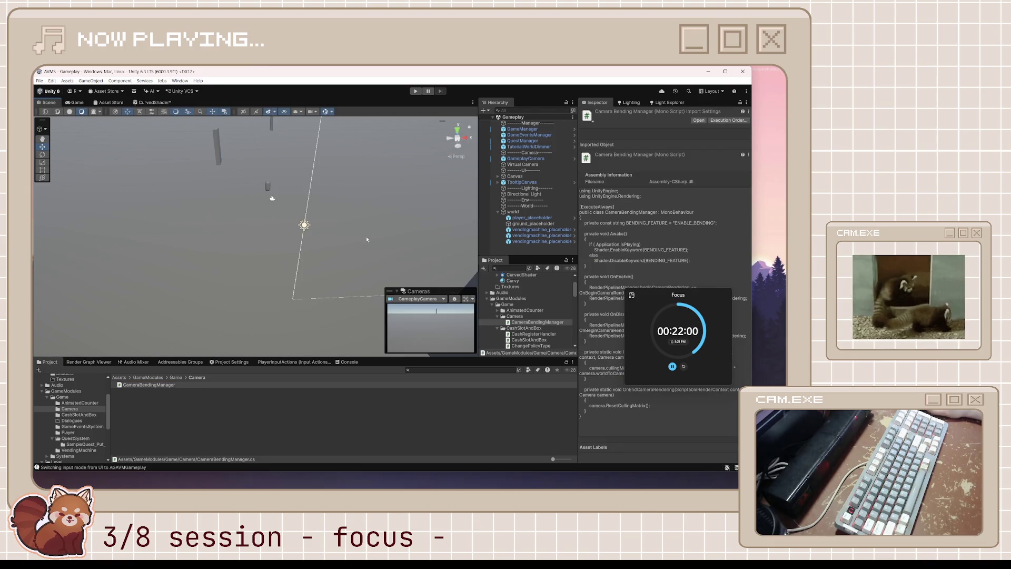
- Fly around the level and inspect the ground_placeholder and player_placeholder objects
mouse_move(288, 200)
left_mouse_down()
mouse_move(319, 231)
mouse_move(232, 188)
left_mouse_up()
left_click(224, 186)
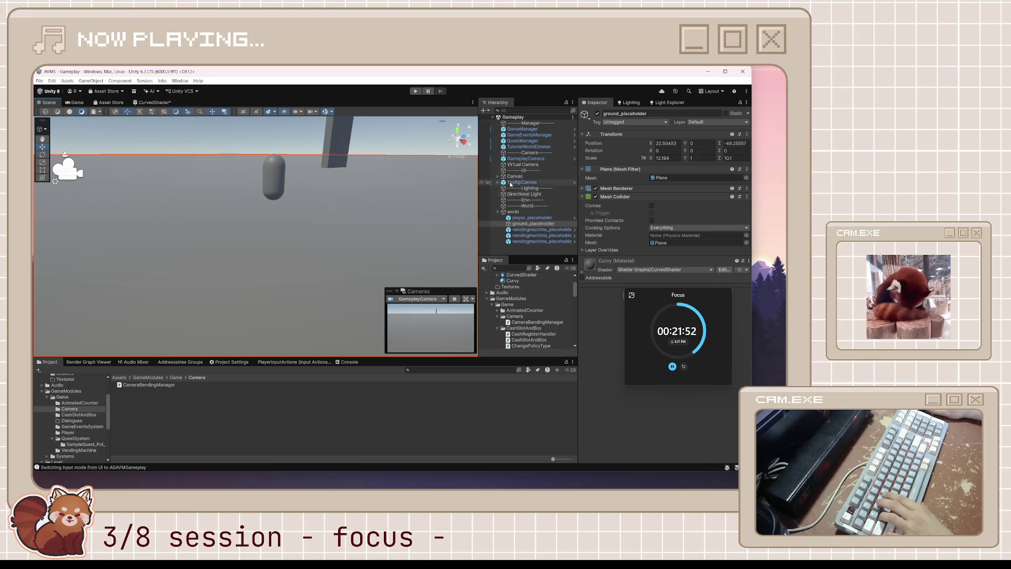
left_click(531, 218)
mouse_move(411, 223)
left_mouse_down()
mouse_move(248, 217)
mouse_move(434, 226)
left_mouse_up()
scroll(310, 195, "down", 2)
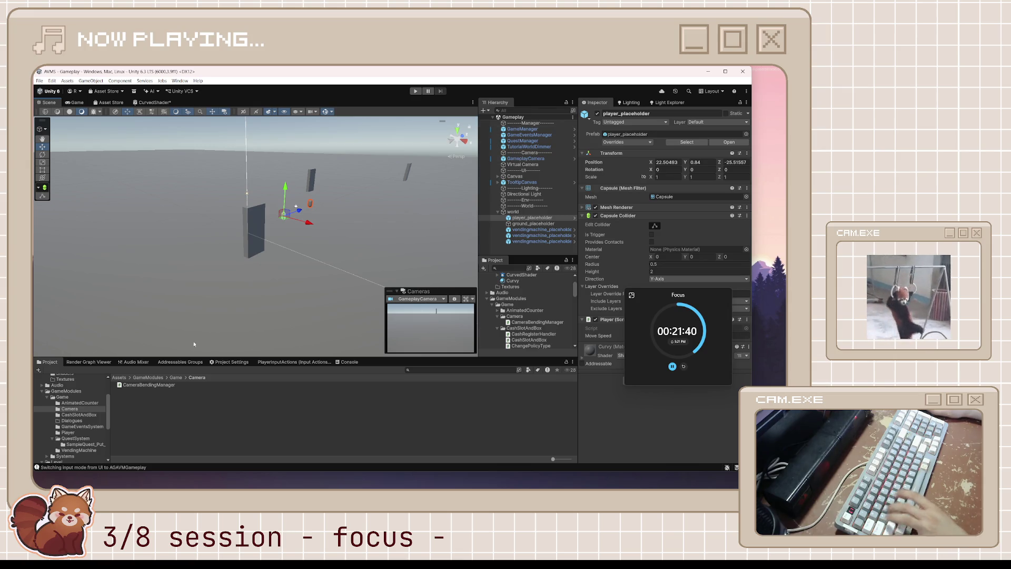
scroll(79, 413, "up", 3)
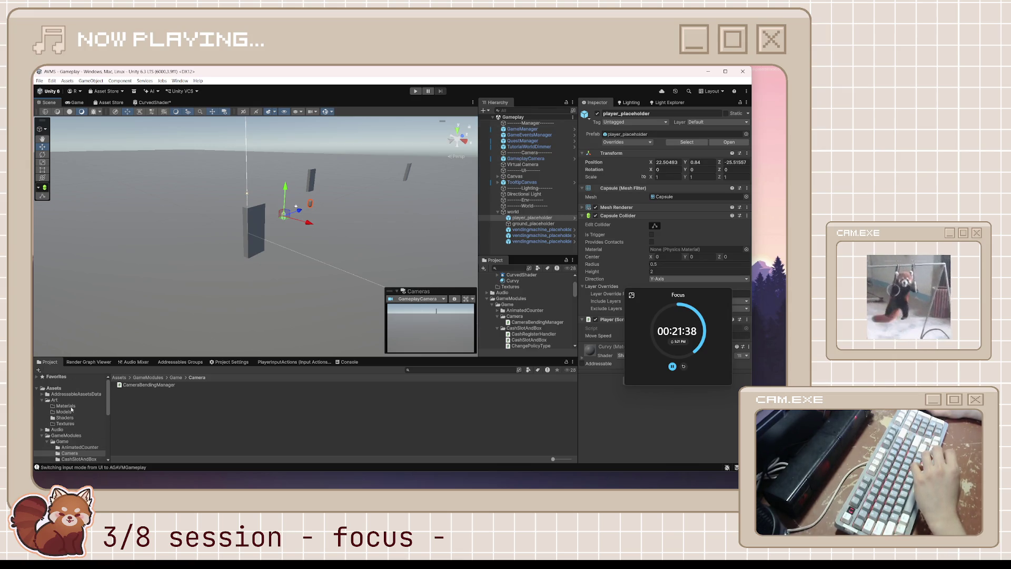
left_click_drag(650, 296, 655, 397)
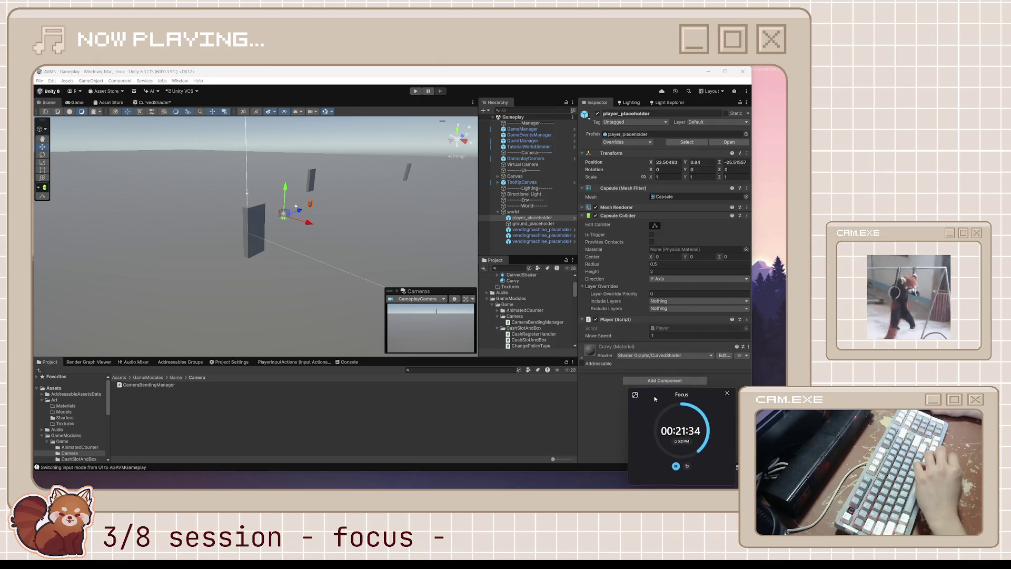
left_click_drag(655, 398, 660, 367)
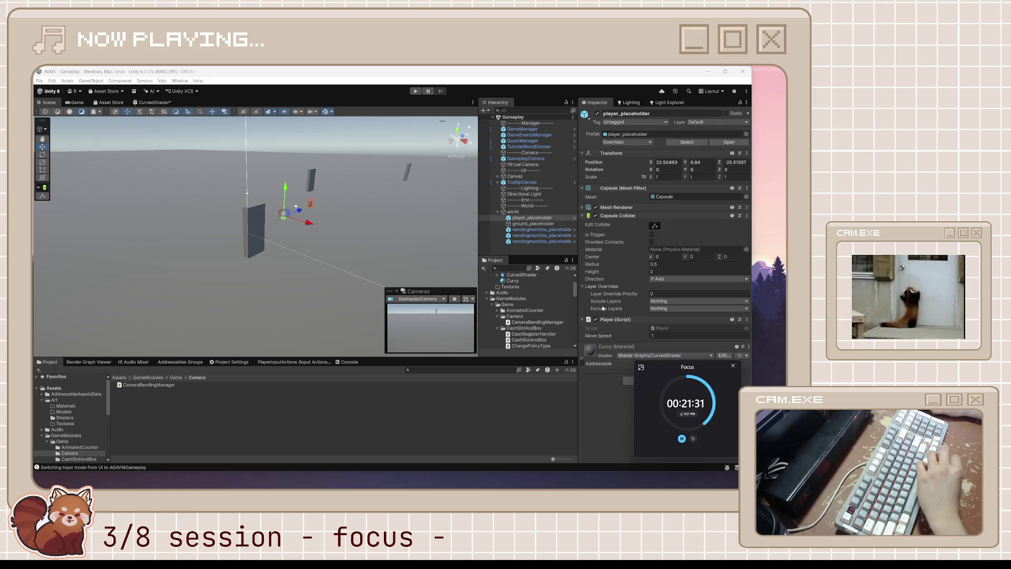
- Check GameplayCamera's Camera Bending Manager component, then return to the CurvedShader graph
left_click(530, 160)
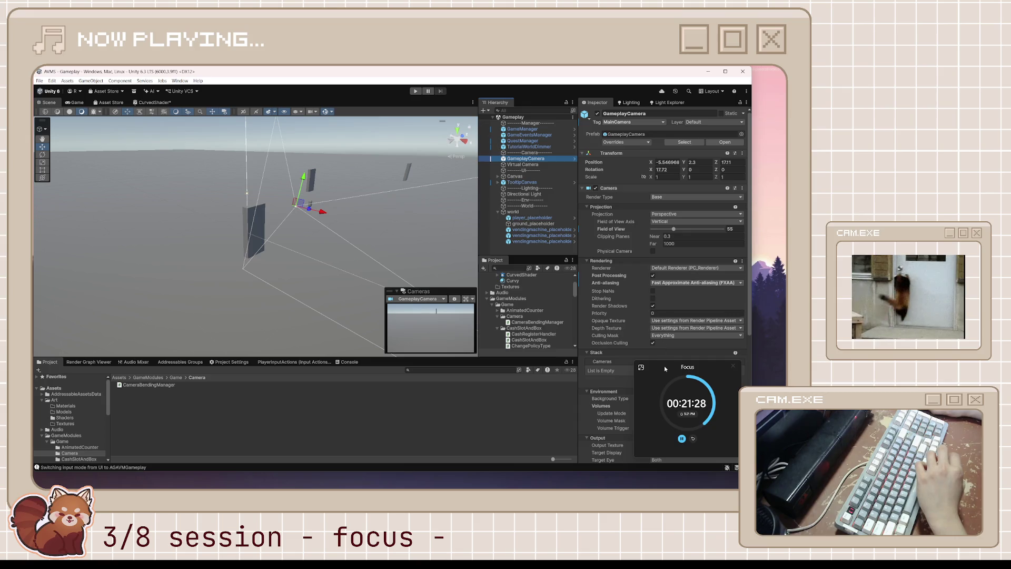
left_click_drag(665, 365, 641, 208)
scroll(684, 361, "down", 5)
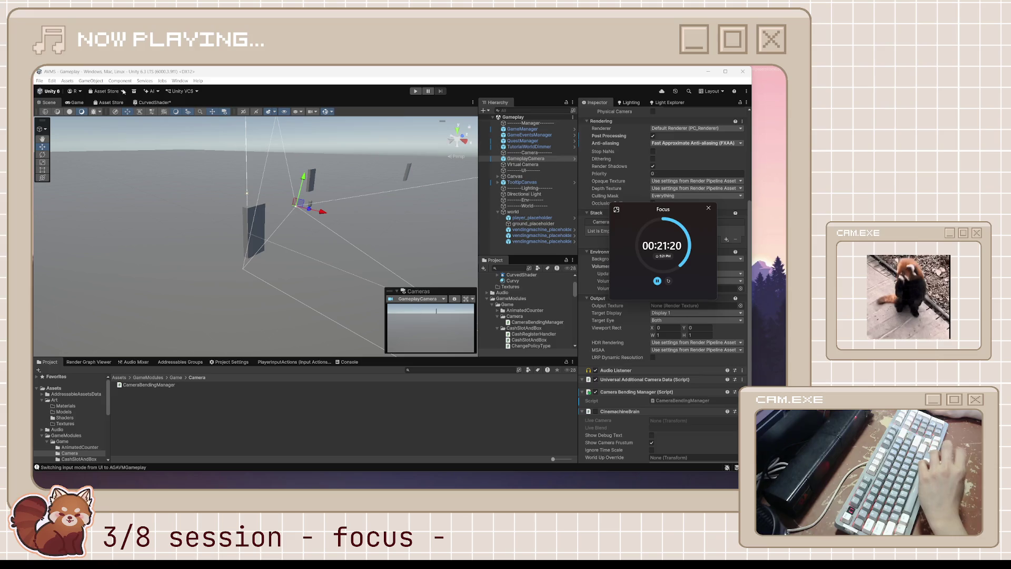
left_click(153, 102)
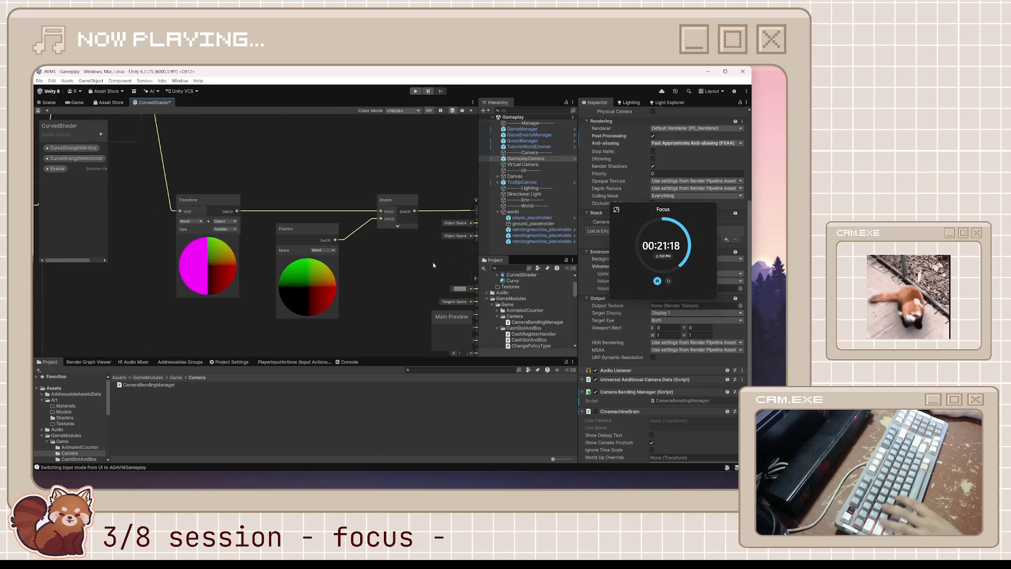
- Save the CurvedShader graph and look over the Enable keyword property
key("ctrl+s")
left_click_drag(433, 265, 332, 267)
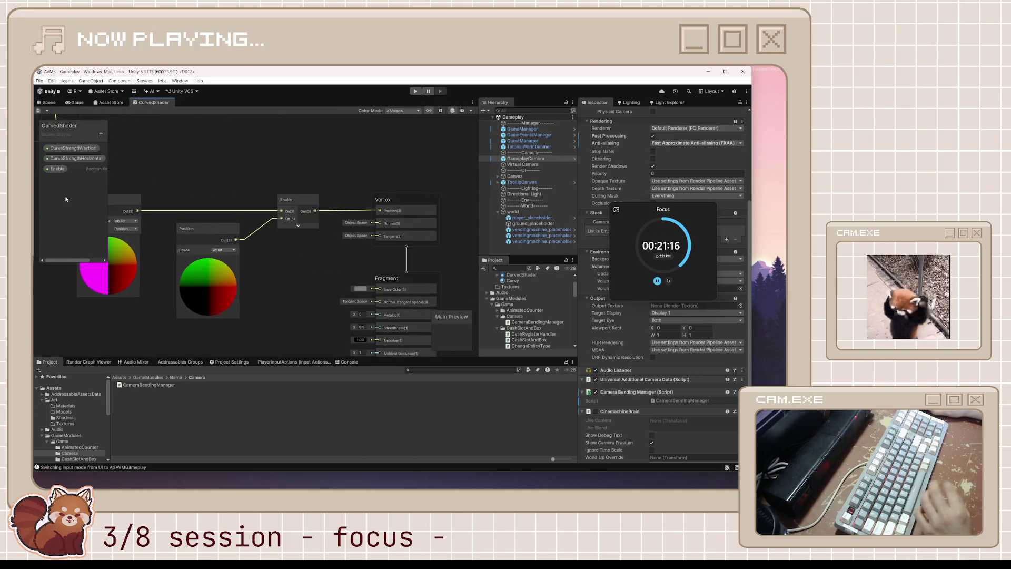
left_click(57, 168)
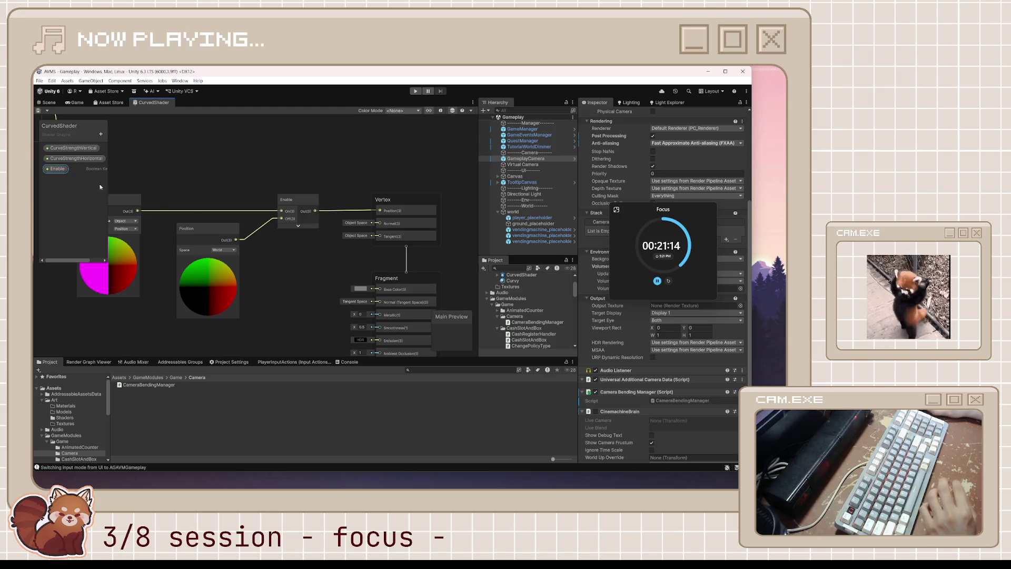
left_click(293, 261)
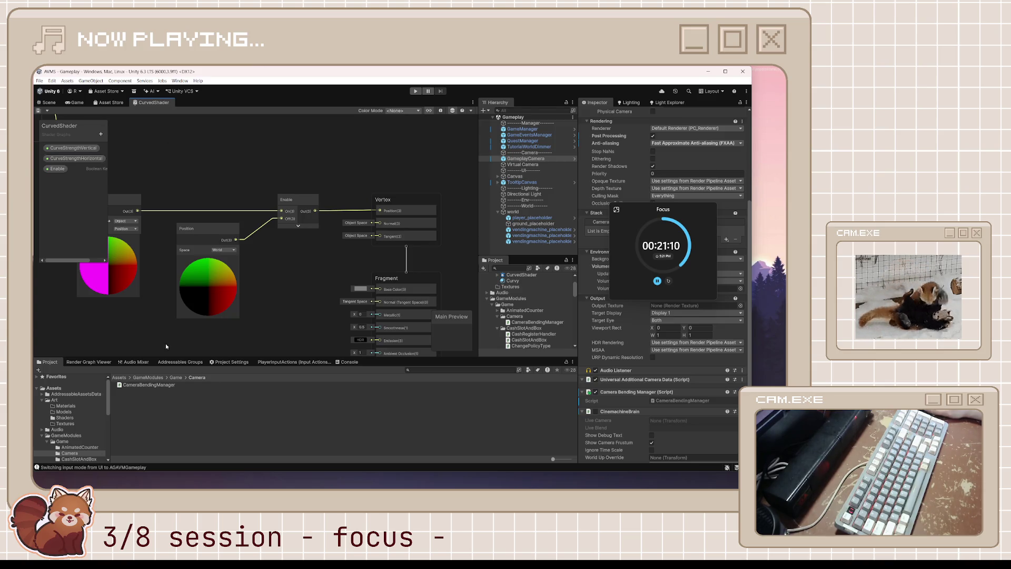
- Open the Bootstrap scene from the Level > Scenes folder
scroll(74, 435, "down", 10)
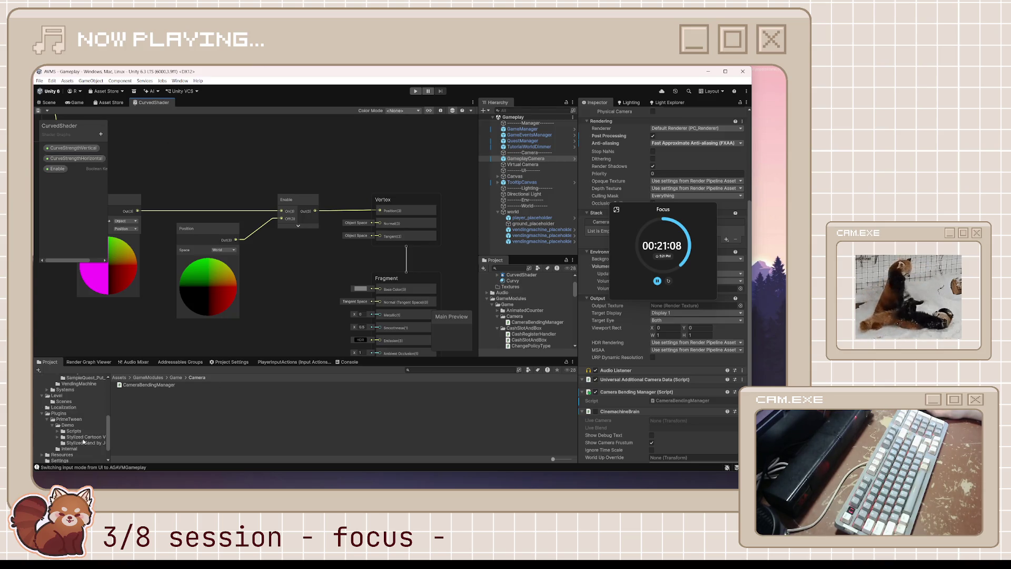
left_click(62, 401)
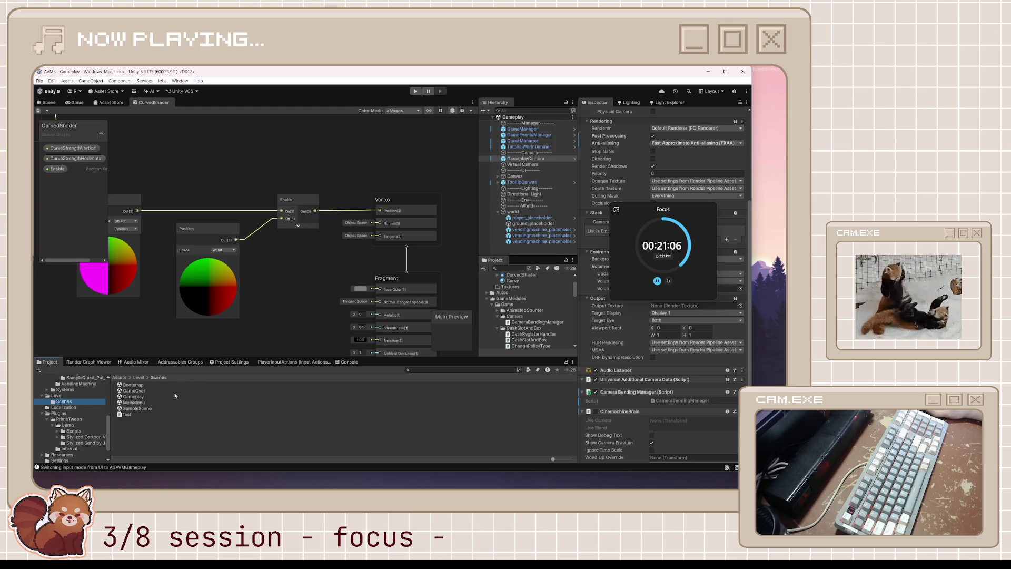
double_click(152, 386)
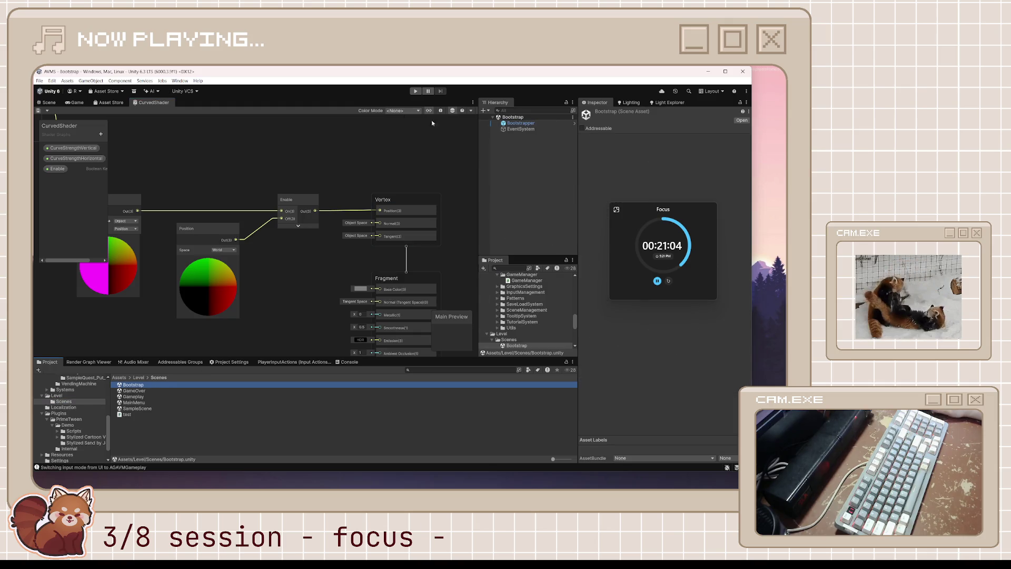
left_click(49, 102)
- Play from Bootstrap, start a new game, inspect the Gameplay hierarchy, then stop play mode
left_click(416, 91)
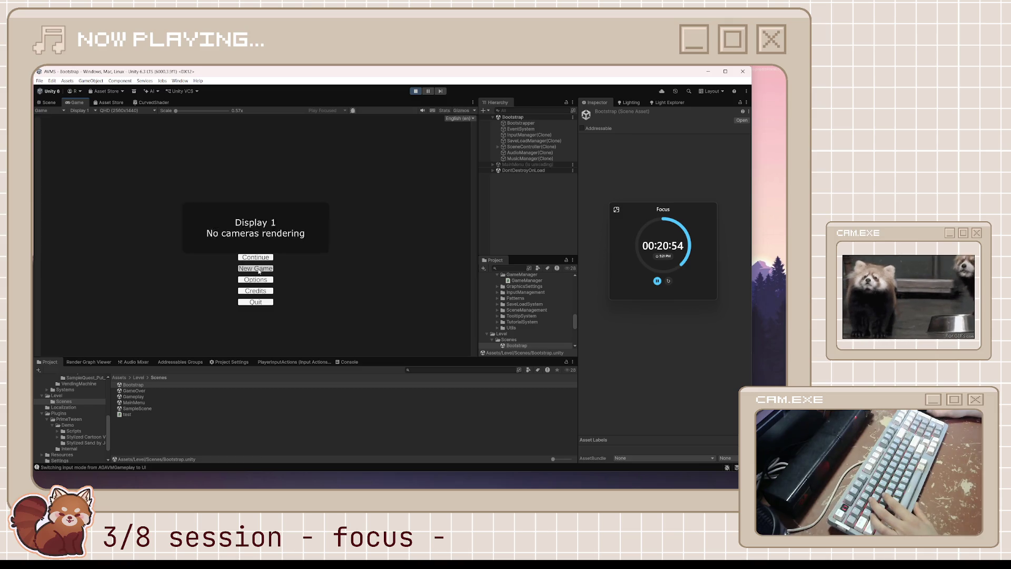
left_click(256, 268)
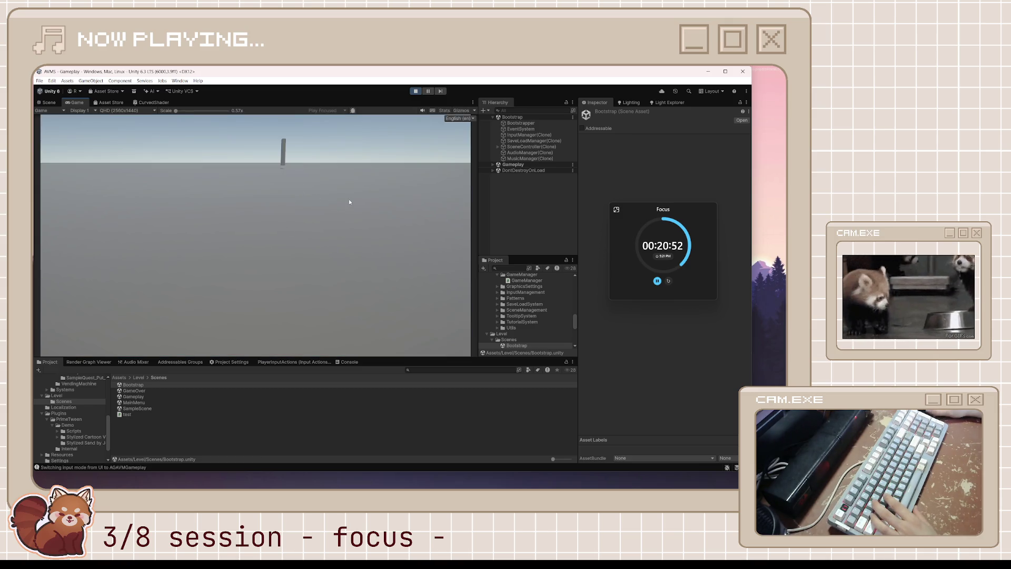
left_click(491, 164)
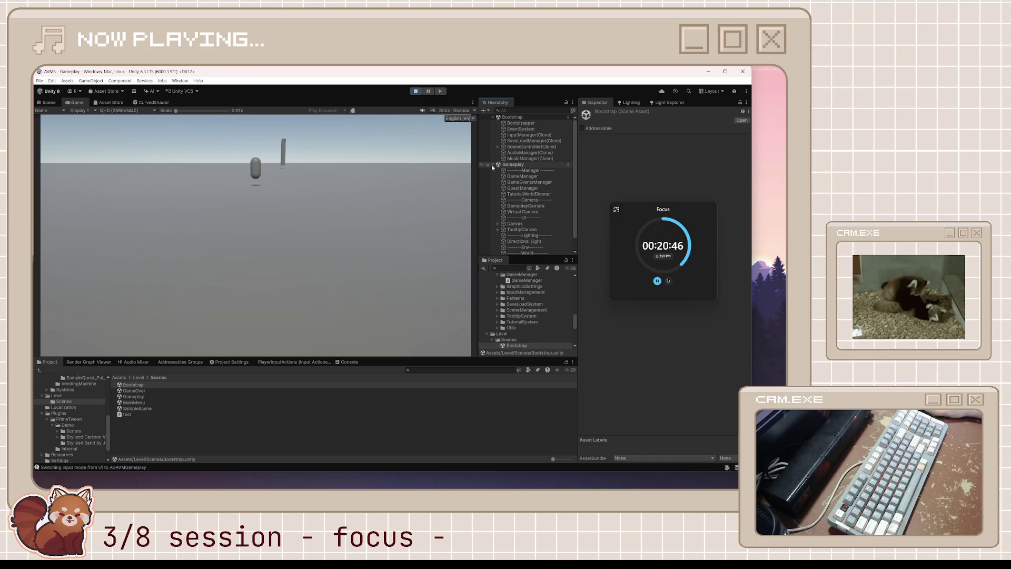
scroll(554, 197, "down", 1)
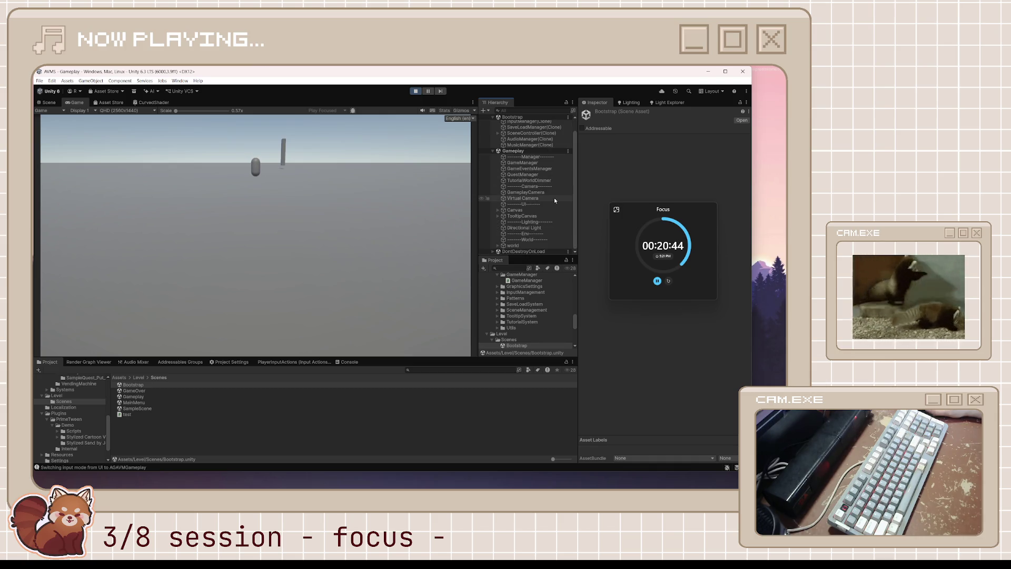
left_click(493, 150)
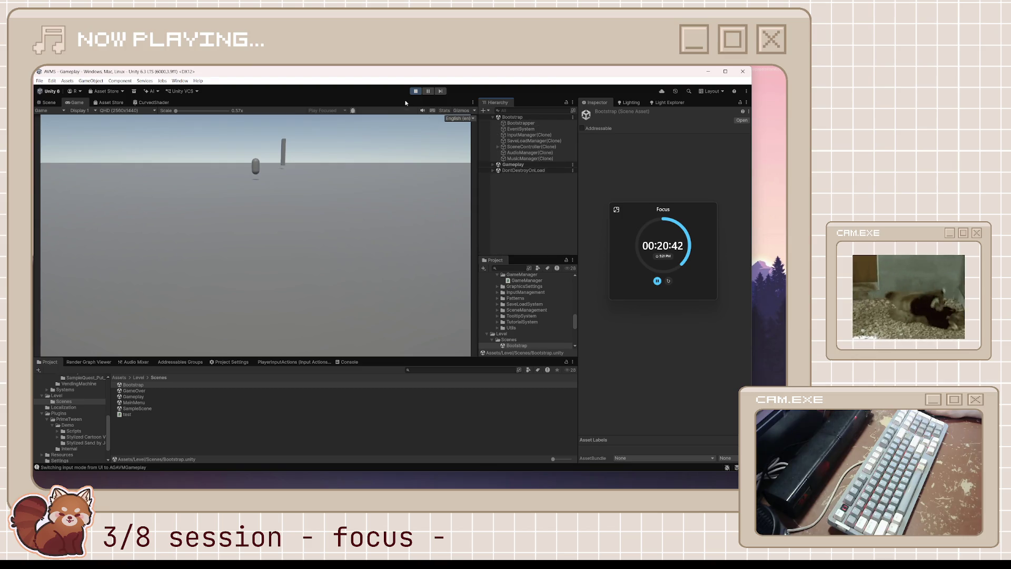
left_click(416, 91)
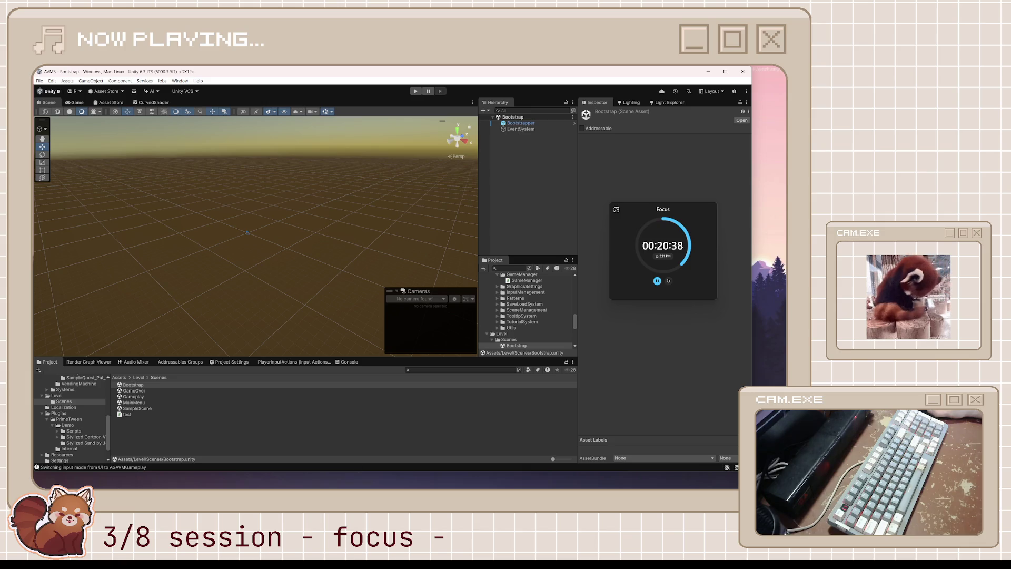
- In Visual Studio, move Player.cs to the first tab and check its moveSpeed field of 1f
left_click(435, 481)
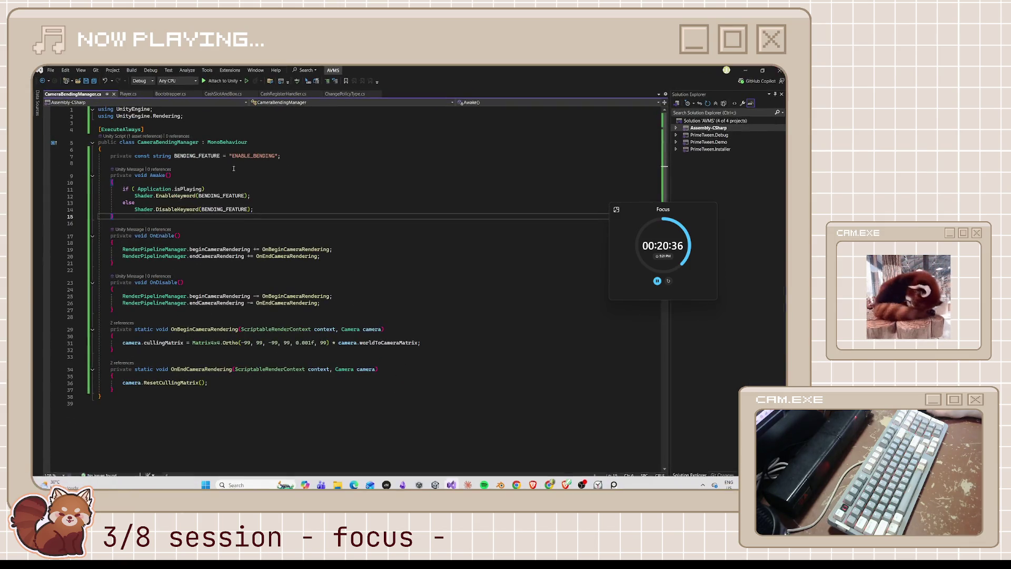
left_click_drag(142, 95, 76, 99)
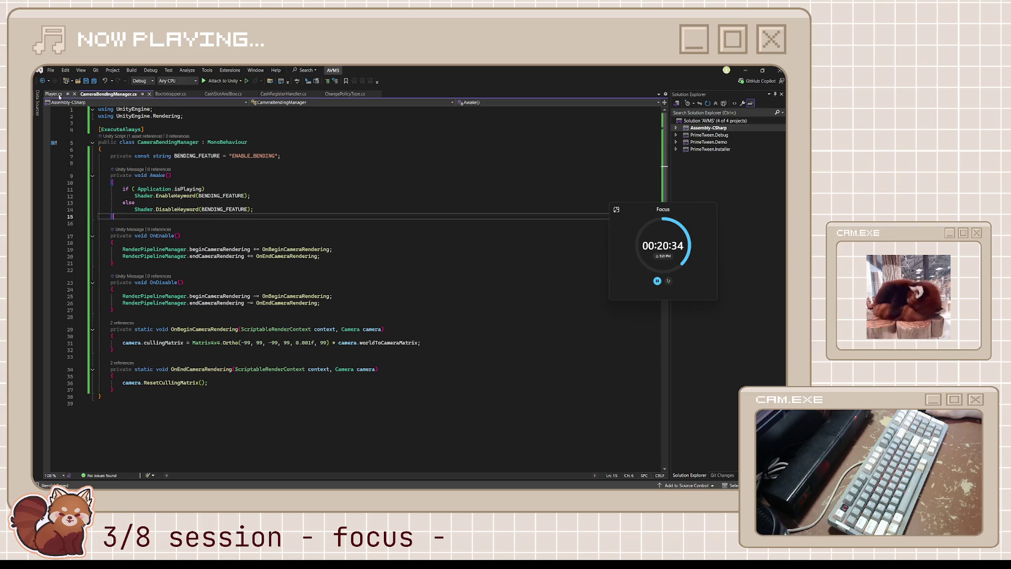
left_click(59, 96)
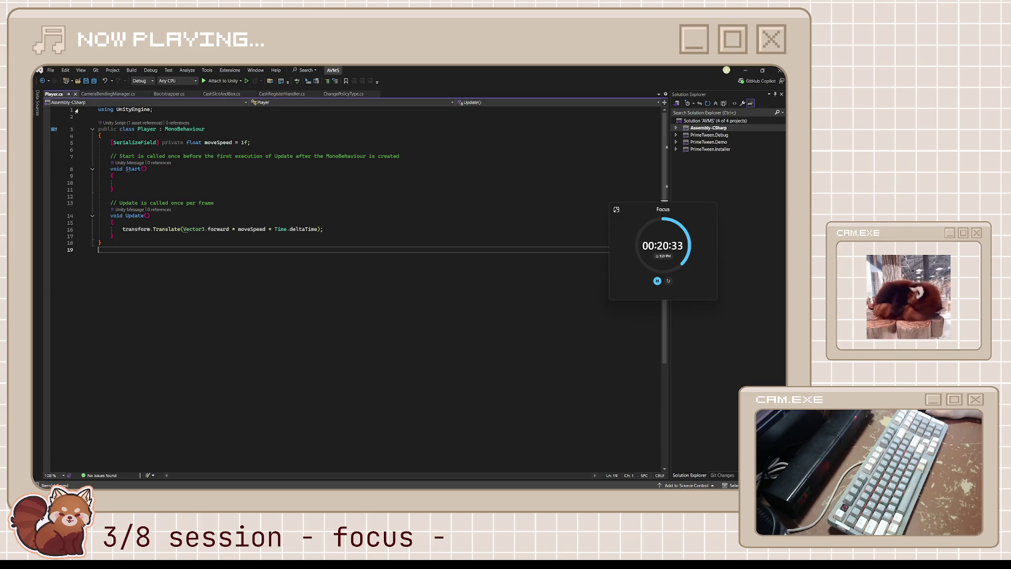
left_click(244, 142)
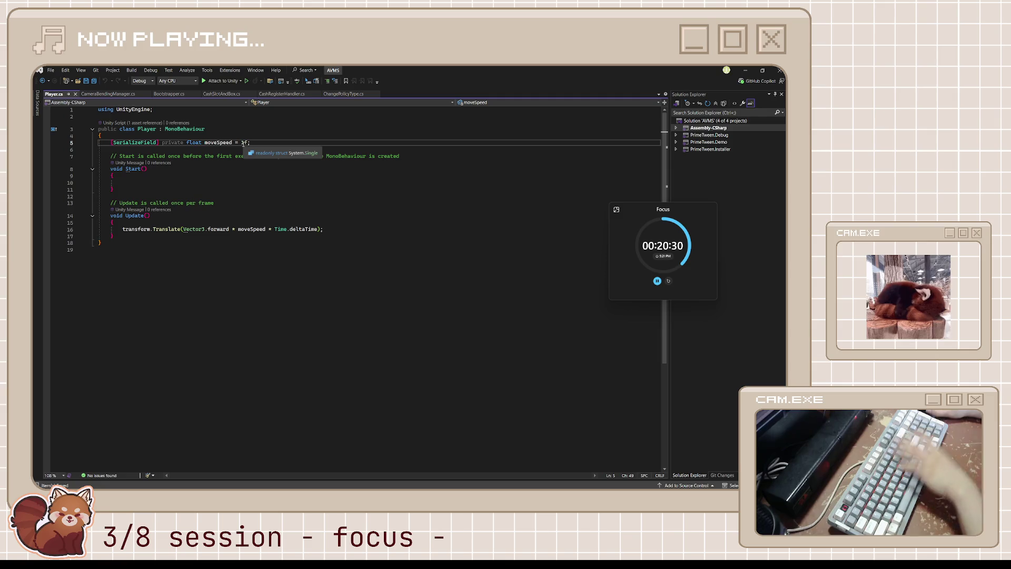
type("0")
key("alt+Tab")
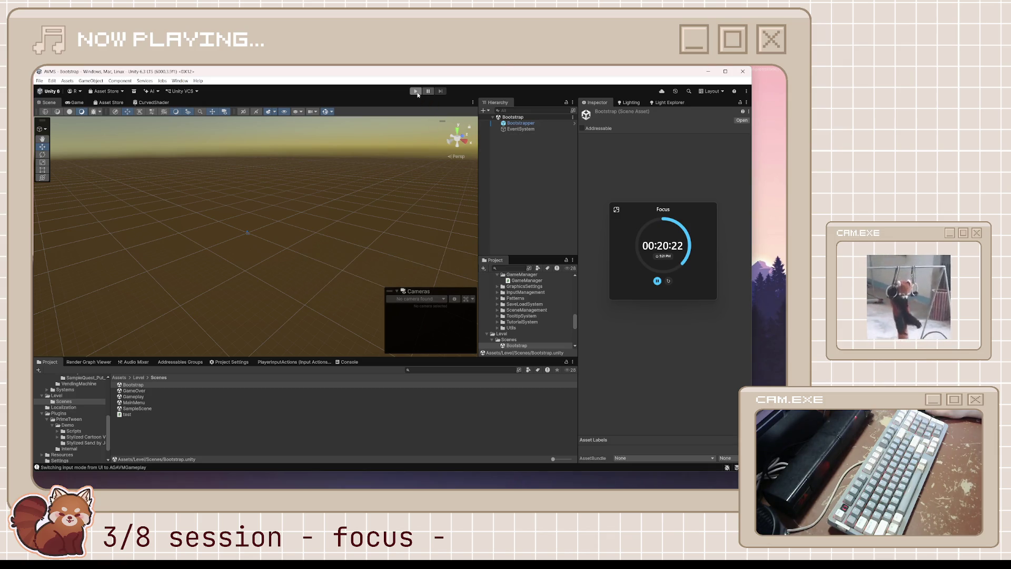
- Play-test from the main menu into Gameplay, inspect its hierarchy, then stop with Ctrl+P
left_click(416, 91)
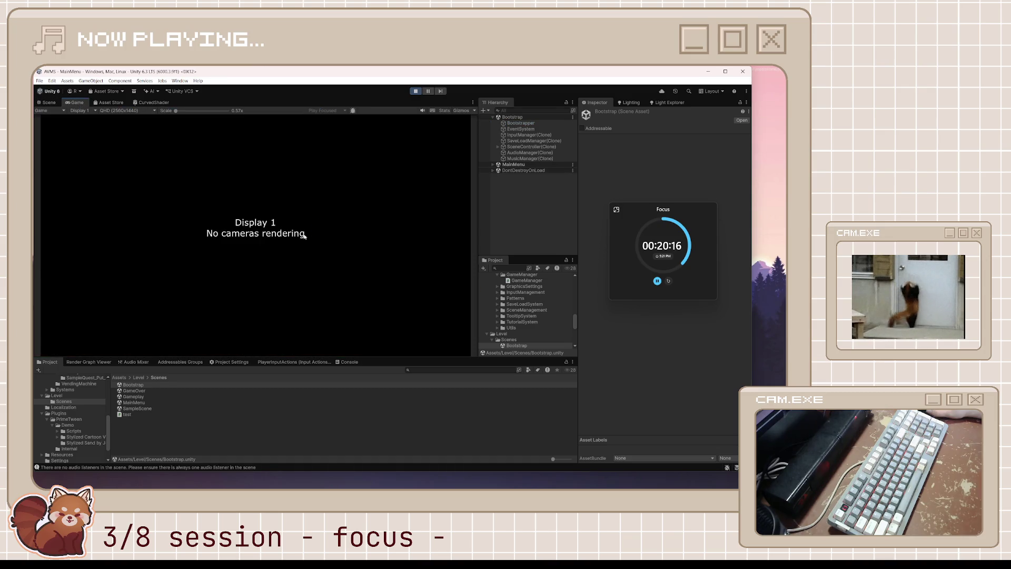
left_click(265, 272)
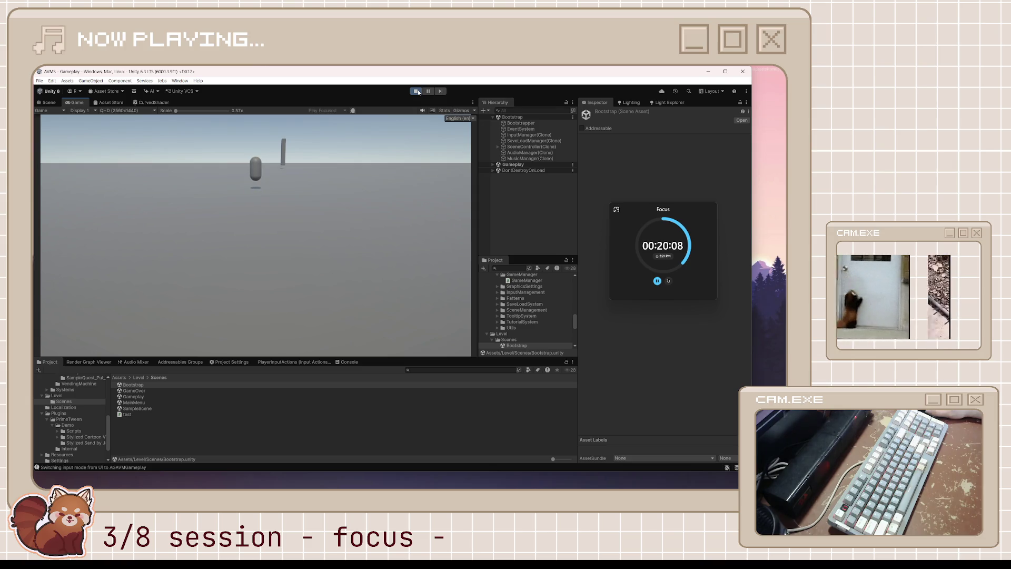
left_click(493, 164)
scroll(535, 216, "down", 1)
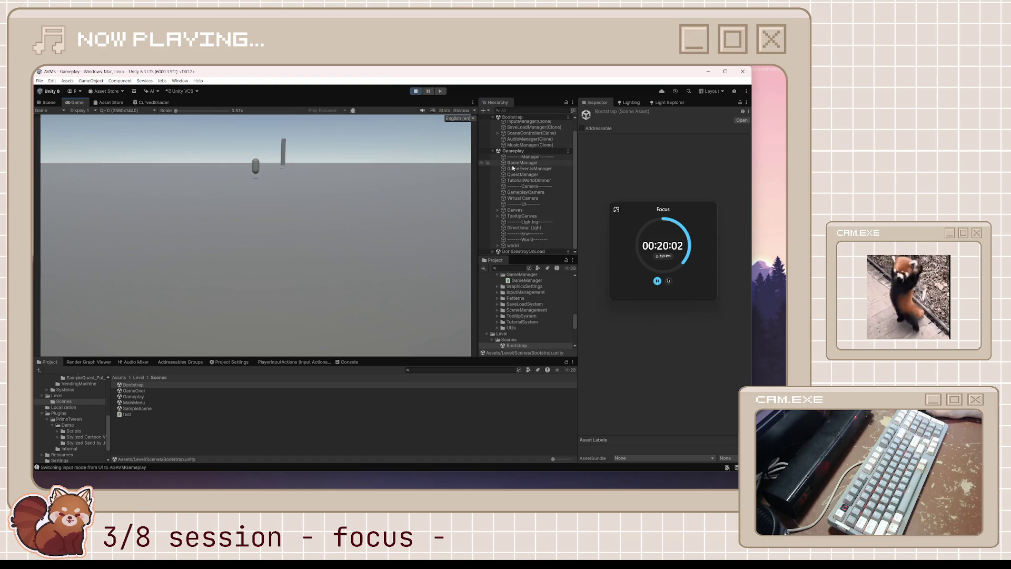
key("ctrl+p")
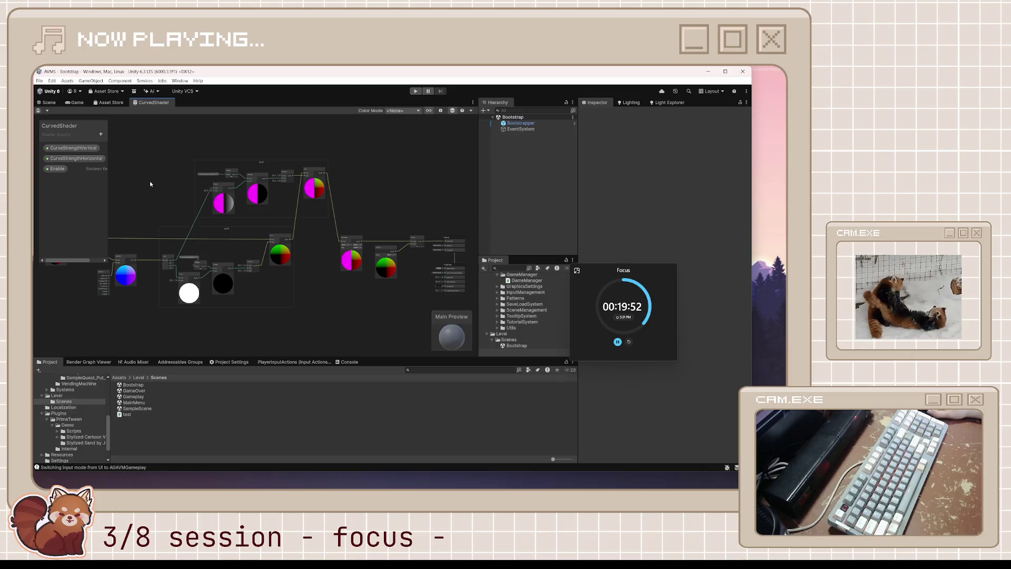
left_click(57, 169)
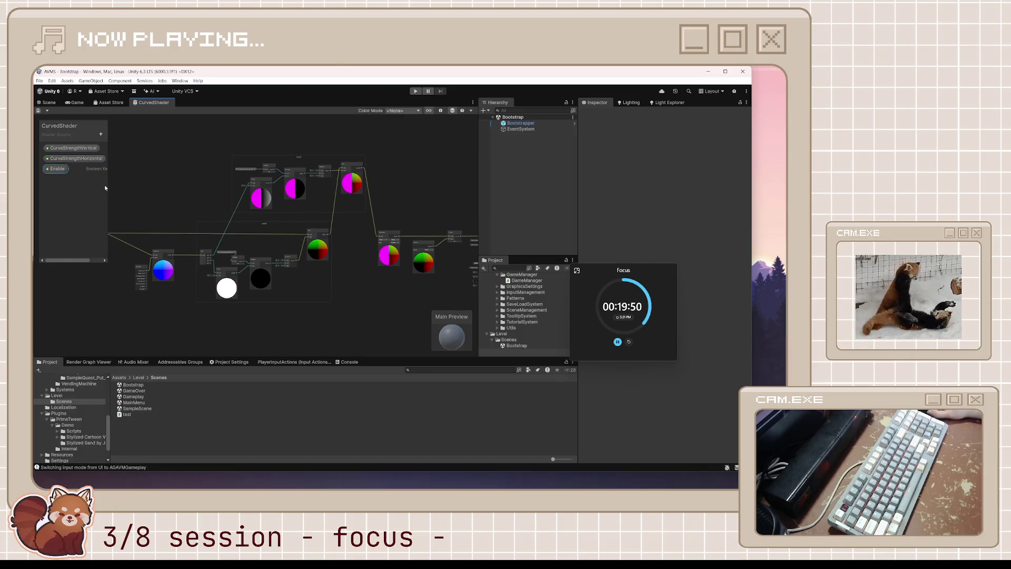
left_click(441, 110)
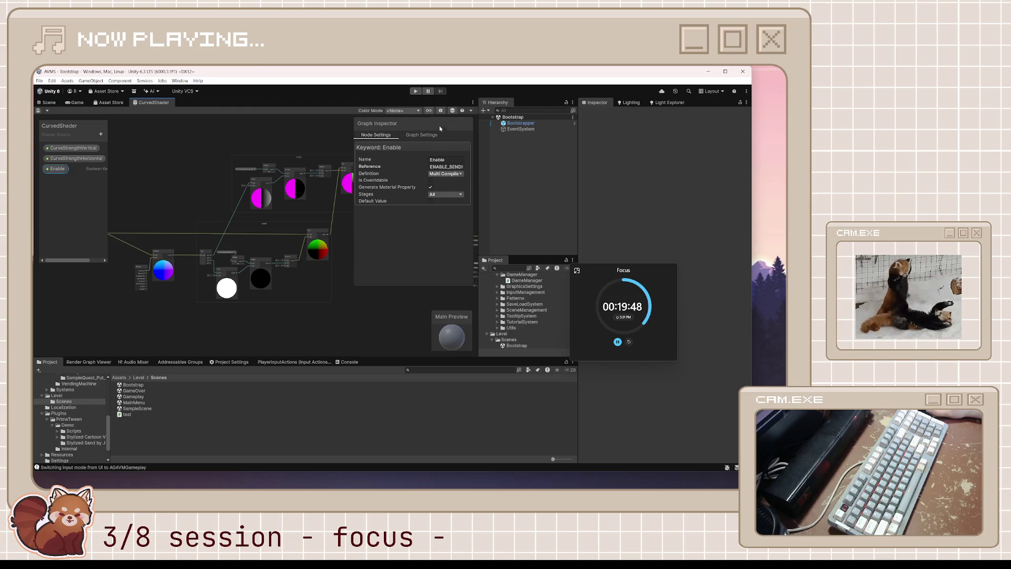
left_click_drag(431, 166, 489, 167)
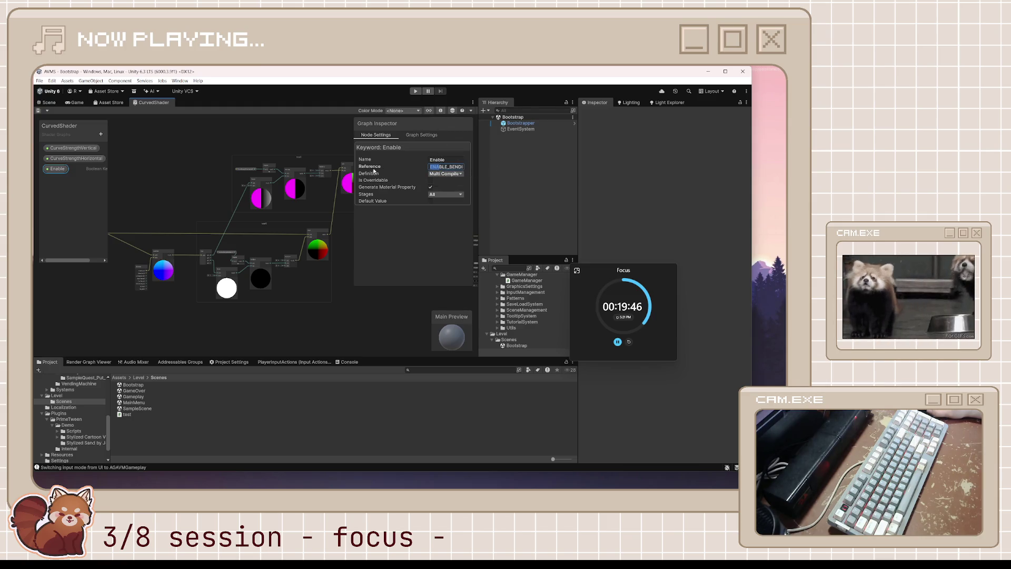
left_click(462, 166)
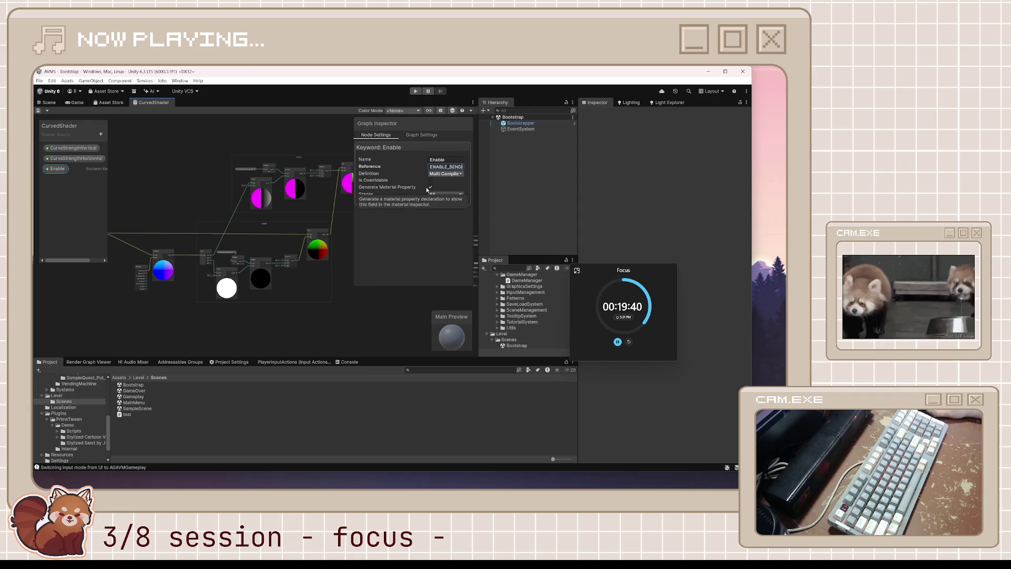
left_click(450, 195)
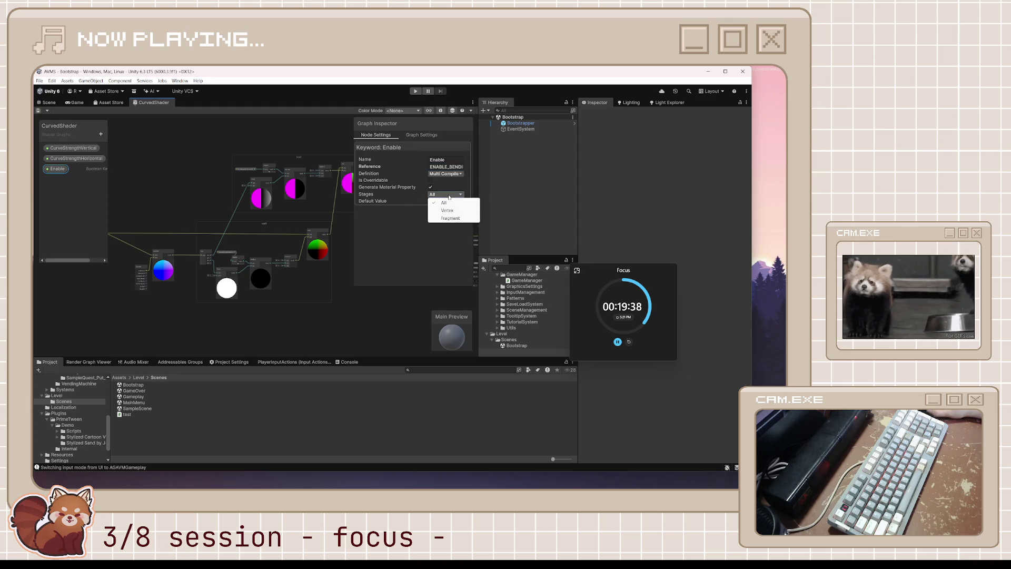
left_click(393, 322)
left_click_drag(403, 298, 291, 257)
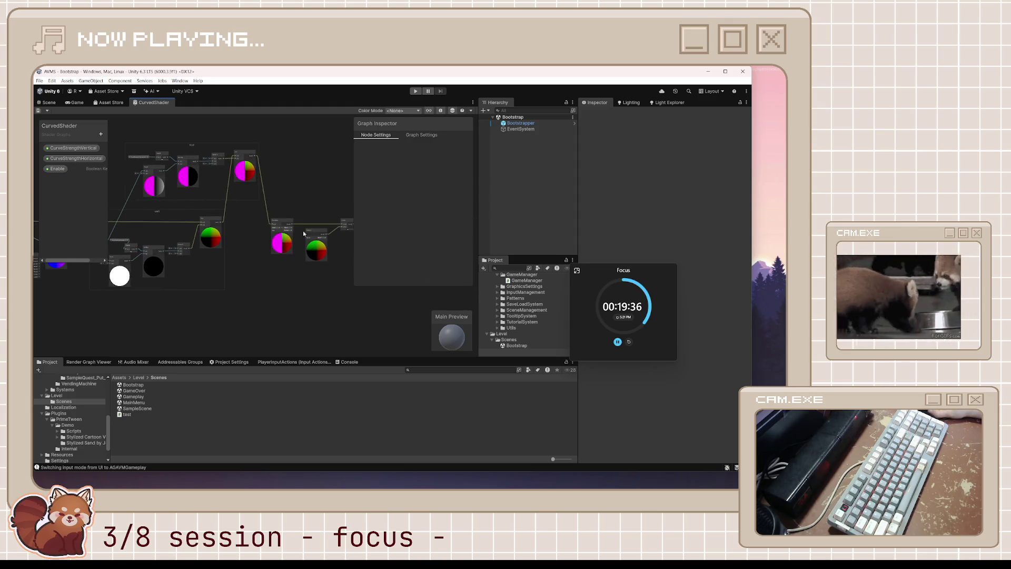
left_click(443, 110)
scroll(292, 242, "up", 5)
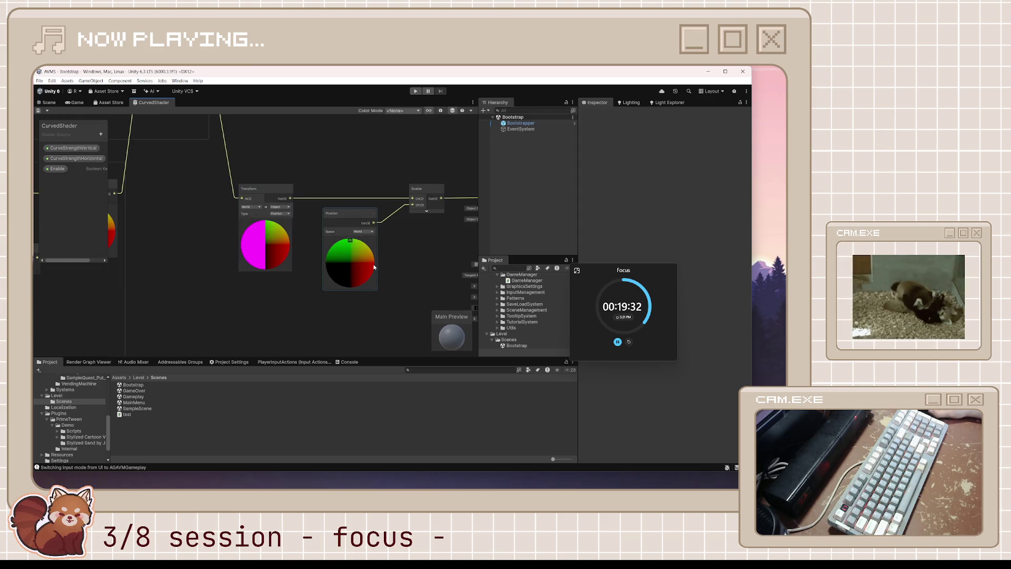
key("a")
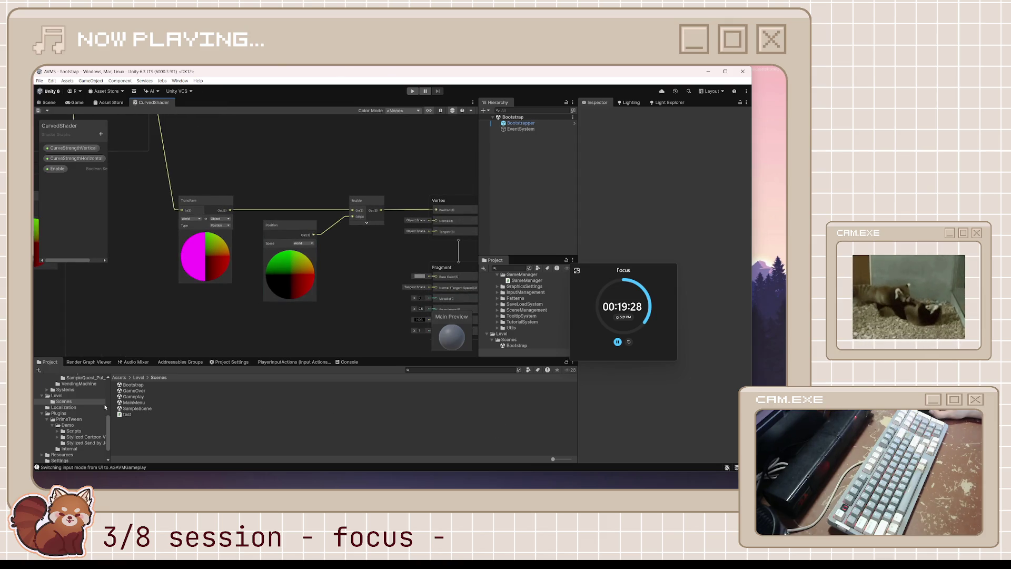
scroll(89, 401, "up", 4)
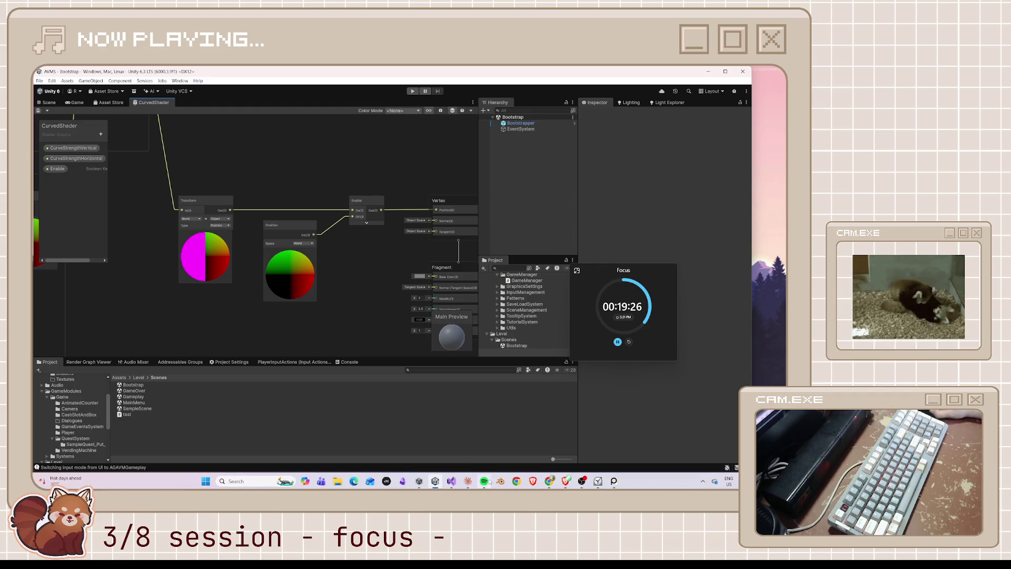
left_click(452, 487)
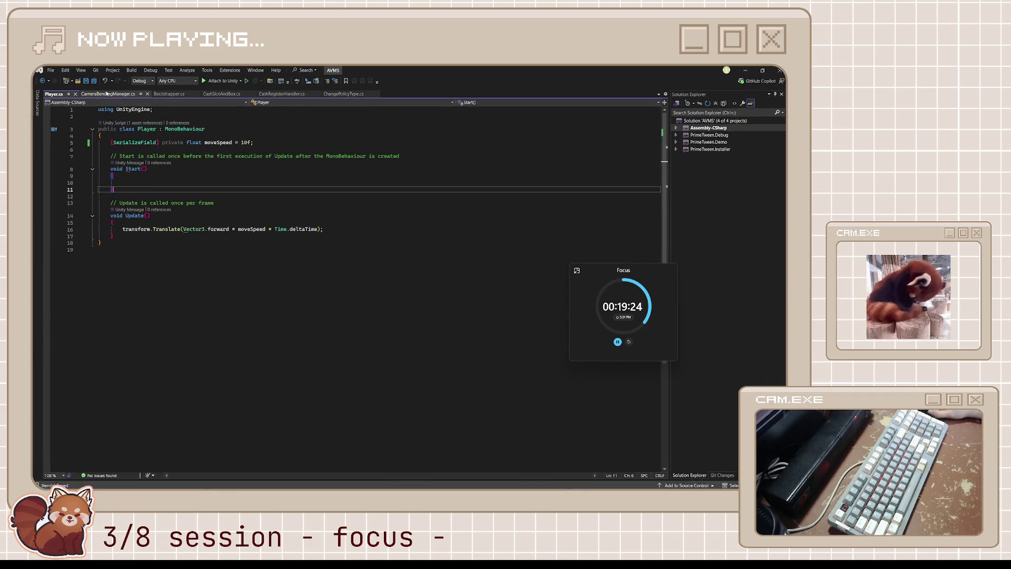
- Raise moveSpeed in Player.cs to 100f and save the script
left_click(248, 143)
type("0")
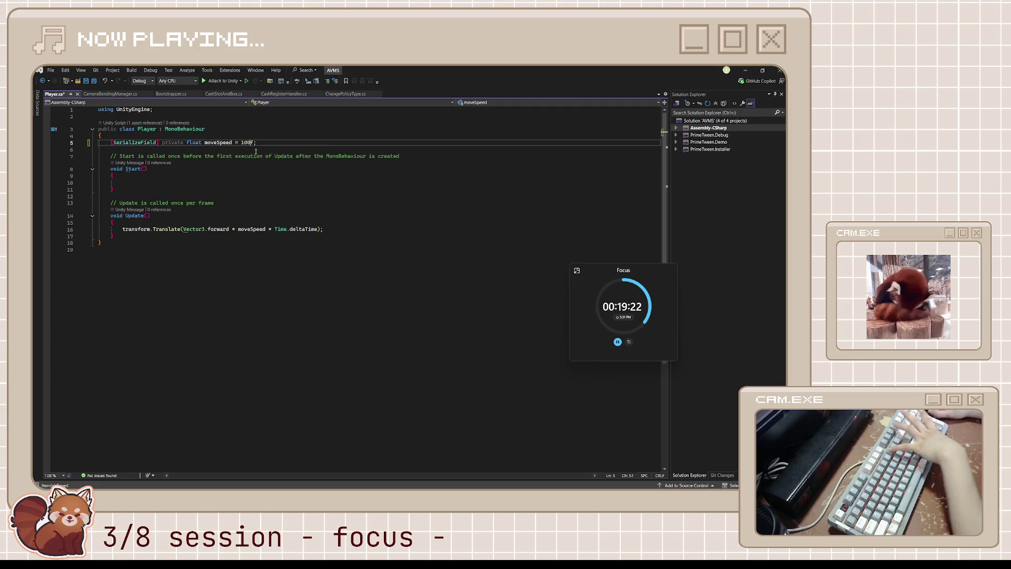
key("Down")
key("Down")
key("Down")
key("ctrl+s")
- In CameraBendingManager.cs, remove the extra space after 'if (' on line 11 and review Awake
key("ctrl+Tab")
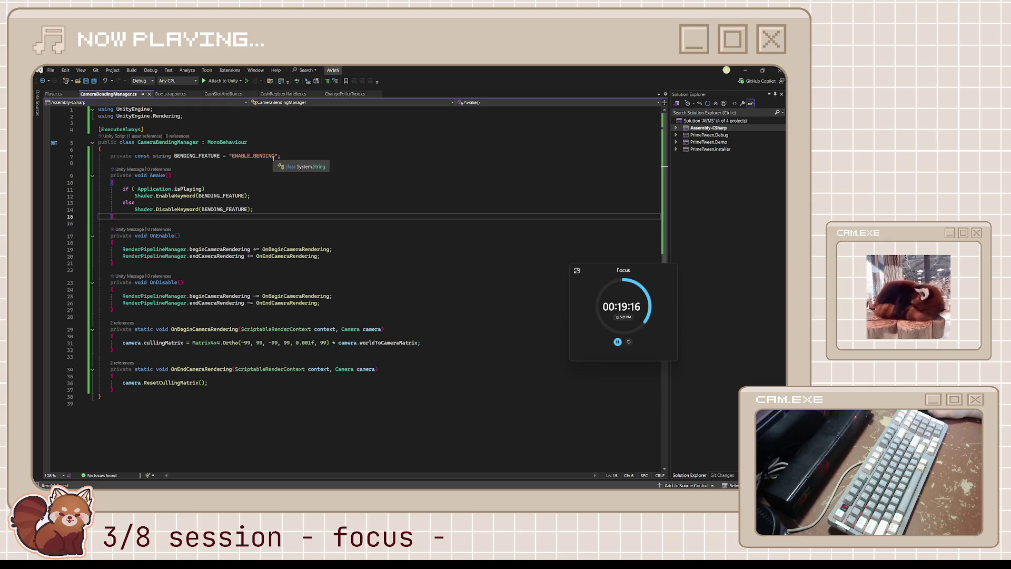
left_click(136, 189)
key("BackSpace")
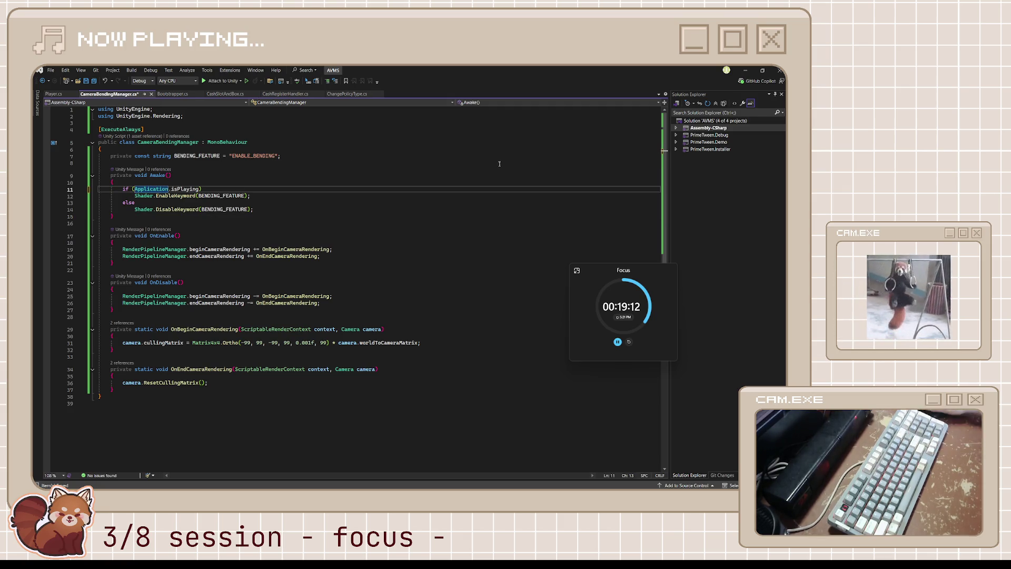
left_click(380, 209)
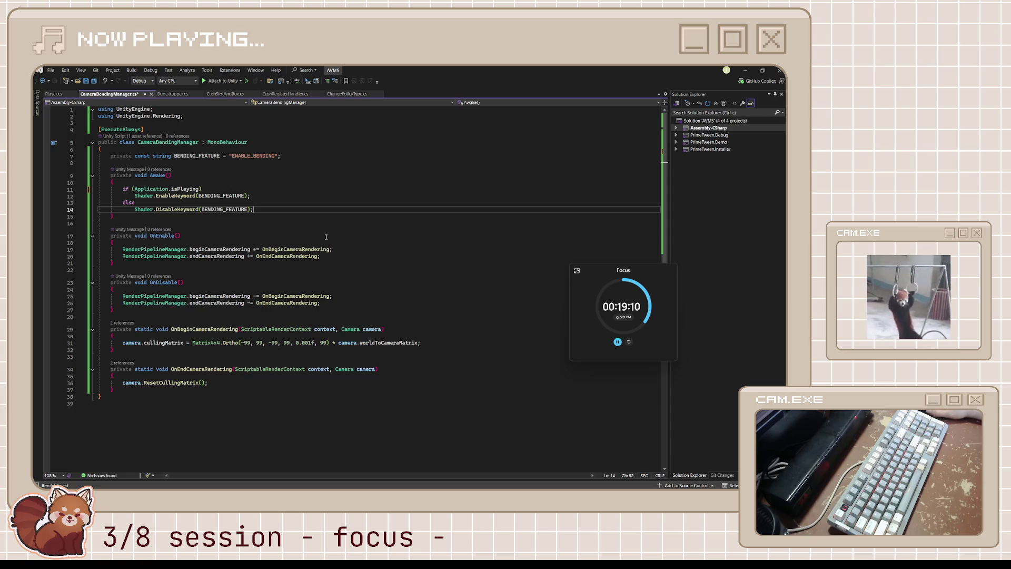
mouse_move(192, 219)
left_mouse_down()
mouse_move(105, 182)
mouse_move(33, 167)
left_mouse_up()
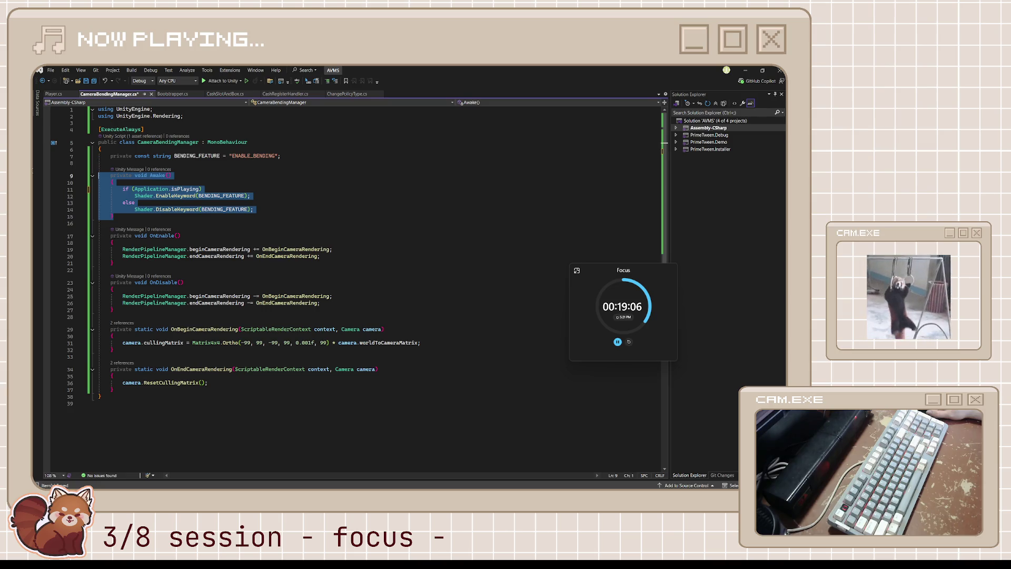
left_click(330, 189)
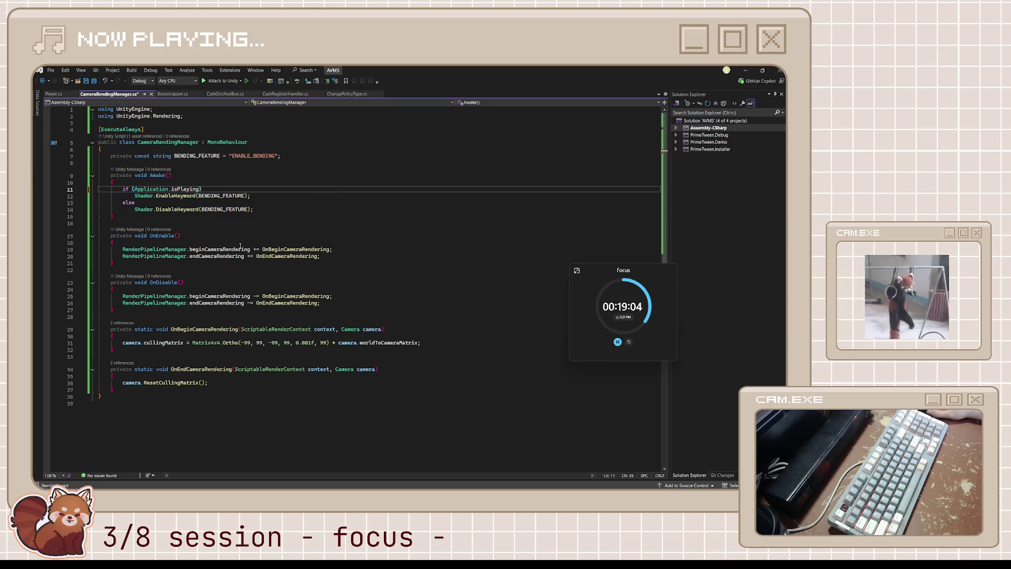
scroll(240, 246, "down", 2)
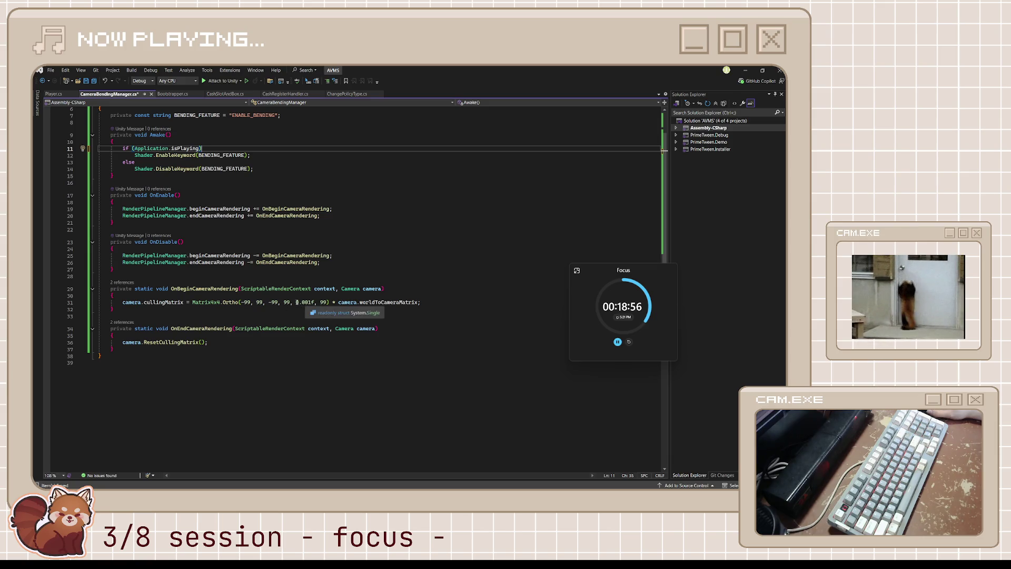
- Duplicate the culling matrix line, comment out the original, and select its 0.001f, 99 arguments
left_click_drag(296, 302, 333, 302)
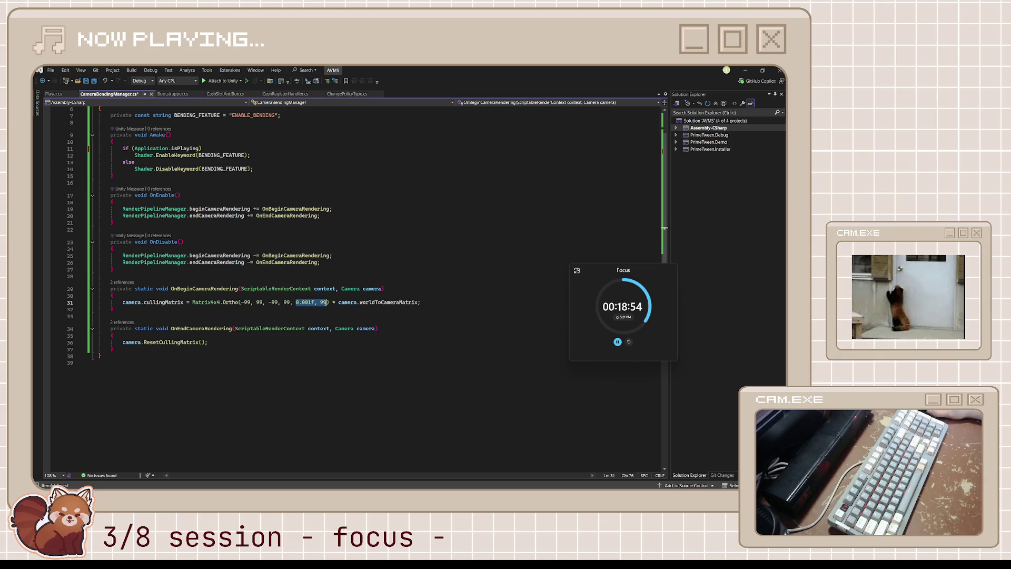
key("End")
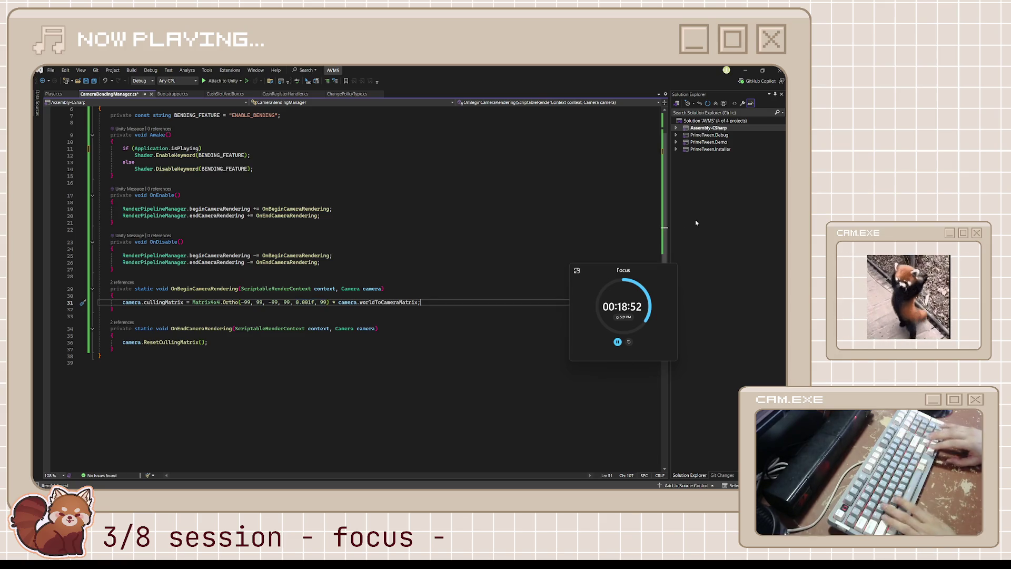
key("ctrl+d")
key("ctrl+k")
key("ctrl+c")
key("Down")
key("Left")
key("ctrl+Left")
key("ctrl+Left")
key("ctrl+Left")
key("ctrl+shift+Left")
key("ctrl+shift+Left")
key("ctrl+shift+Left")
- Replace those arguments with camera.nearClipPlane, camera.farClipPlane and save the script
type("camera.")
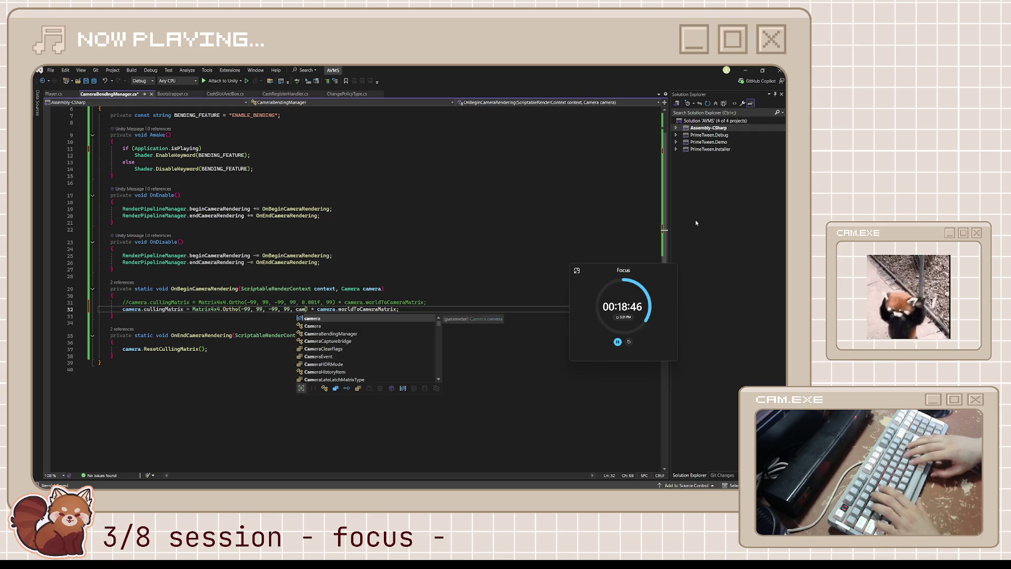
key("Escape")
type("near")
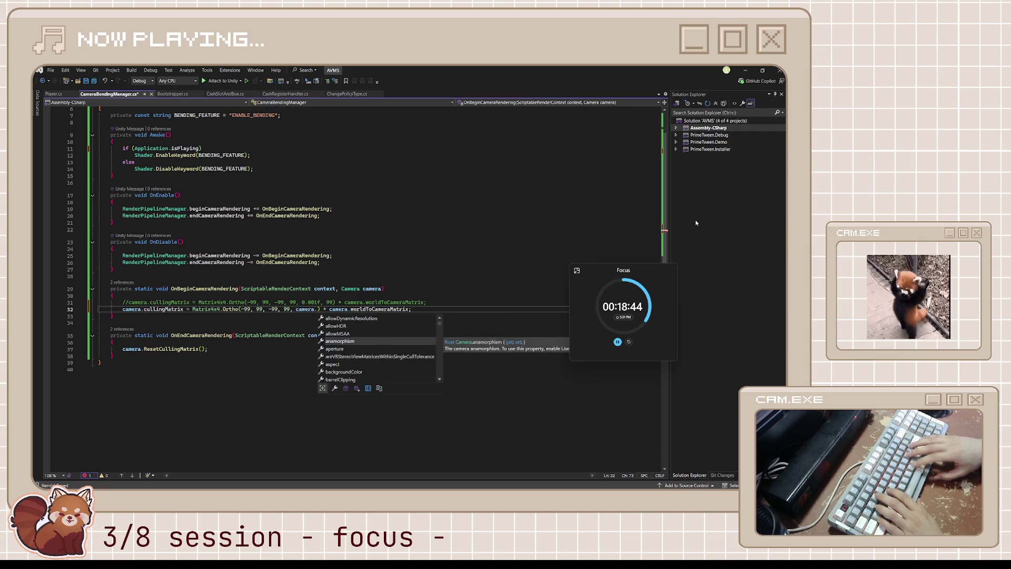
key("Tab")
type(", camera.far")
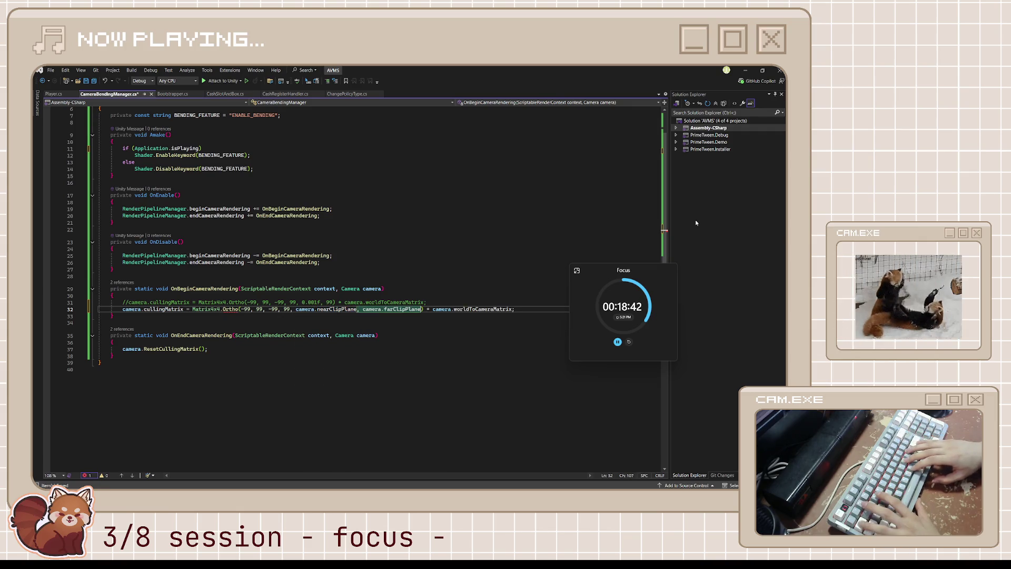
key("Tab")
key("Down")
key("ctrl+s")
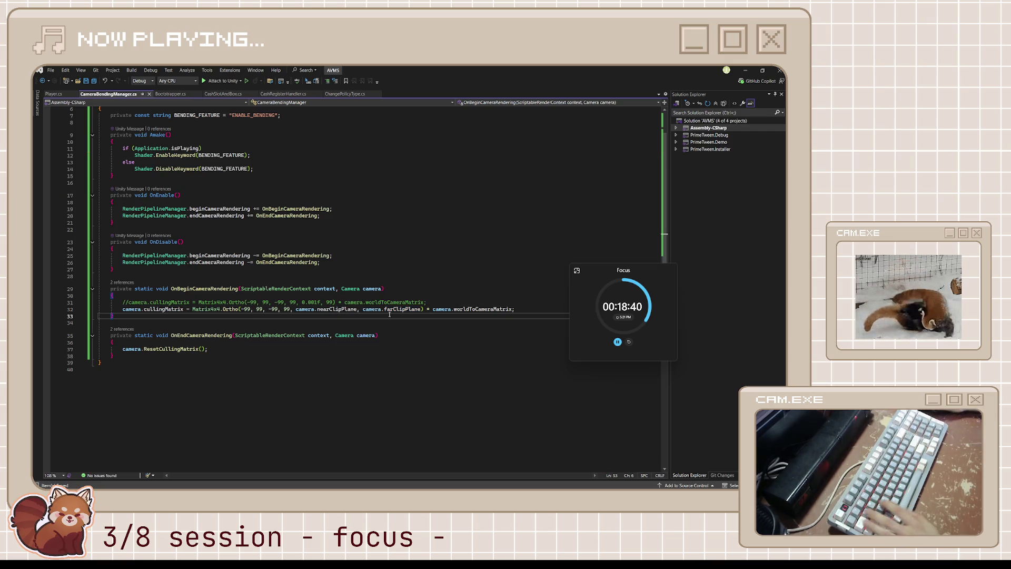
- Cycle through the open windows and bring the Unity editor to the front
key("alt+Tab")
left_click(324, 241)
key("alt+Tab")
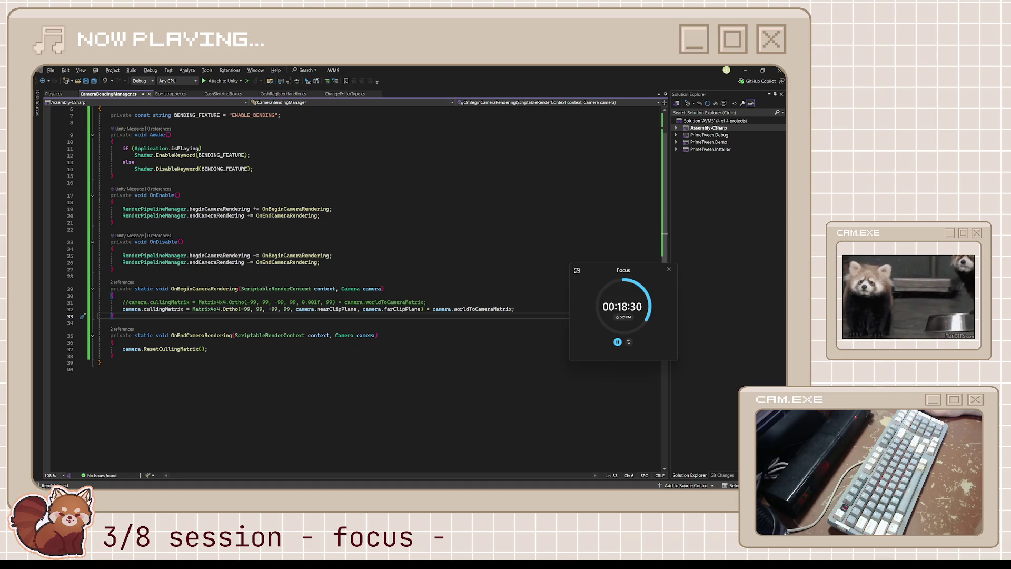
left_click(435, 482)
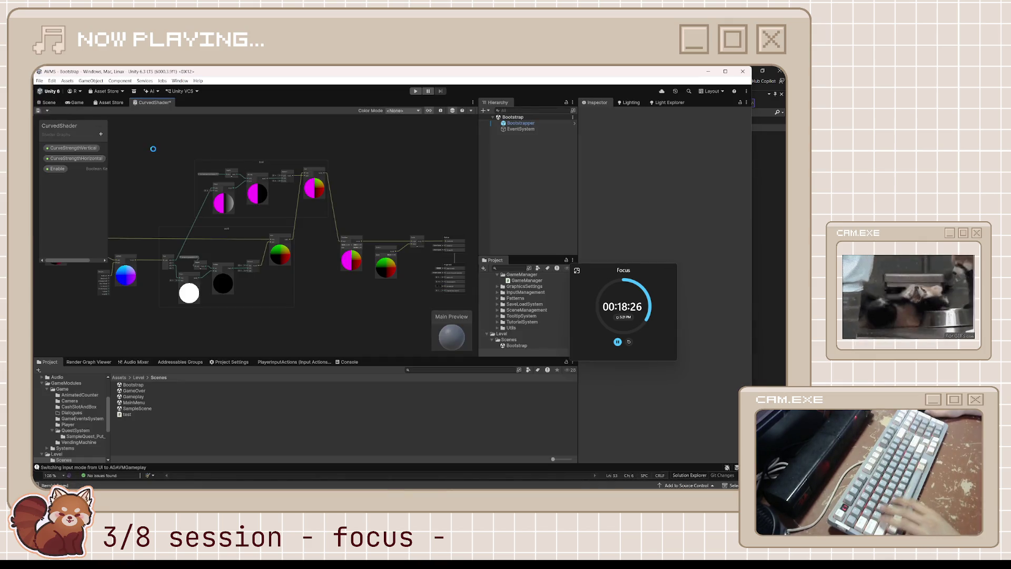
- Play-test from New Game into Gameplay, stop, and return to Player.cs in Visual Studio
left_click(48, 102)
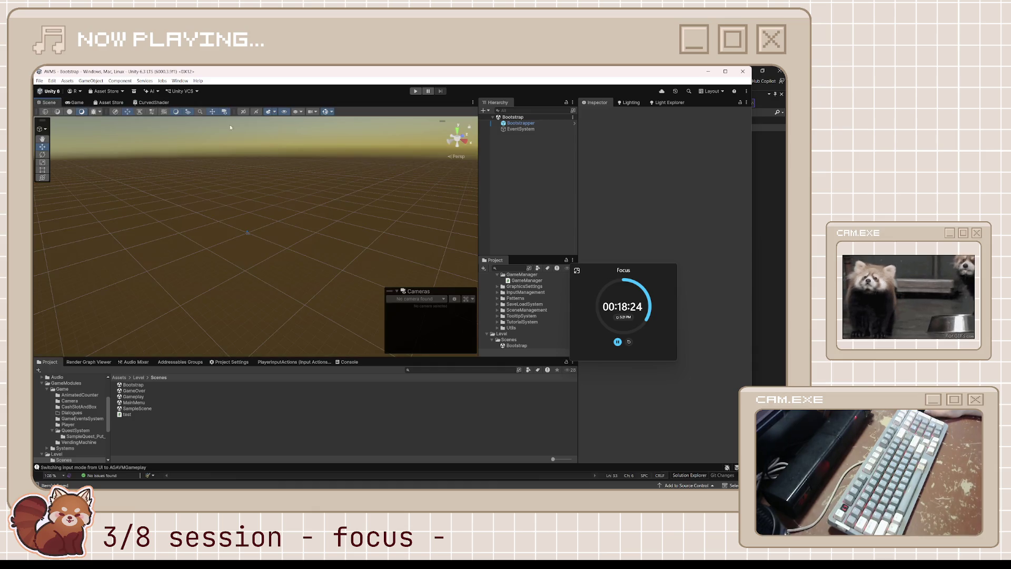
left_click(415, 90)
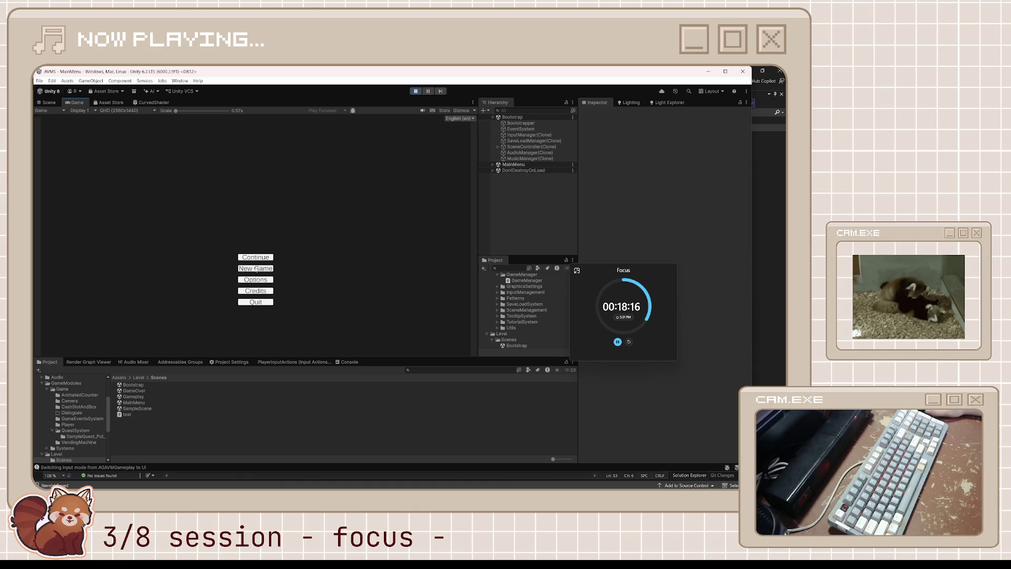
left_click(256, 269)
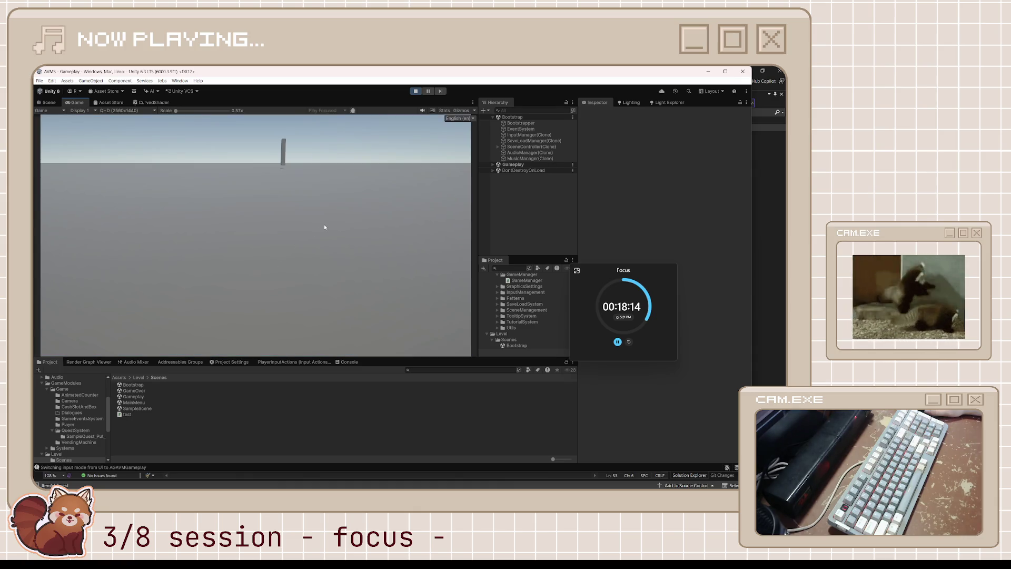
left_click(421, 92)
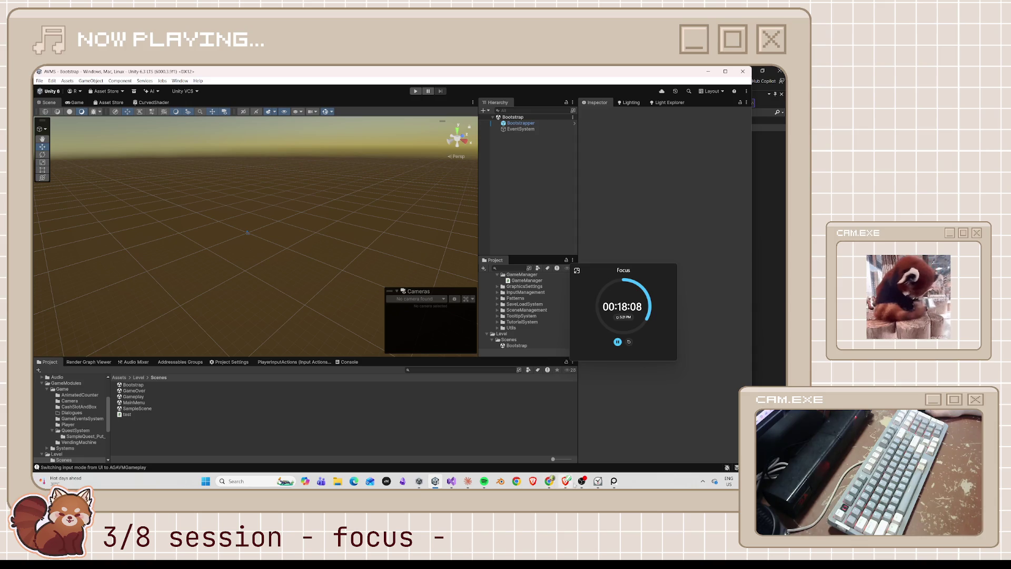
left_click(453, 481)
key("ctrl+Tab")
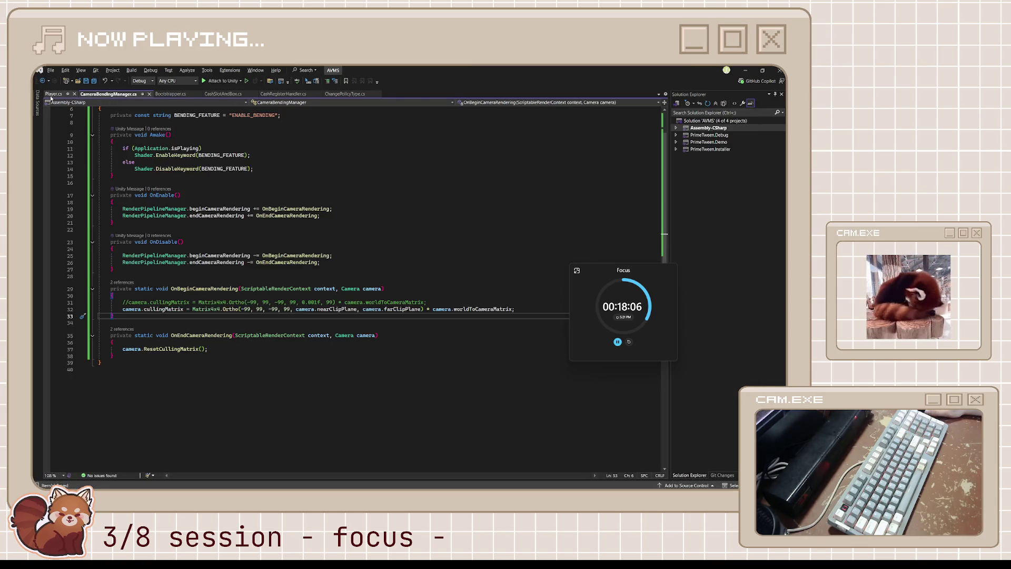
- Negate moveSpeed to -100f on line 5 of Player.cs, save, and minimize Visual Studio
left_click(242, 141)
type("-100f;")
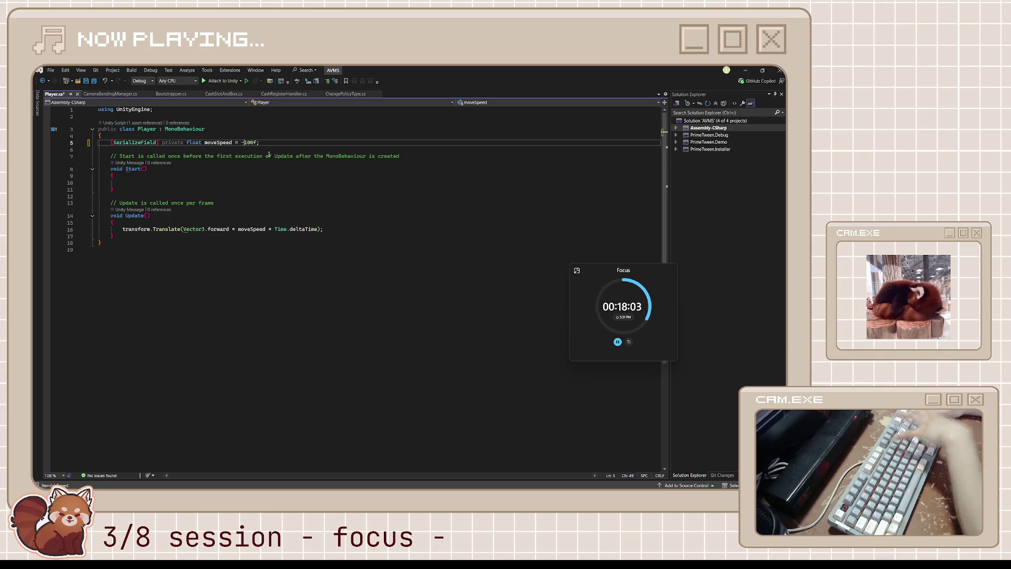
left_click(296, 168)
key("ctrl+s")
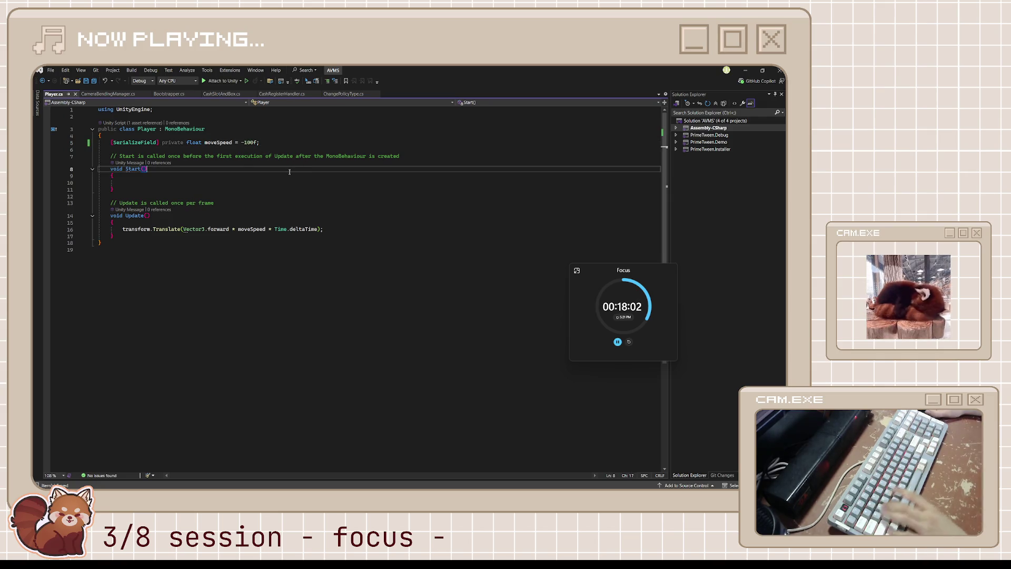
left_click(744, 72)
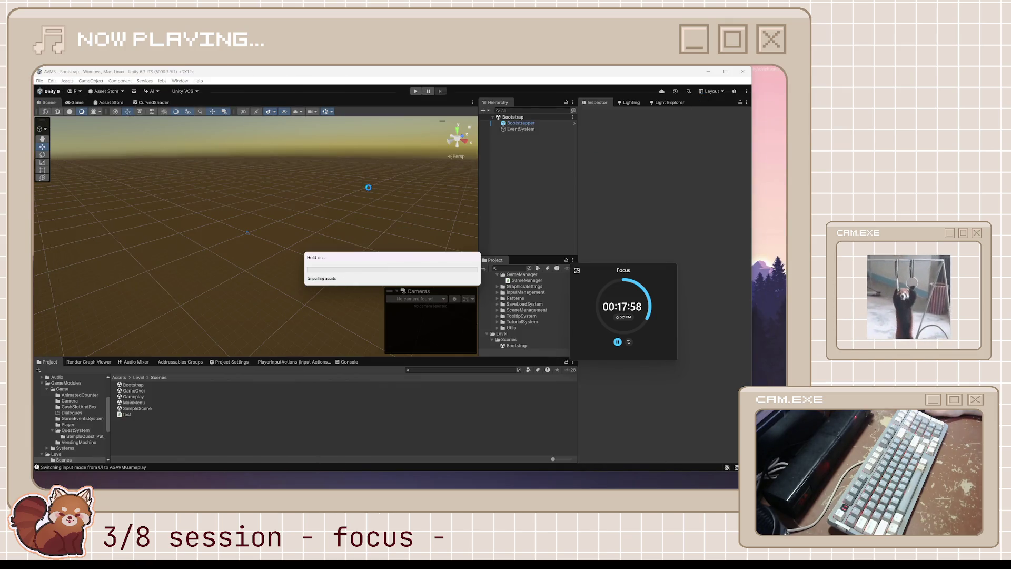
- Close the Asset Store page, wire Transform's output straight into Vertex Position, and save CurvedShader
left_click(98, 102)
left_click(150, 103)
left_click(107, 103)
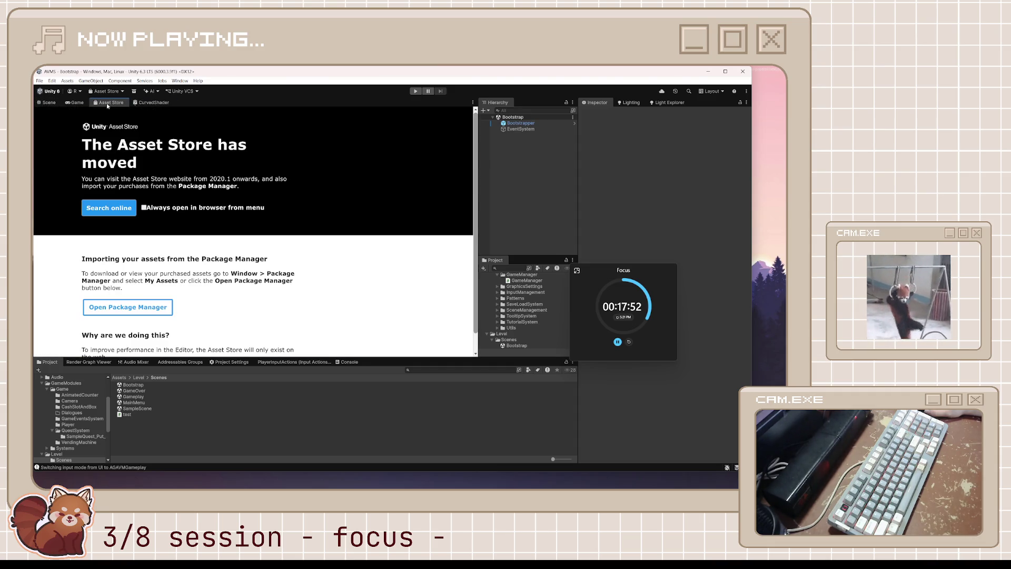
middle_click(107, 104)
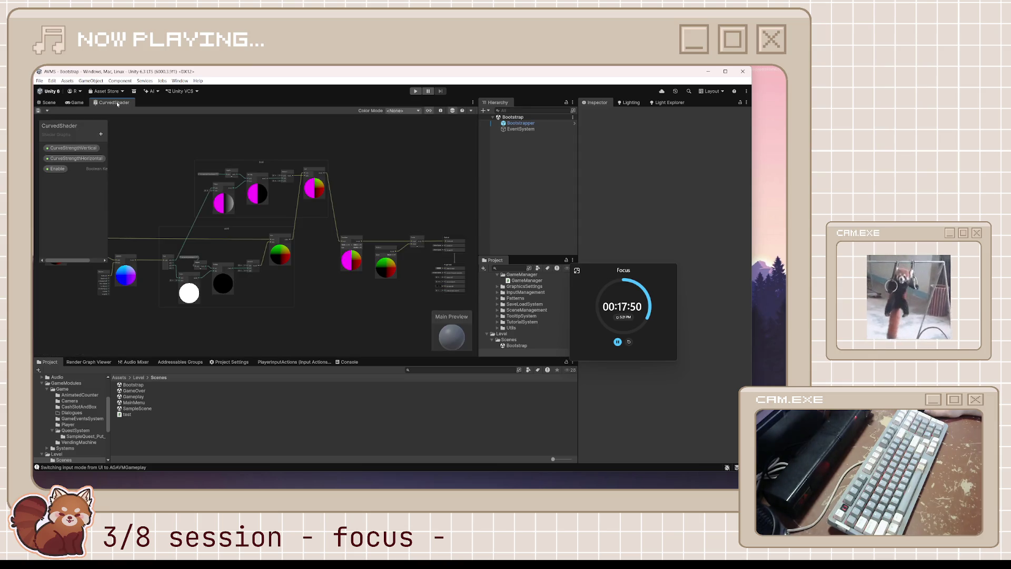
scroll(336, 263, "up", 8)
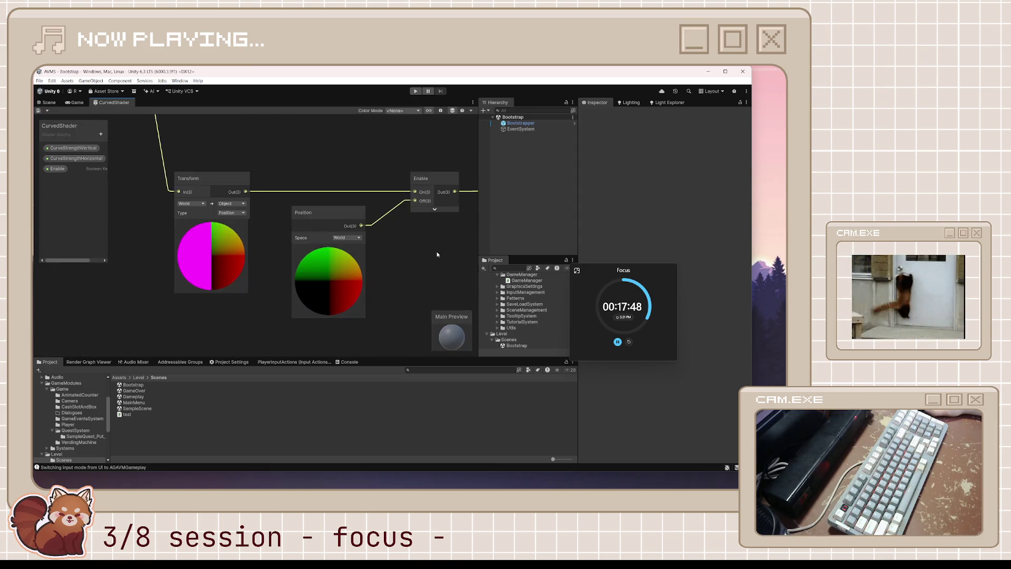
left_click_drag(248, 199, 310, 162)
left_click_drag(166, 197, 424, 200)
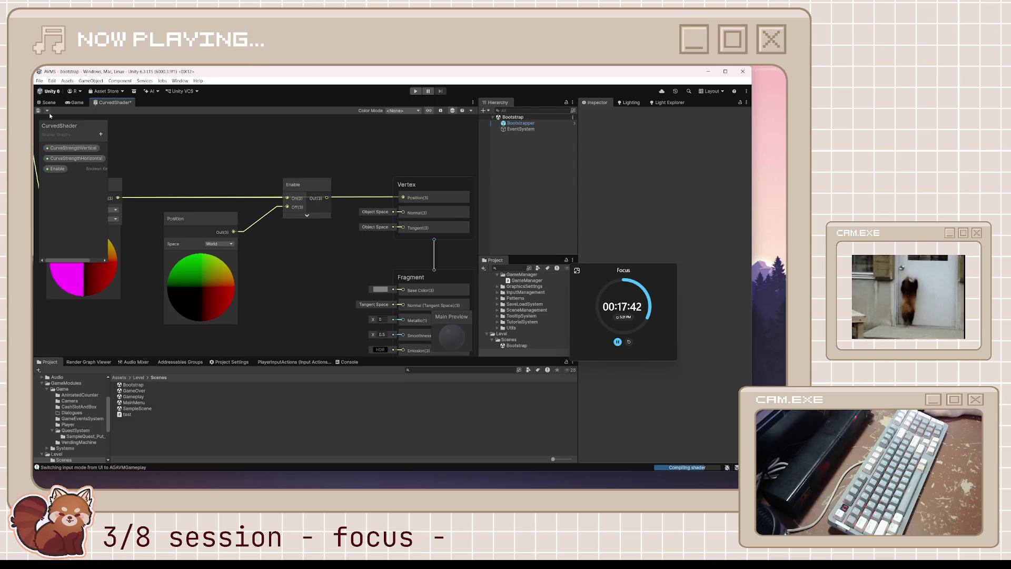
key("ctrl+s")
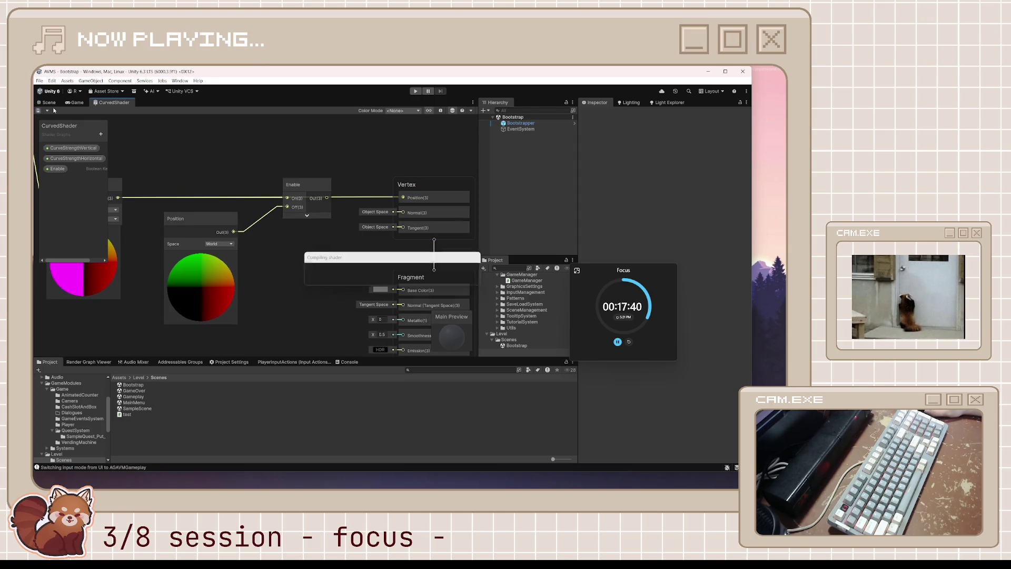
- Play-test the game from New Game into Gameplay, then stop
left_click(48, 103)
left_click(416, 91)
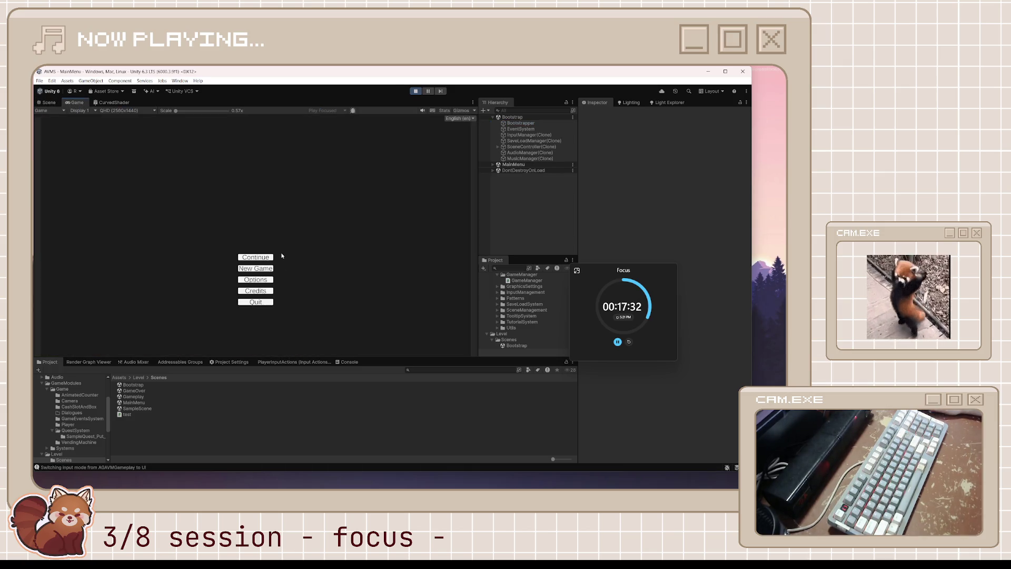
left_click(262, 267)
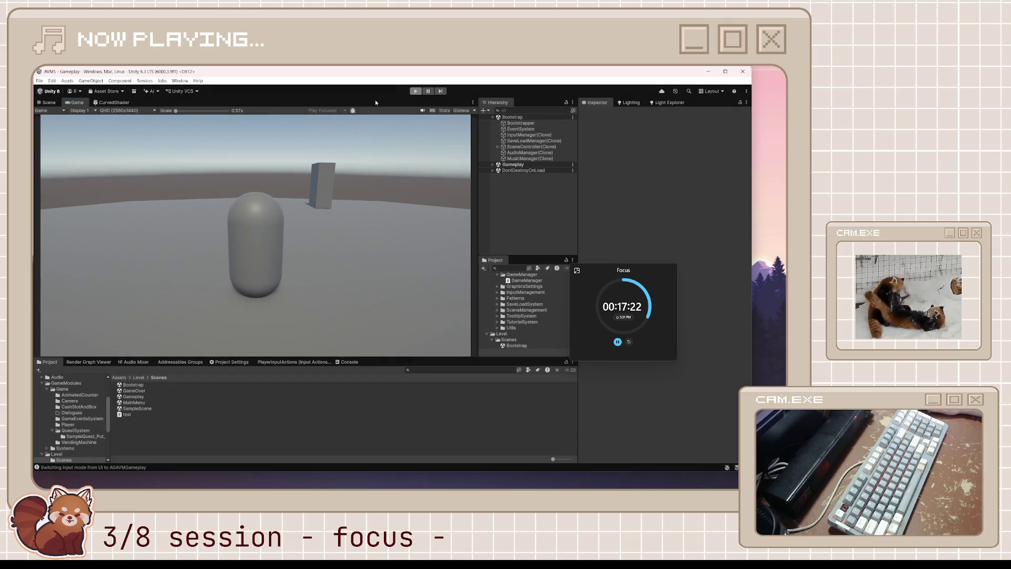
key("ctrl+p")
mouse_move(597, 485)
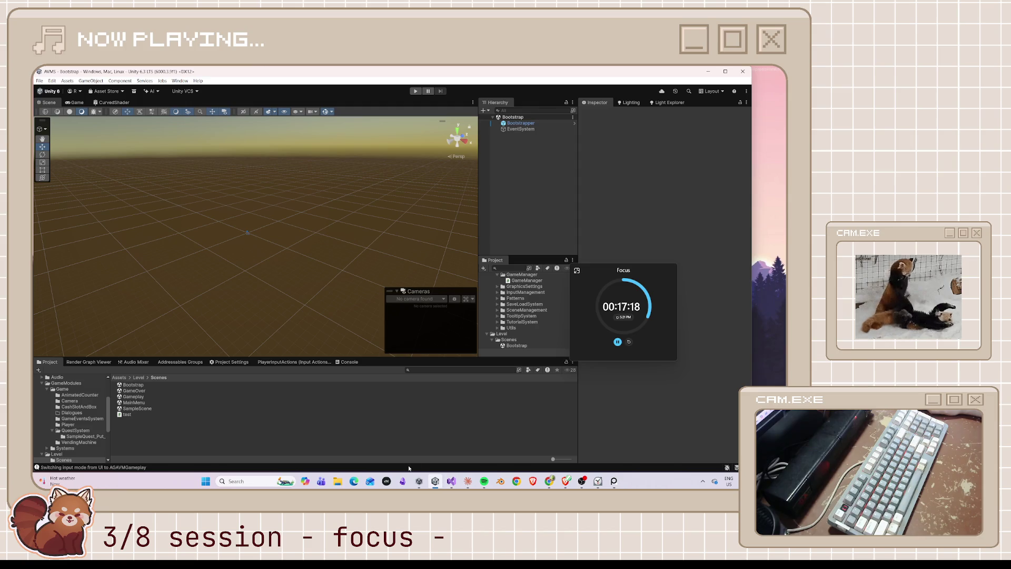
- Cut the moveSpeed declaration and the transform.Translate line from Player.cs, save, and minimize Visual Studio
left_click(458, 482)
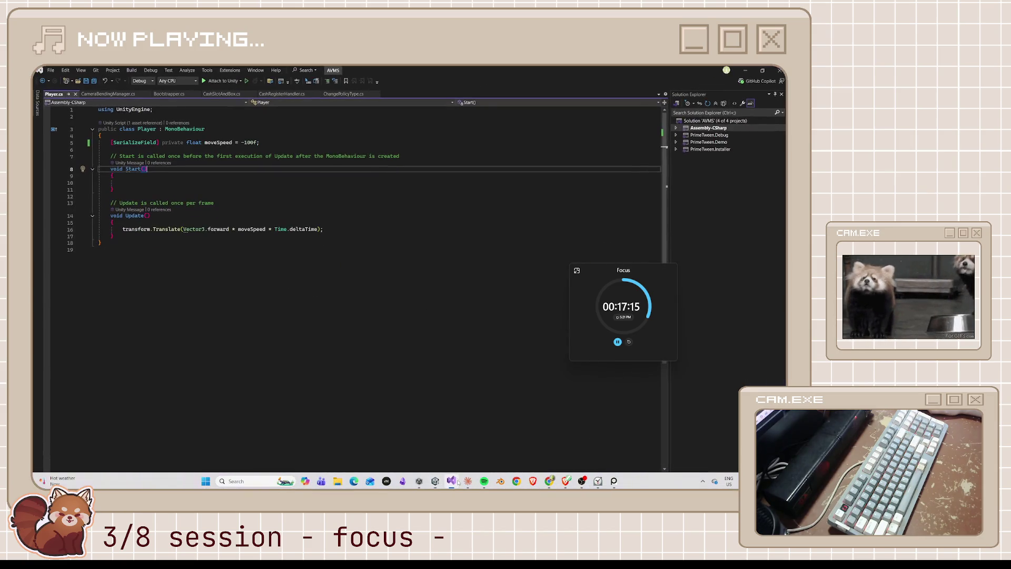
left_click(330, 230)
left_click_drag(270, 146, 101, 147)
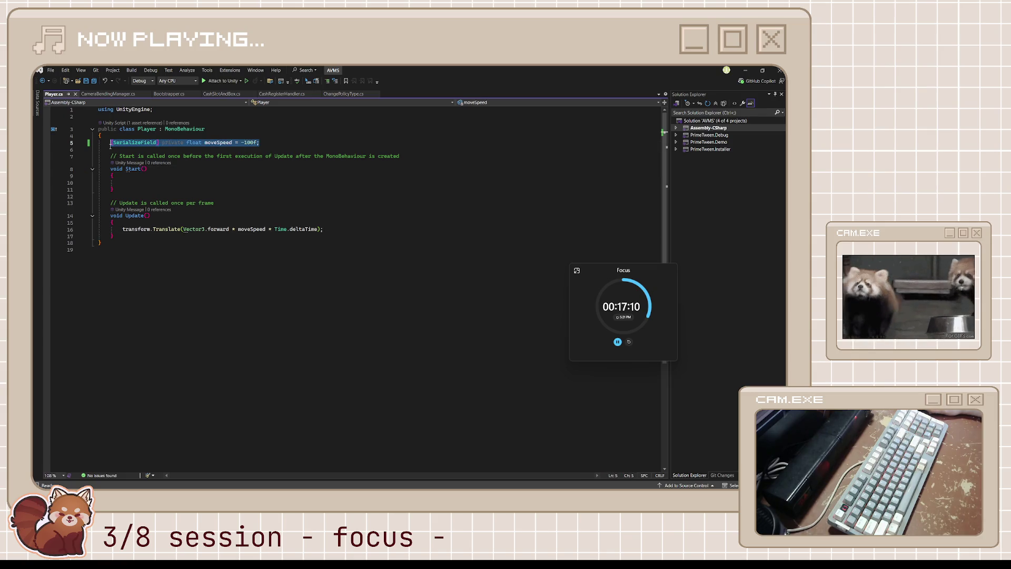
key("ctrl+x")
left_click(64, 226)
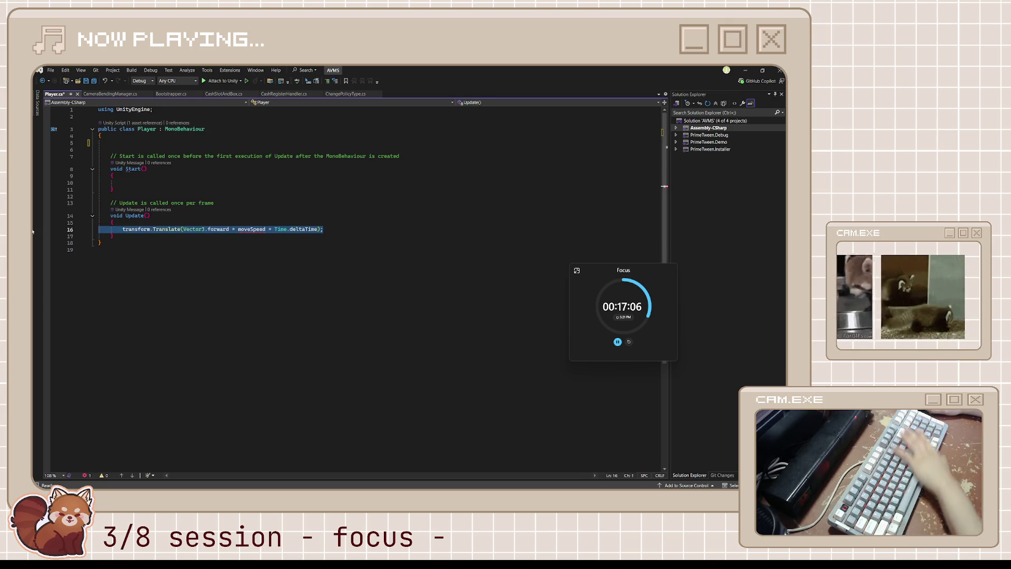
key("ctrl+x")
key("Up")
key("Up")
key("End")
key("ctrl+s")
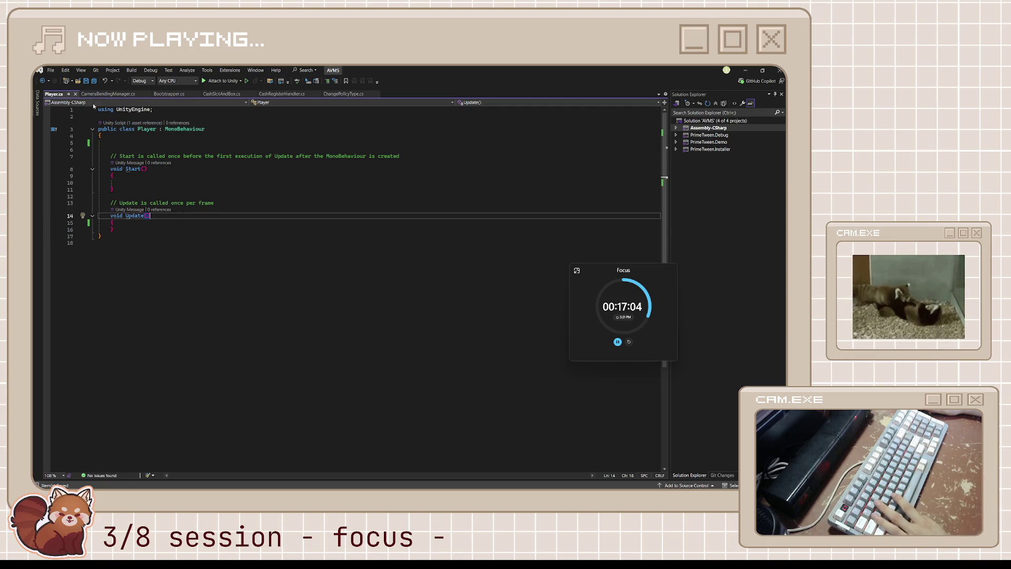
left_click(745, 70)
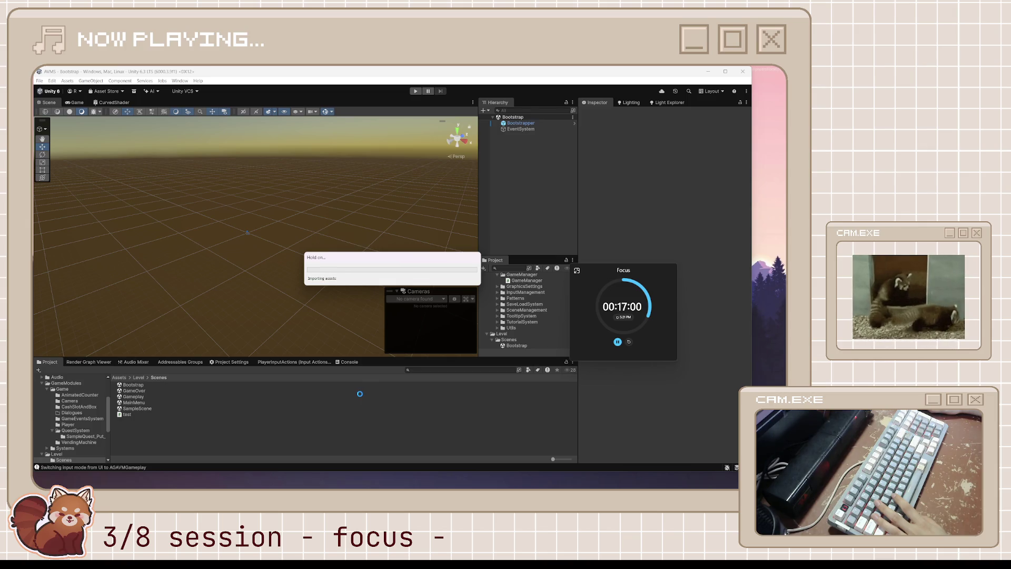
- Create a World folder inside Game and a new C# script named World in it
left_click(62, 389)
right_click(147, 440)
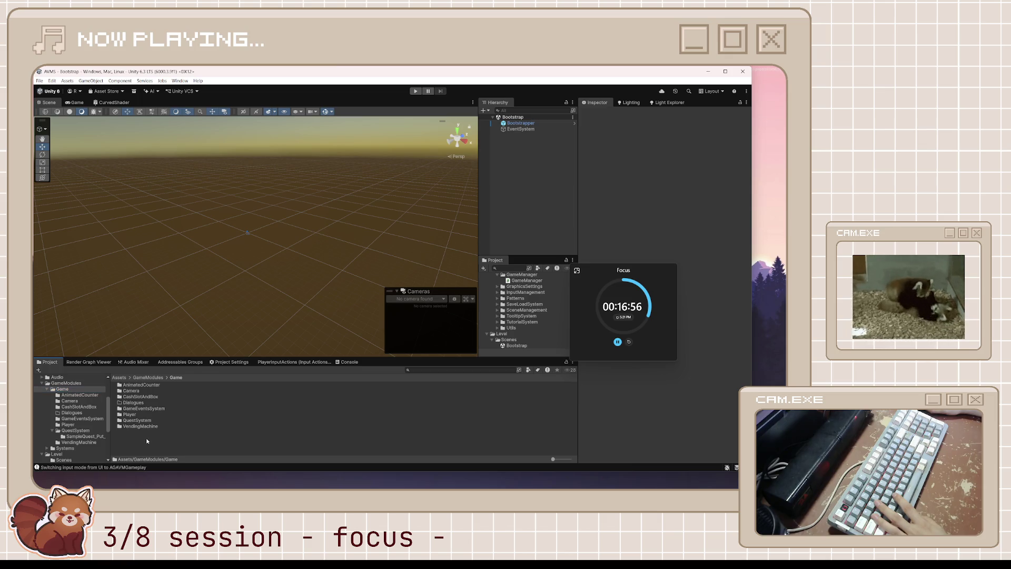
mouse_move(189, 239)
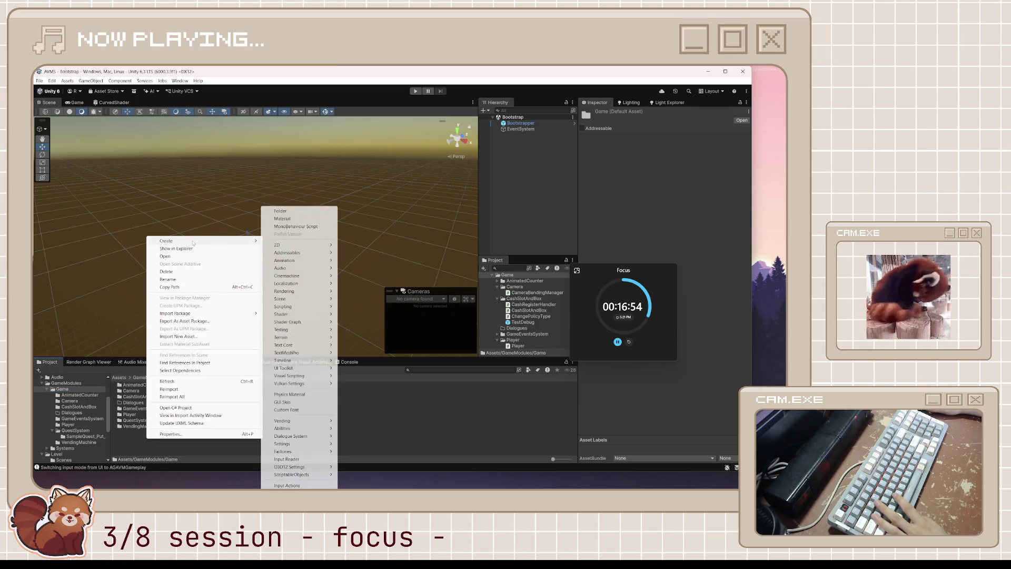
left_click(316, 211)
type("World")
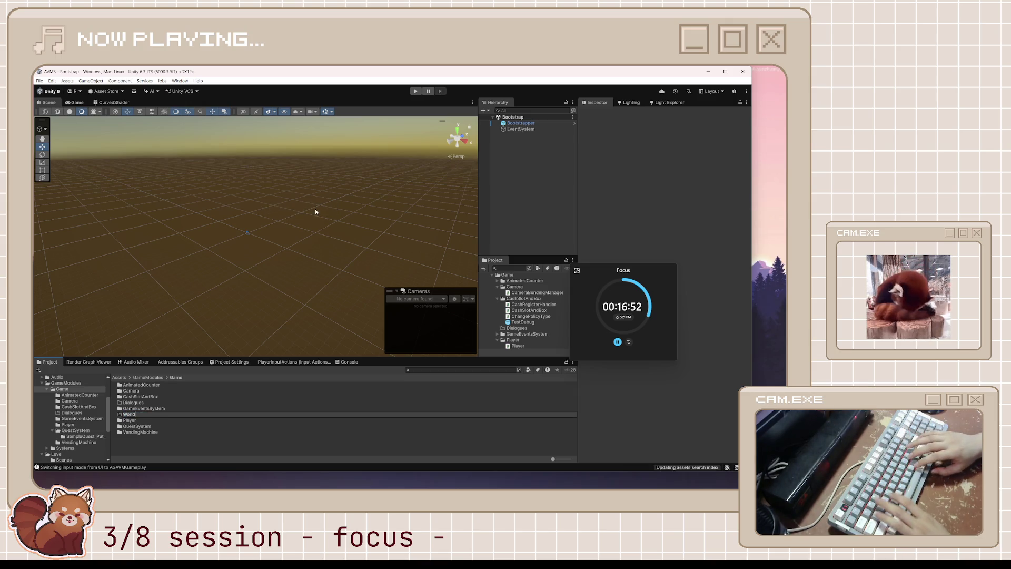
key("Return")
double_click(149, 433)
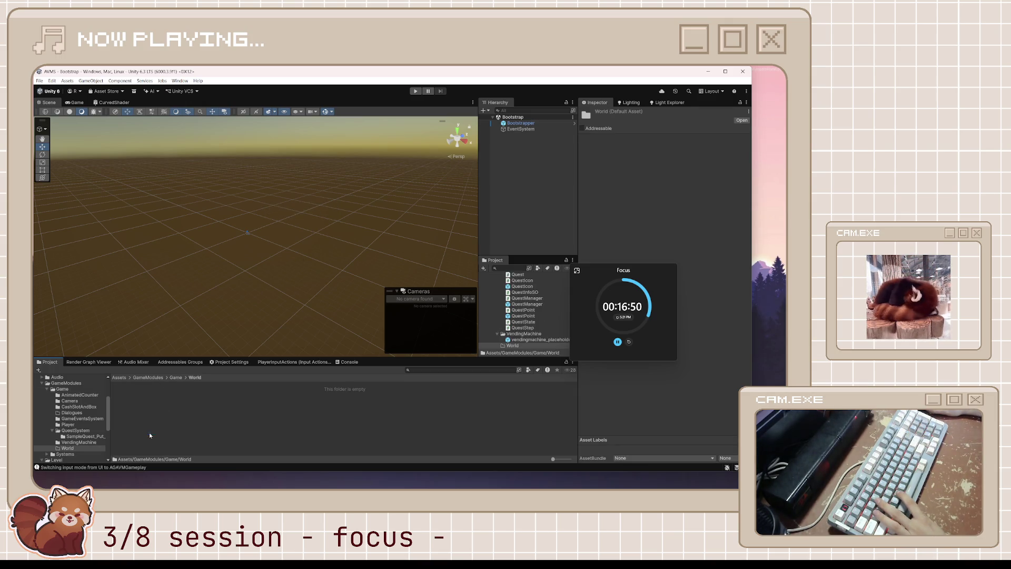
right_click(168, 416)
mouse_move(220, 213)
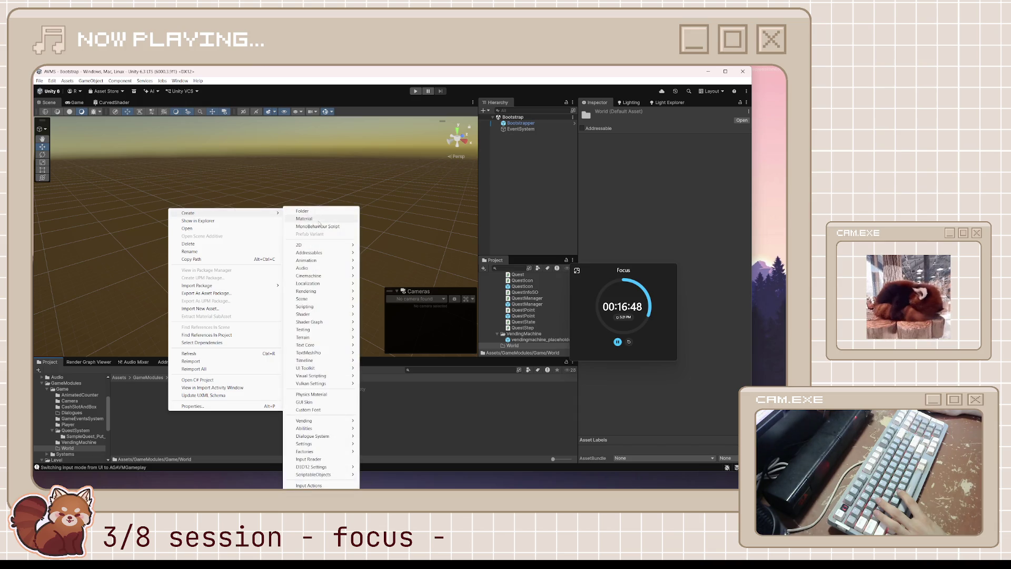
left_click(320, 227)
type("World")
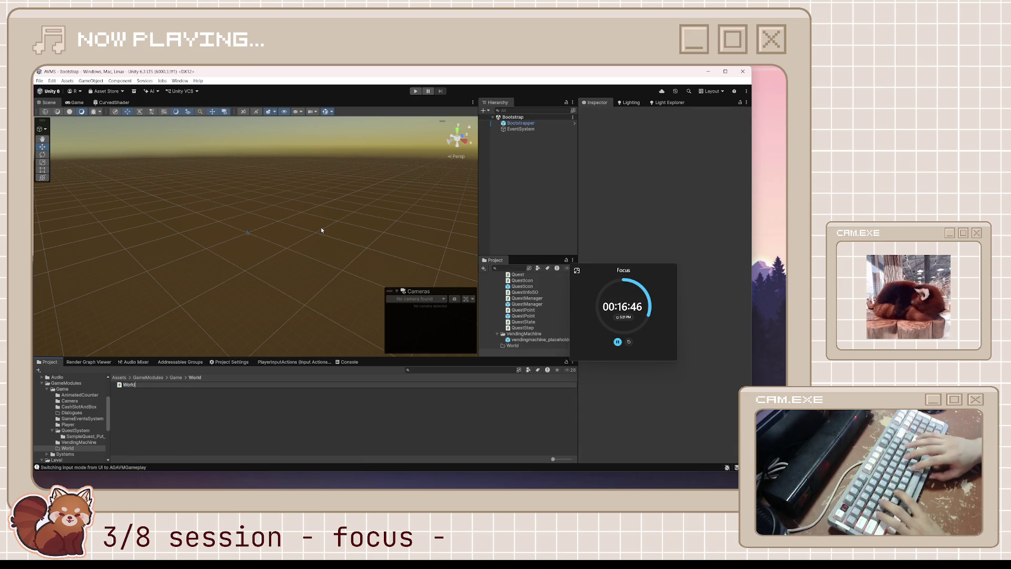
- Undo the last Player.cs edit and save, then open World.cs from Unity in Visual Studio
key("alt+Tab")
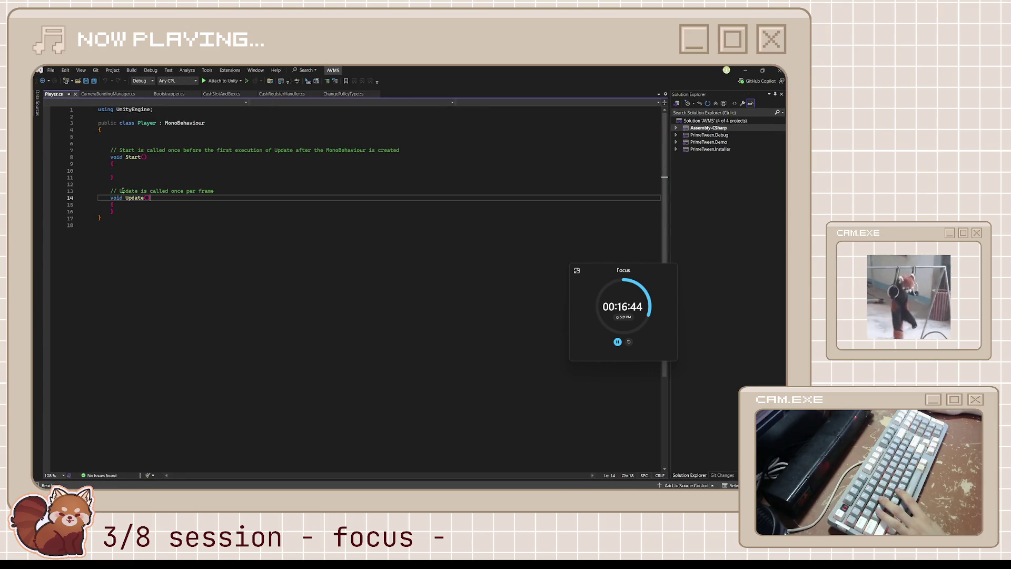
key("ctrl+z")
key("ctrl+s")
left_click(203, 176)
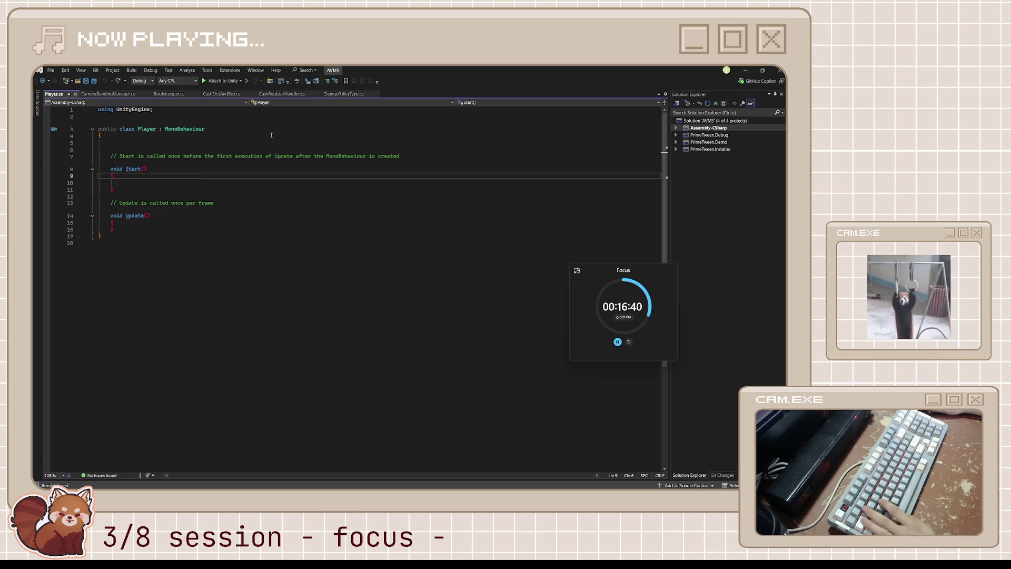
key("alt+Tab")
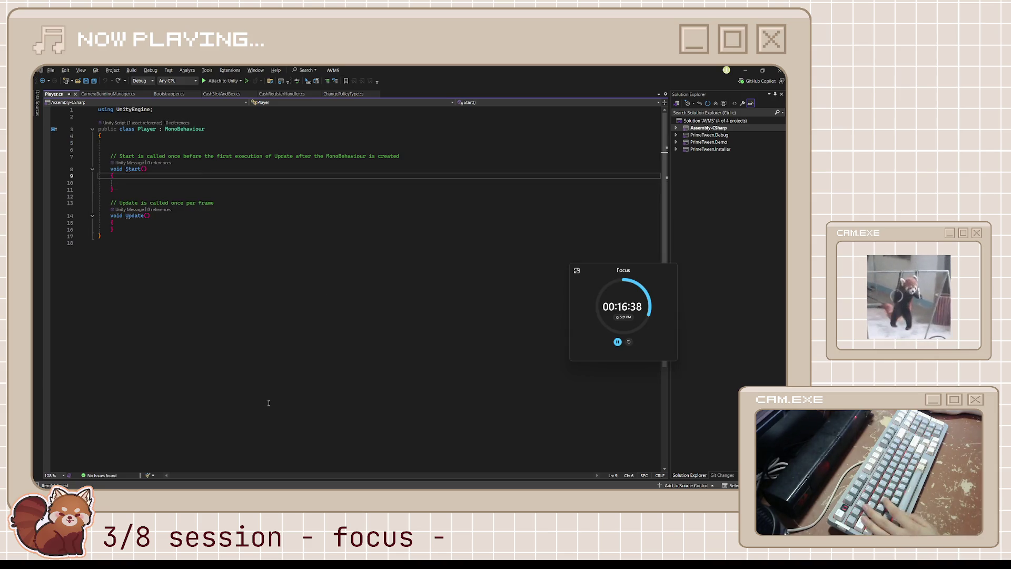
key("alt+Tab")
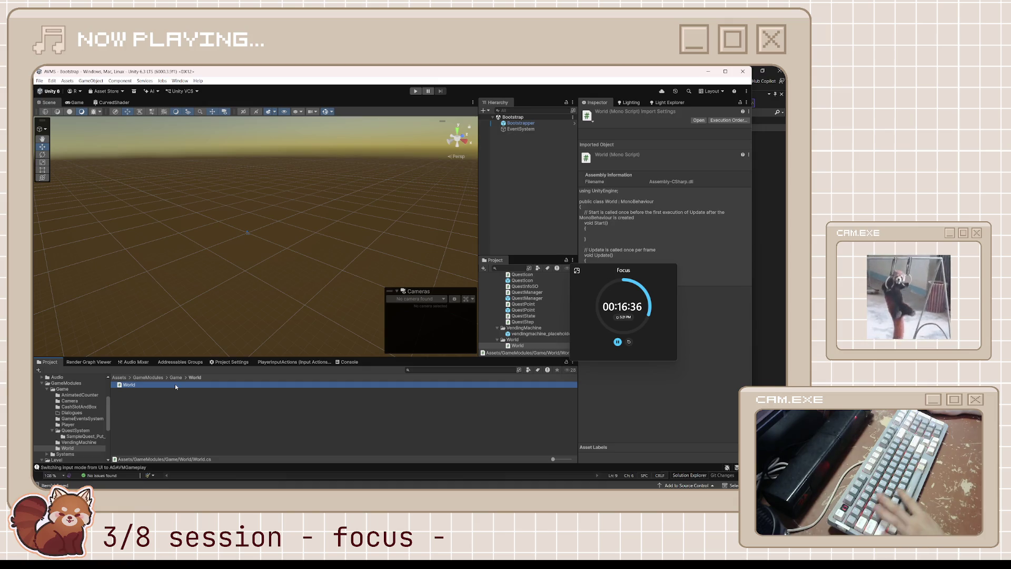
double_click(175, 384)
left_click(152, 136)
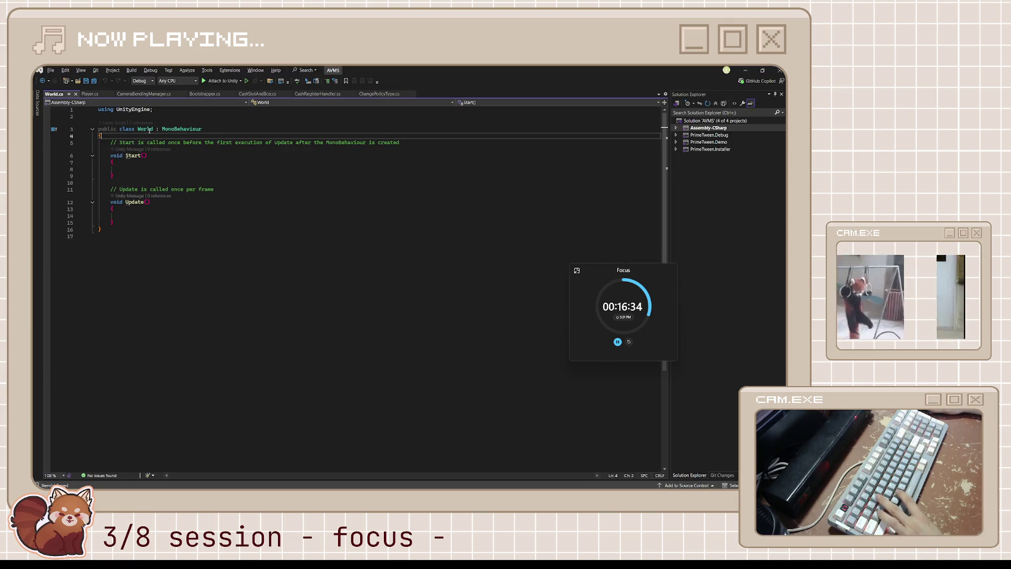
- Paste the serialized moveSpeed field declaration at the top of the World class
key("Return")
key("Return")
key("ctrl+v")
key("alt+Up")
key("Down")
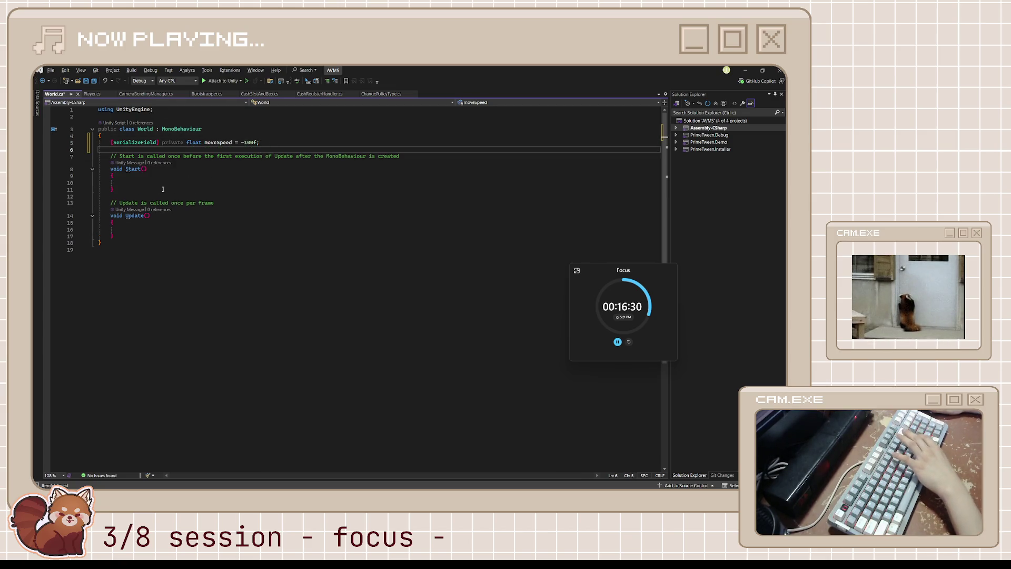
- Add transform.Translate(Vector3.forward * moveSpeed * Time.deltaTime) to Update, tidy it, and save World.cs
left_click(155, 230)
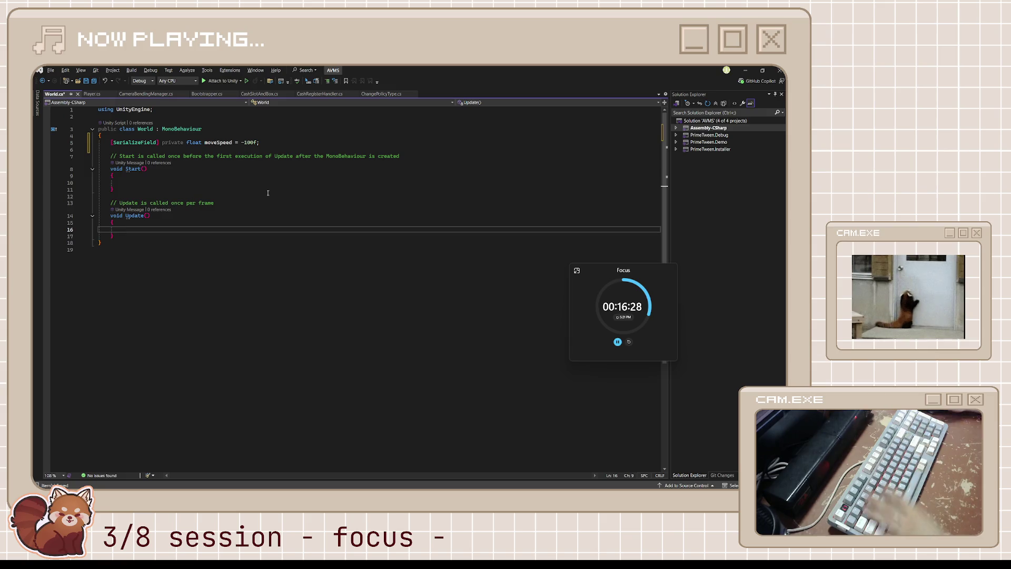
type("transform.")
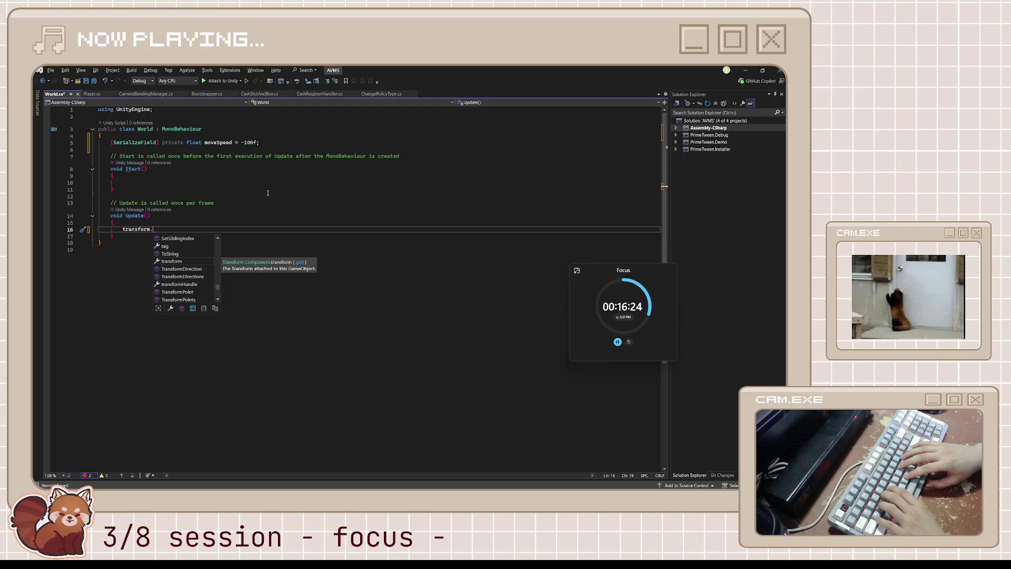
type("tra")
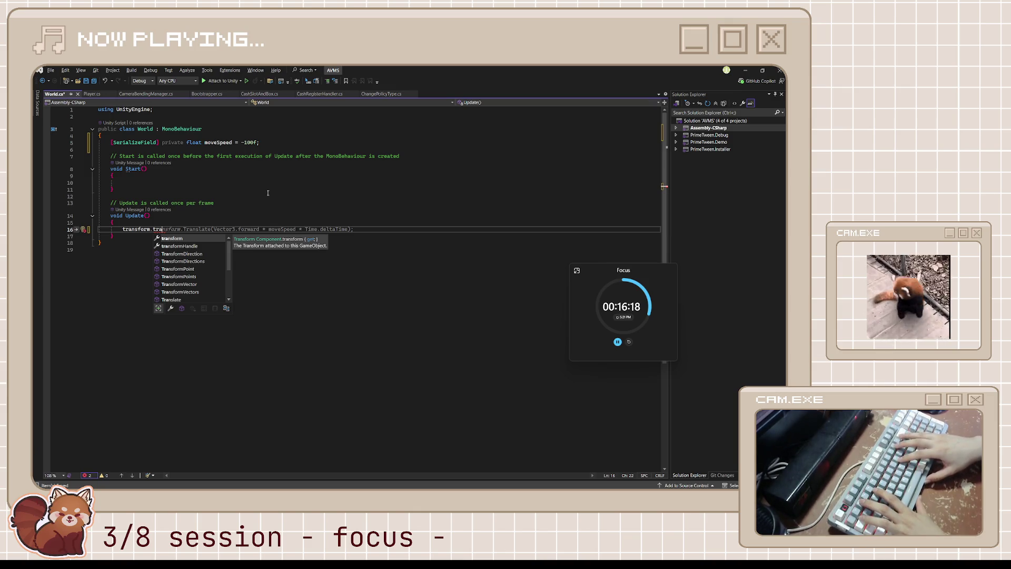
key("Tab")
key("Tab")
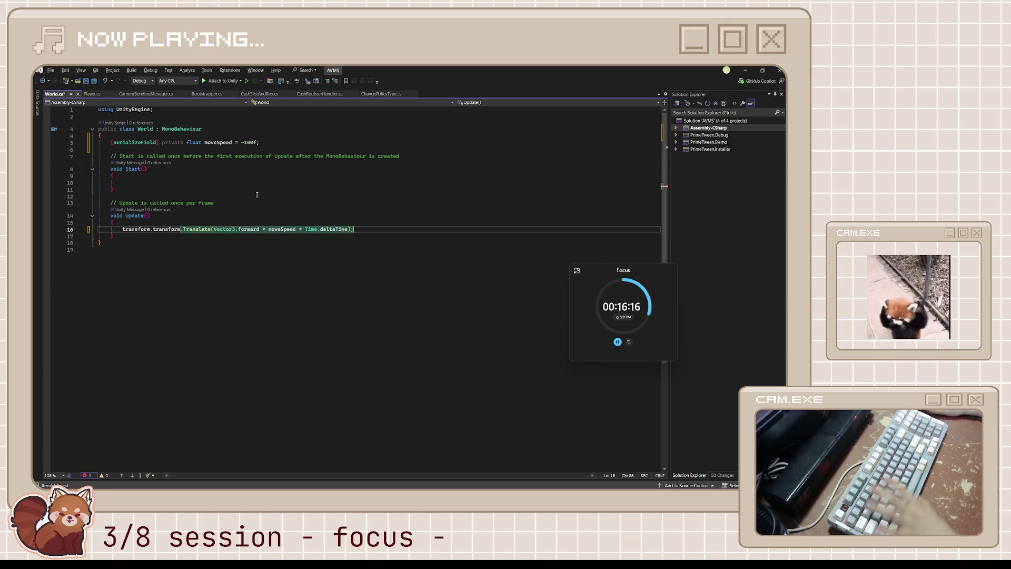
left_click(153, 230)
key("BackSpace")
key("BackSpace")
key("BackSpace")
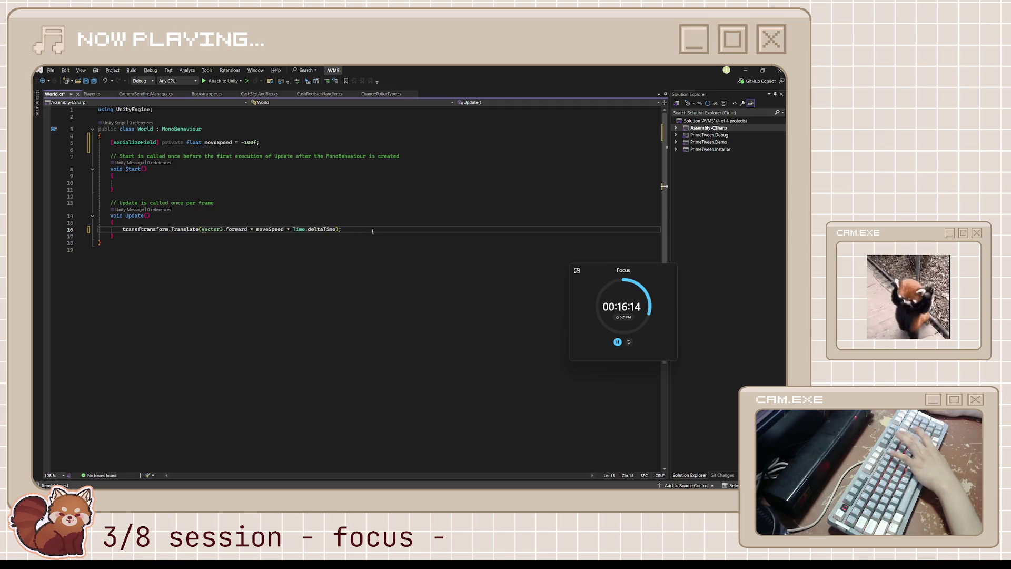
key("BackSpace")
key("BackSpace")
key("BackSpace")
left_click(366, 252)
key("ctrl+s")
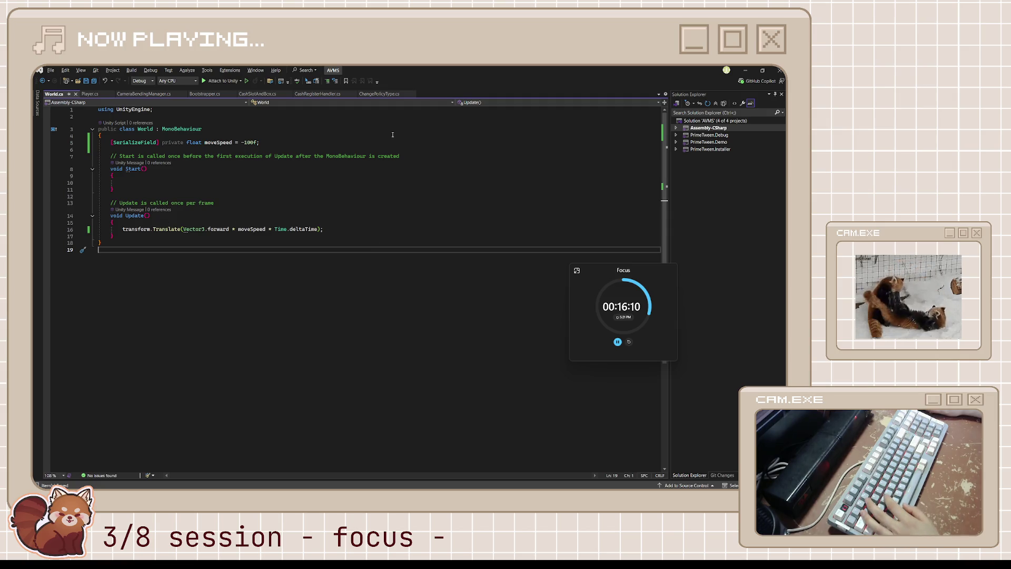
left_click(745, 70)
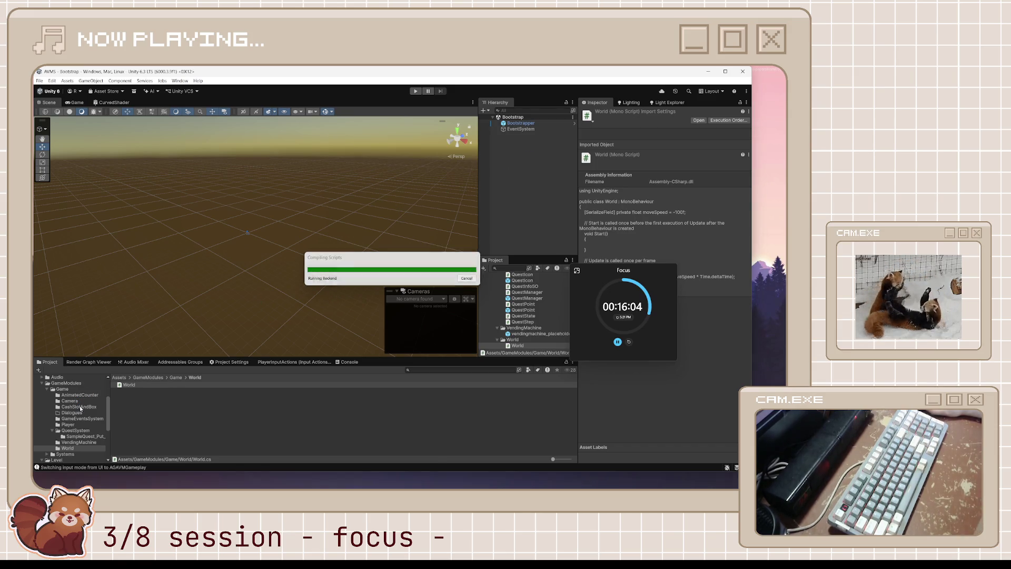
- Open the Gameplay scene from Level/Scenes and select the world object
scroll(75, 423, "down", 5)
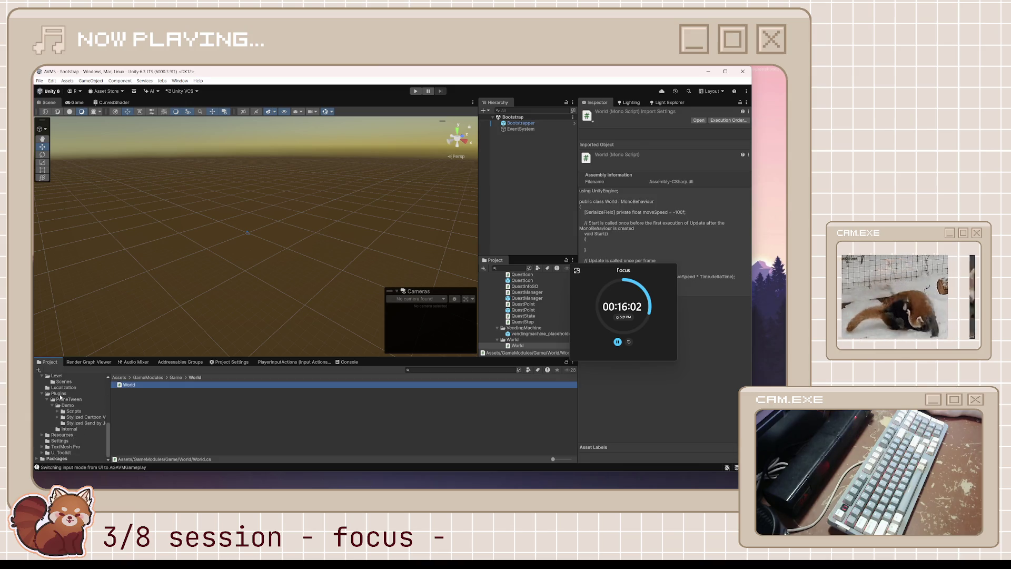
scroll(61, 398, "up", 3)
left_click(63, 425)
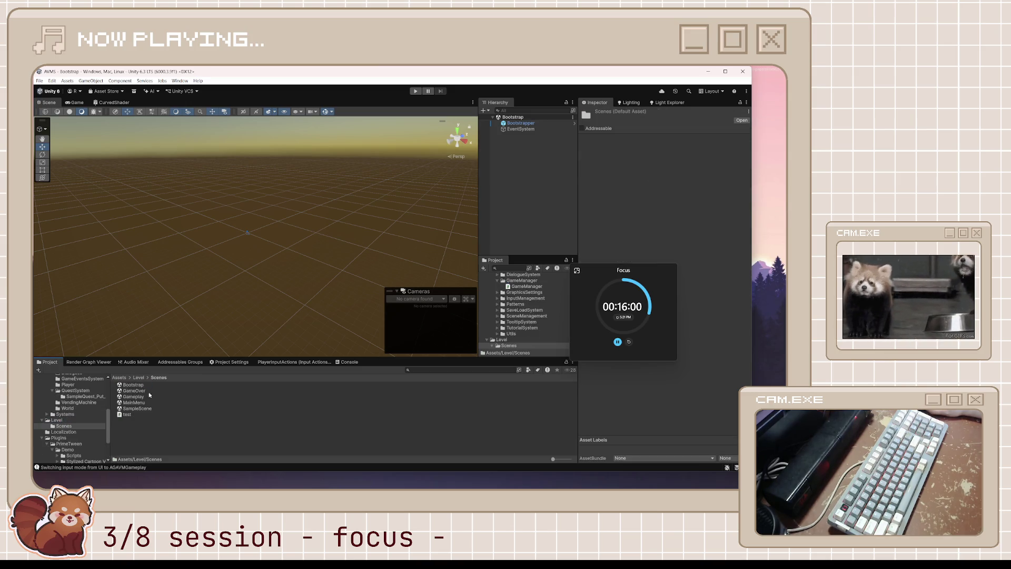
double_click(142, 397)
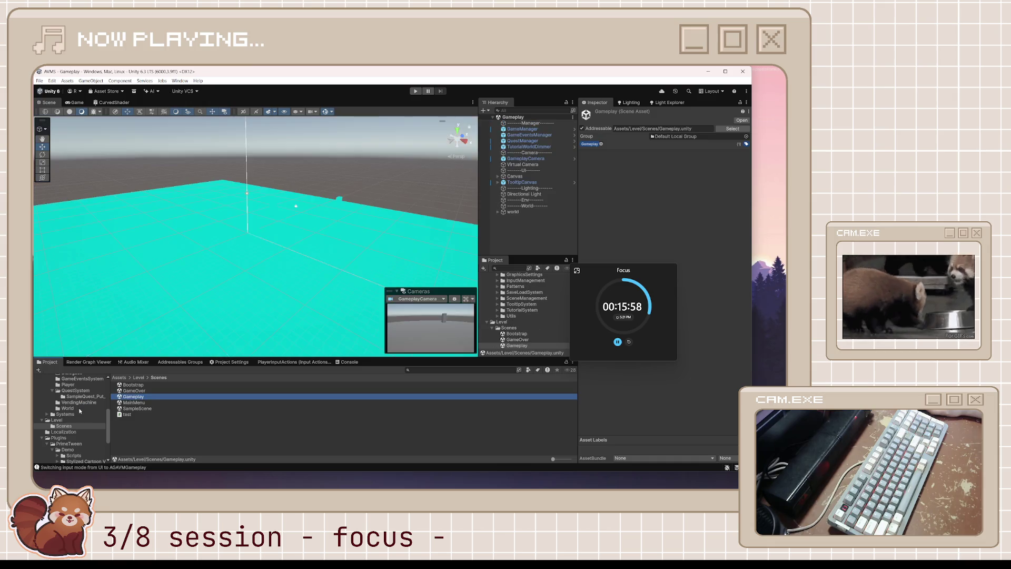
left_click(514, 213)
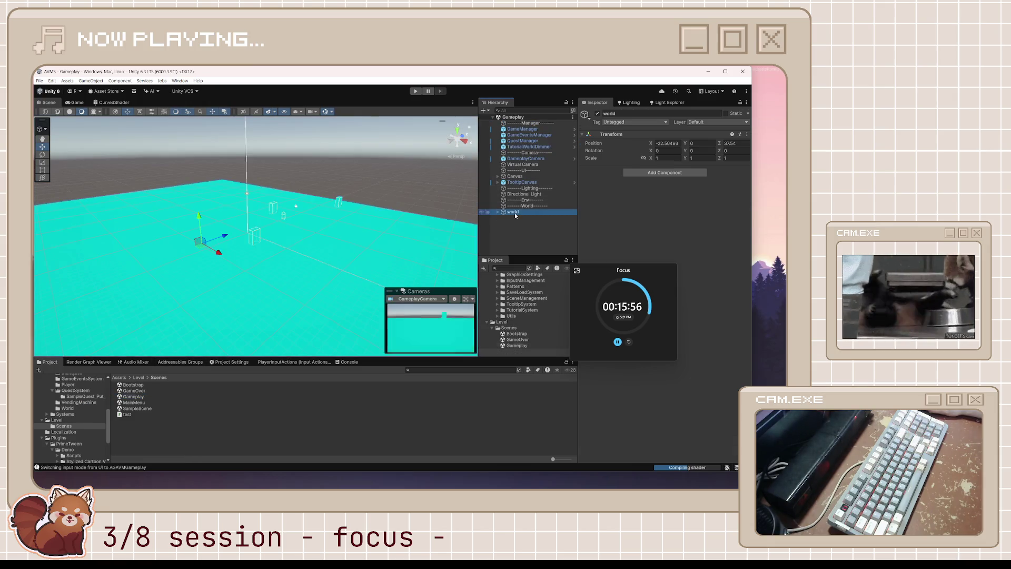
- Drag World.cs from the World folder onto the world object's Inspector and save the scene
scroll(94, 401, "up", 3)
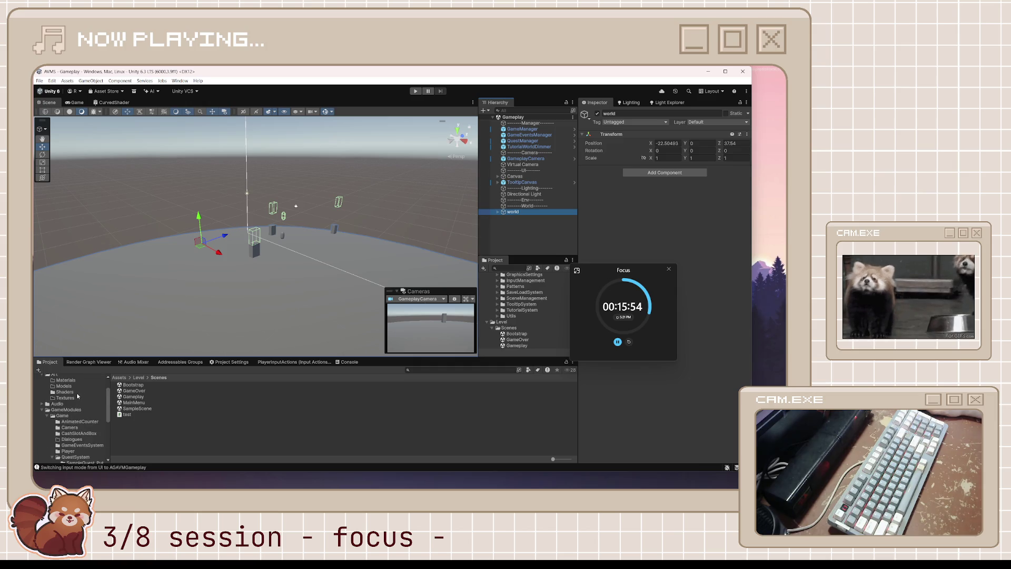
scroll(76, 445, "down", 3)
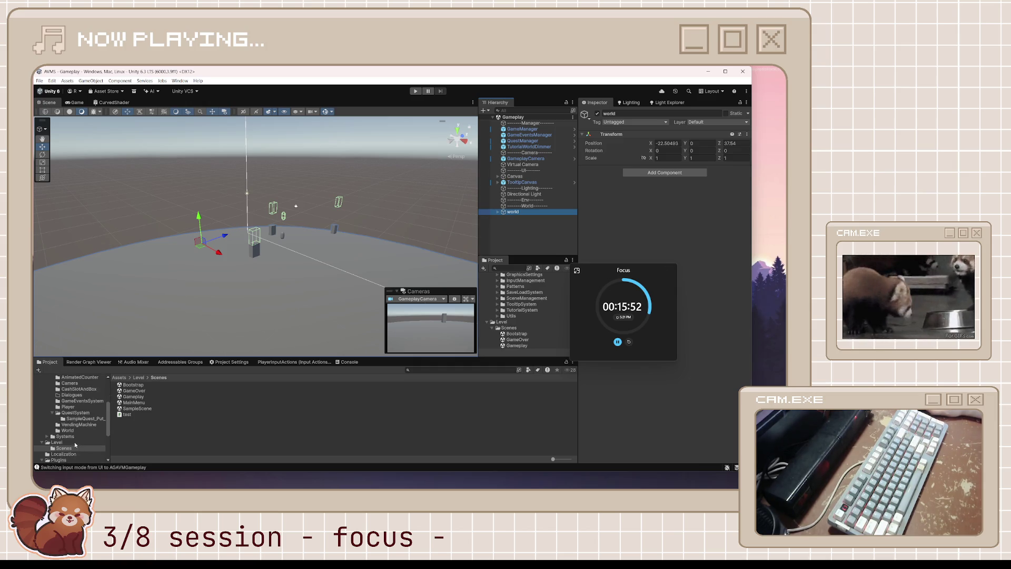
scroll(64, 416, "up", 3)
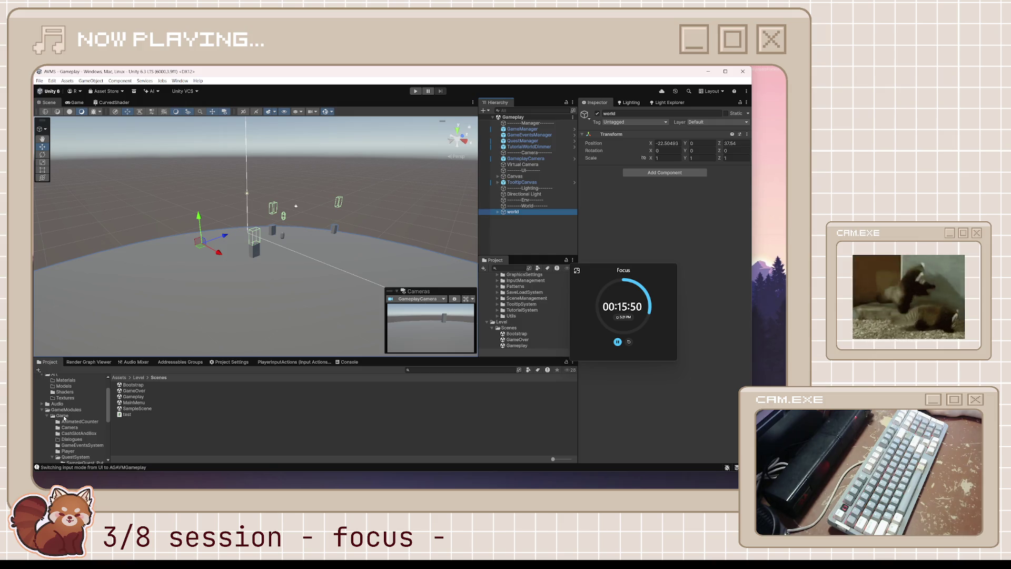
scroll(69, 419, "down", 2)
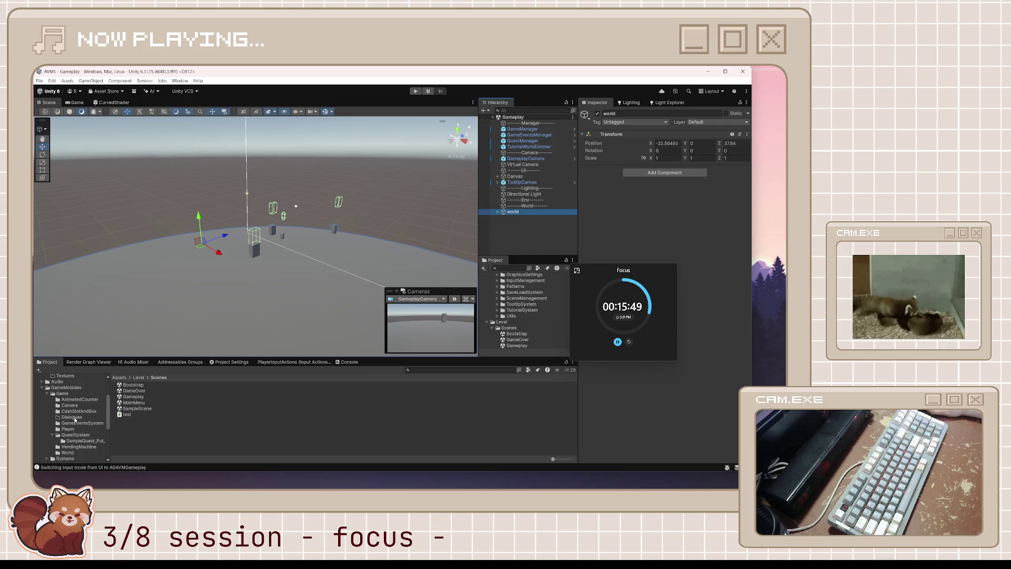
left_click(67, 452)
left_click_drag(129, 385, 679, 206)
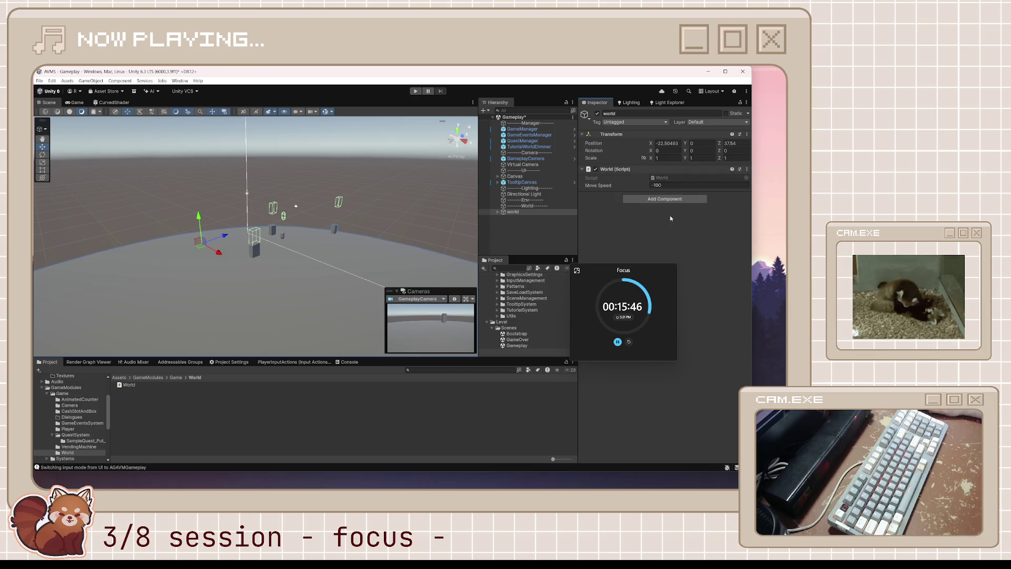
key("ctrl+s")
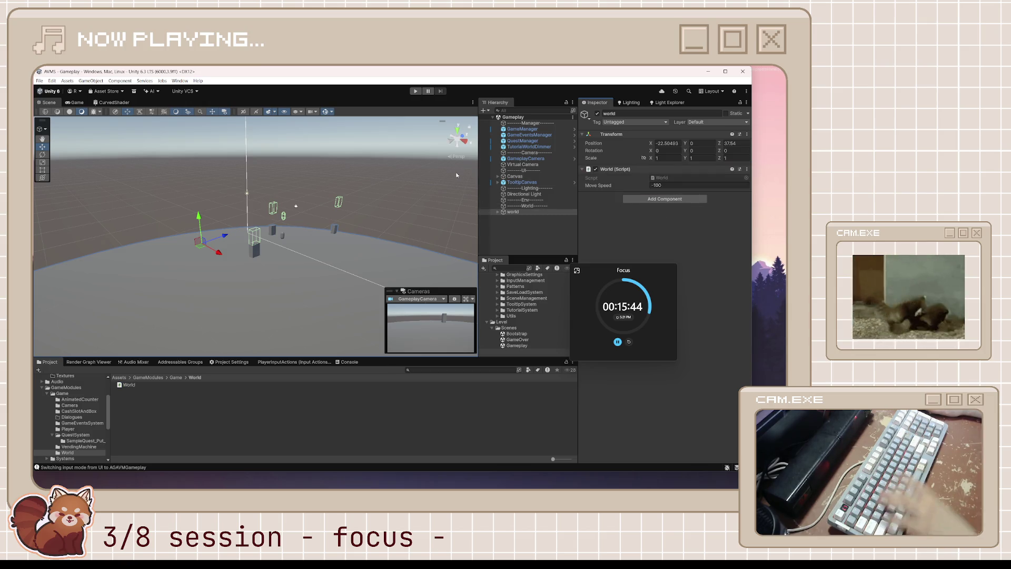
scroll(79, 417, "down", 5)
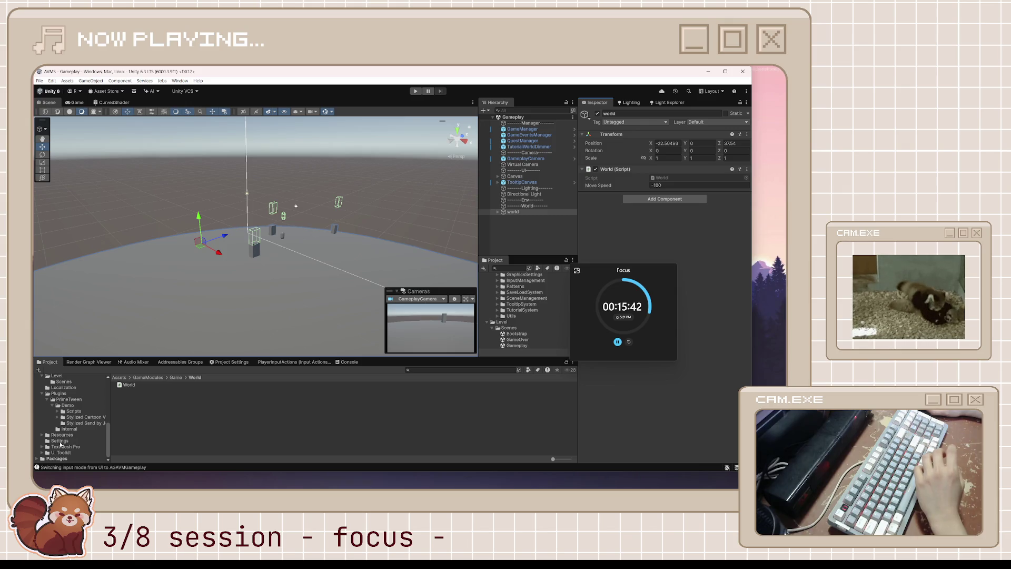
scroll(64, 421, "up", 3)
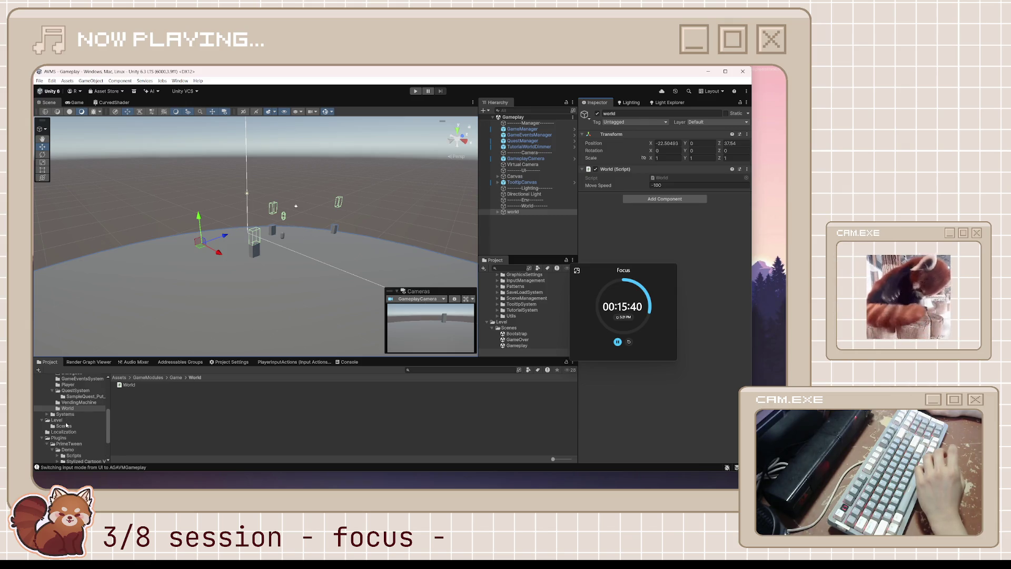
- Run the Bootstrap scene, start a New Game into Gameplay, stop, and reopen Gameplay
left_click(64, 426)
double_click(138, 385)
key("ctrl+p")
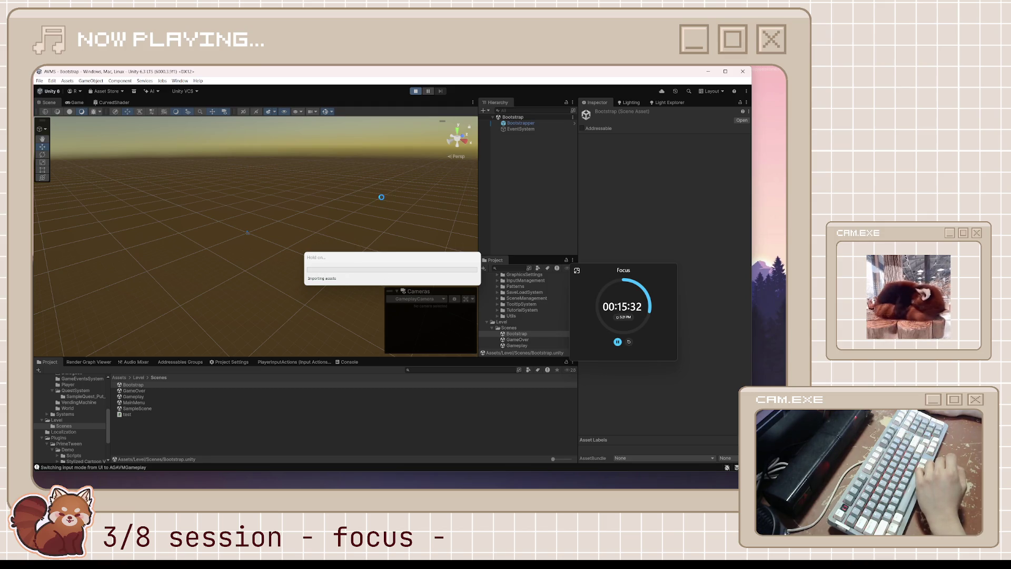
left_click_drag(589, 270, 685, 321)
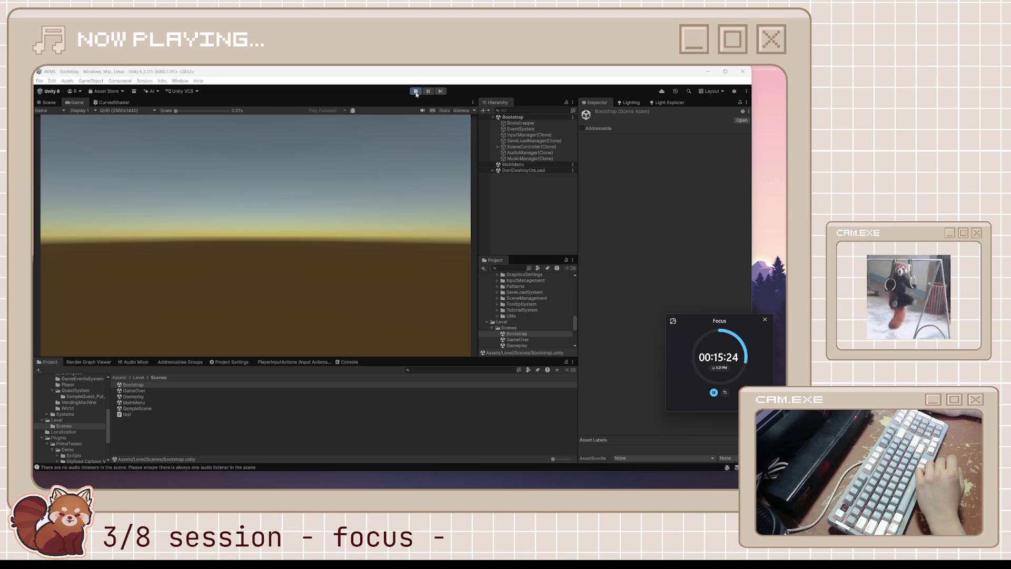
left_click(506, 165)
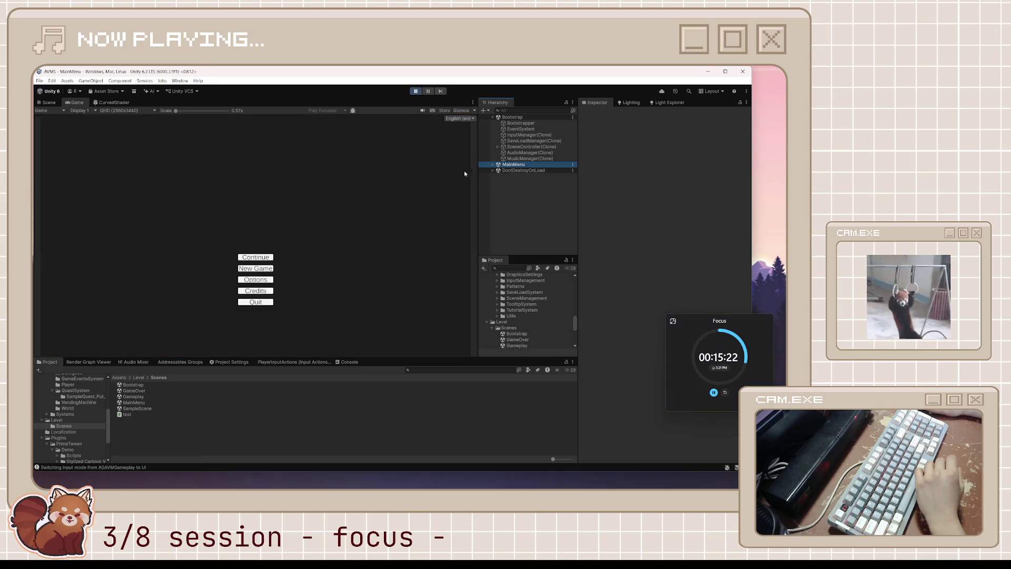
left_click(261, 270)
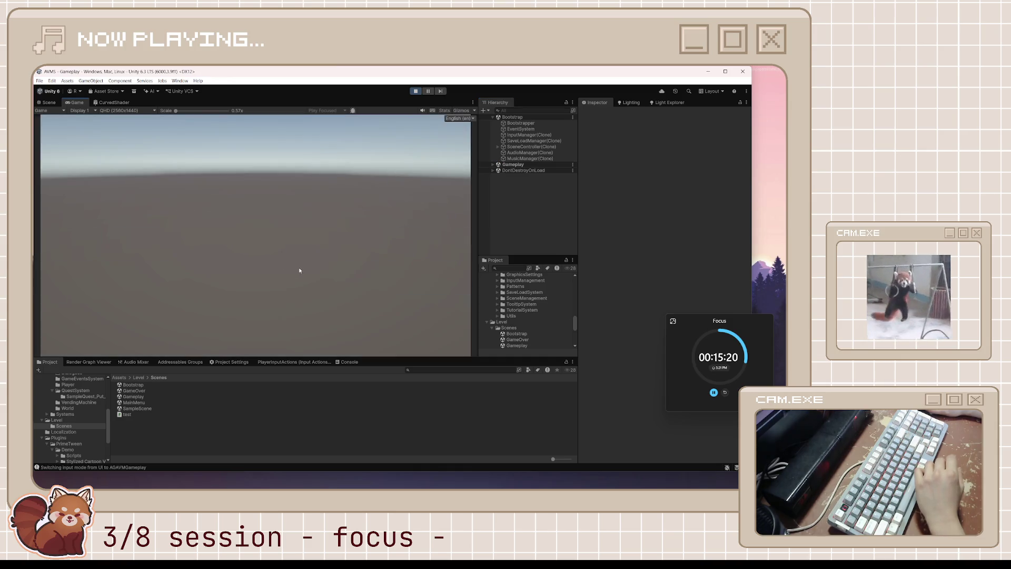
left_click(421, 94)
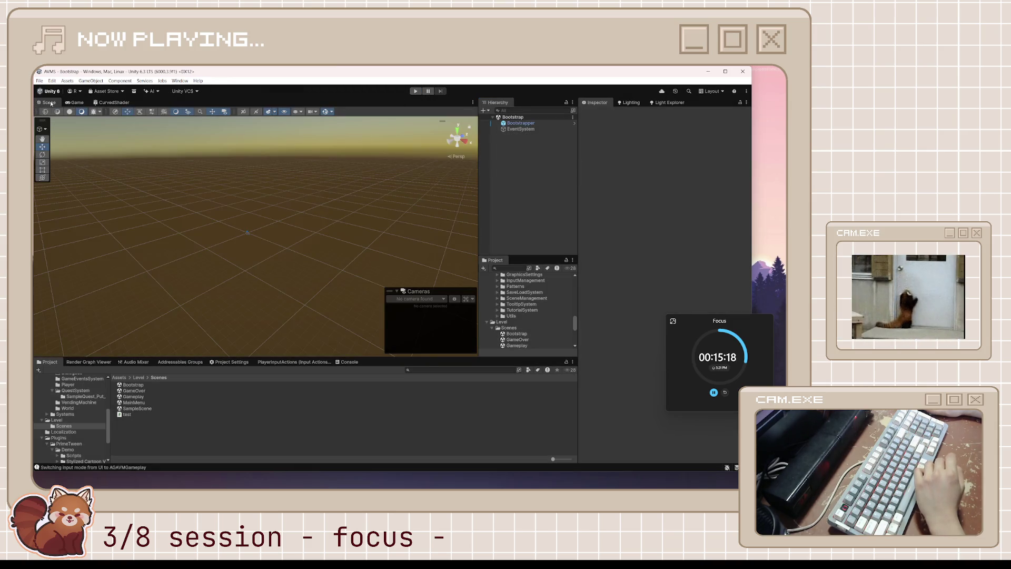
double_click(133, 396)
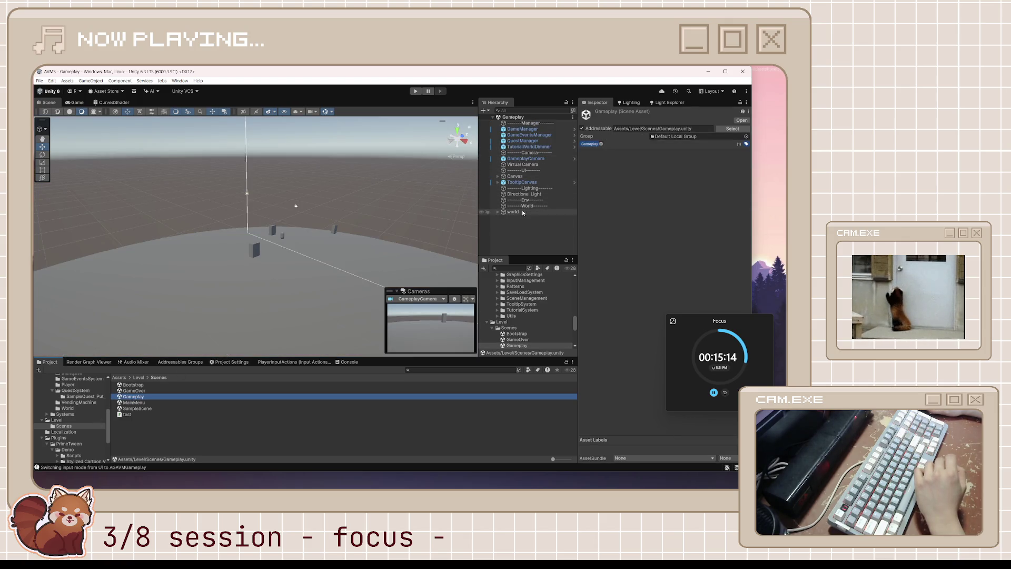
- Change the world object's Move Speed in the Inspector to -500
left_click(514, 212)
left_click(667, 185)
left_click(668, 185)
key("BackSpace")
type("5")
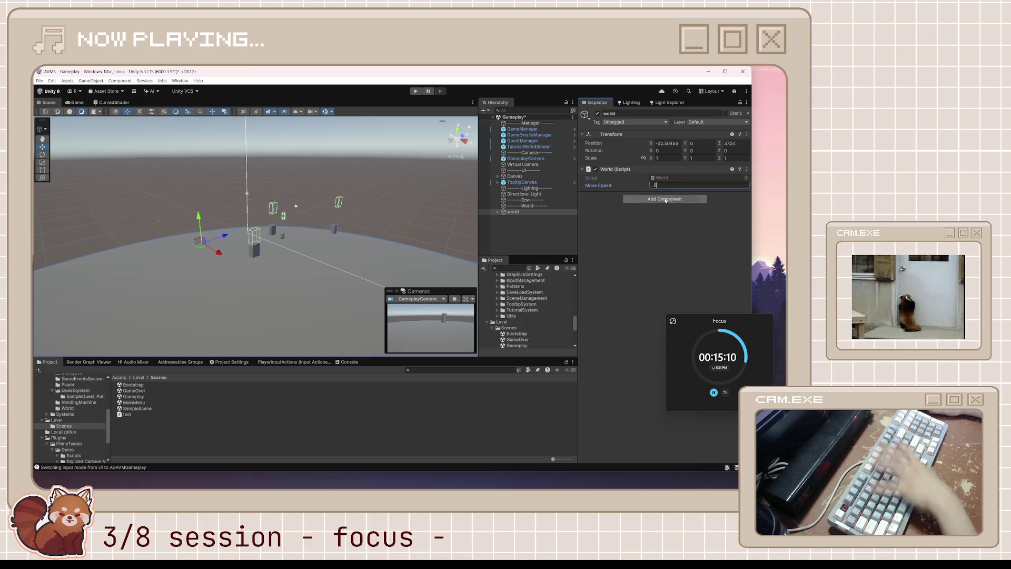
- Play-test from Bootstrap through New Game, stop, and reopen the Gameplay scene
double_click(136, 385)
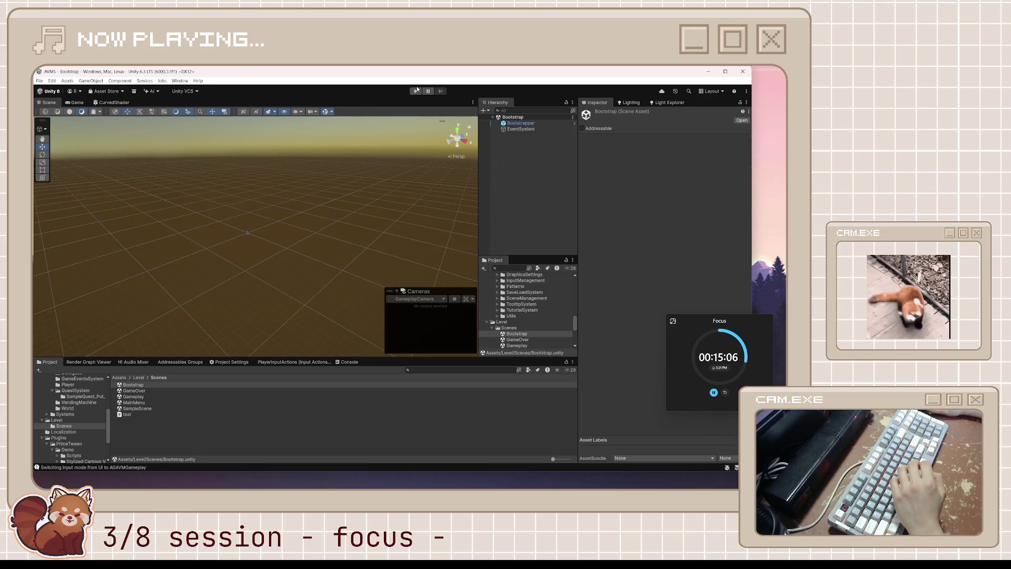
left_click(416, 92)
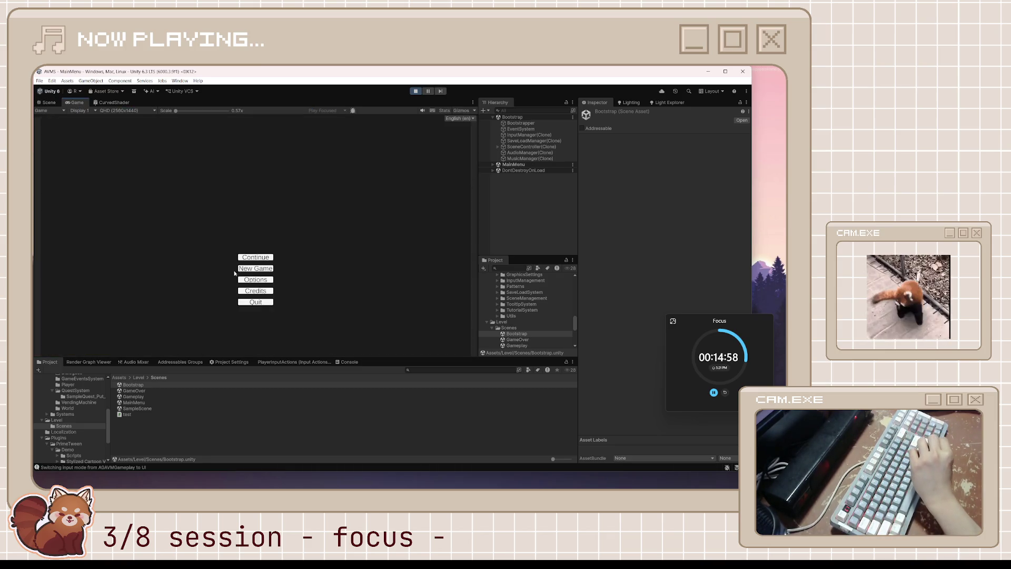
left_click(256, 269)
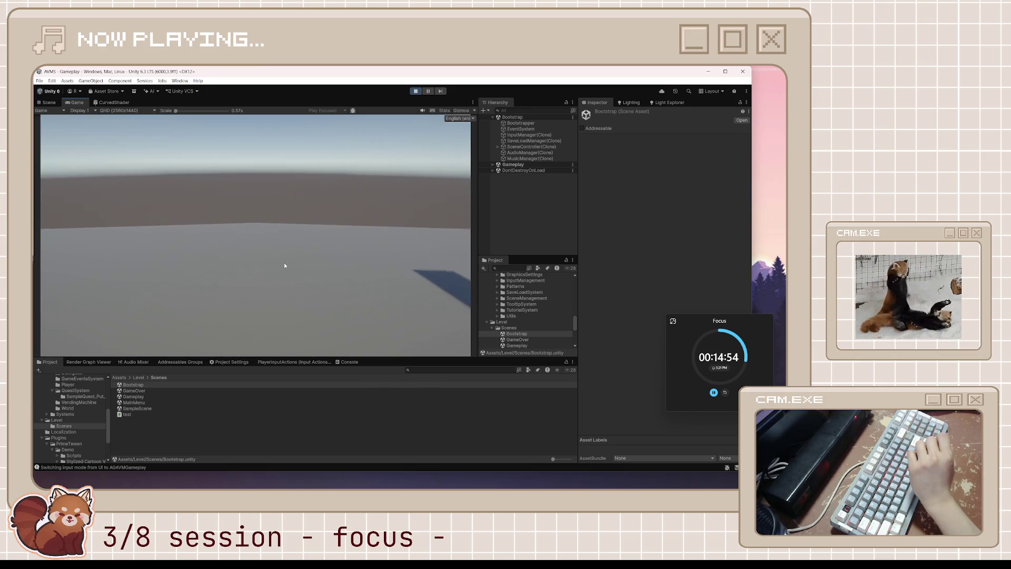
left_click(416, 92)
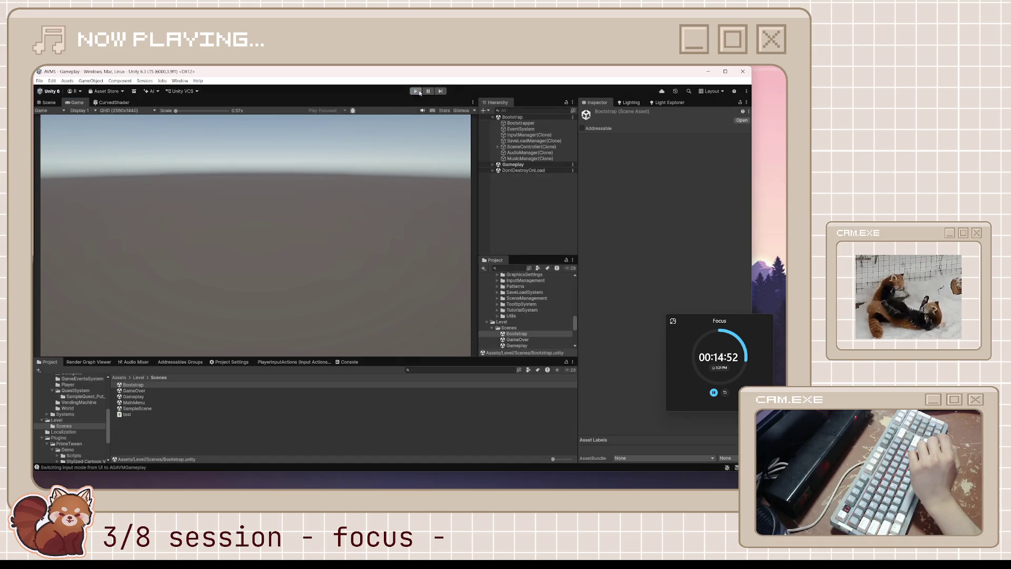
double_click(134, 397)
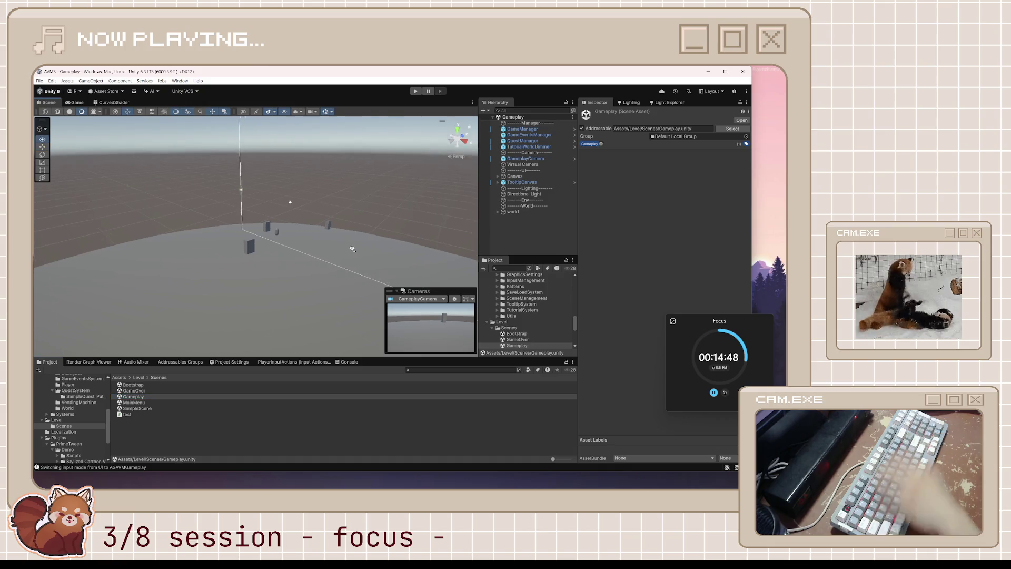
- Orbit around the curved world, frame the GameplayCamera and preview it in the Game view
left_click_drag(359, 269, 368, 264)
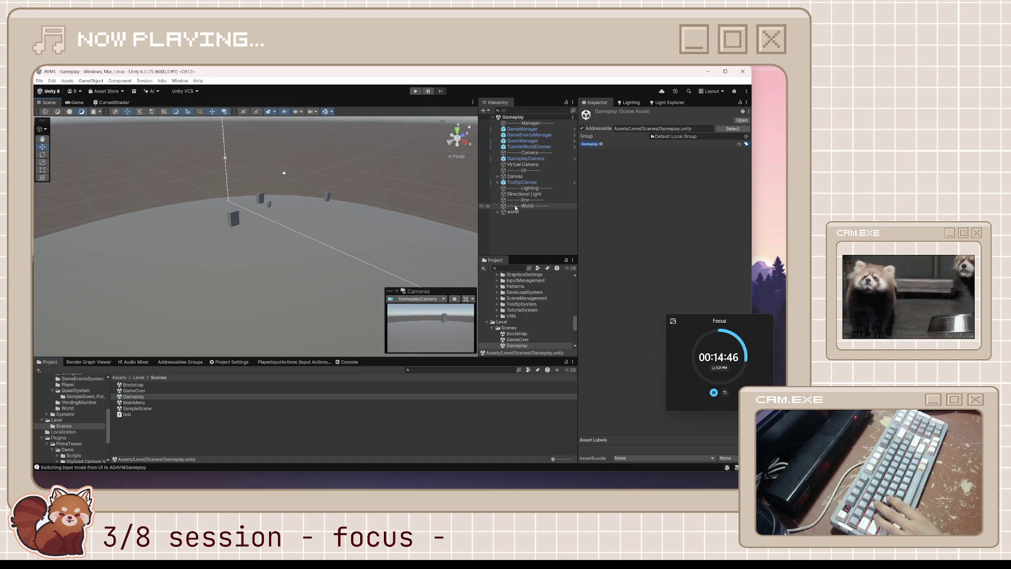
left_click(82, 106)
left_click(51, 106)
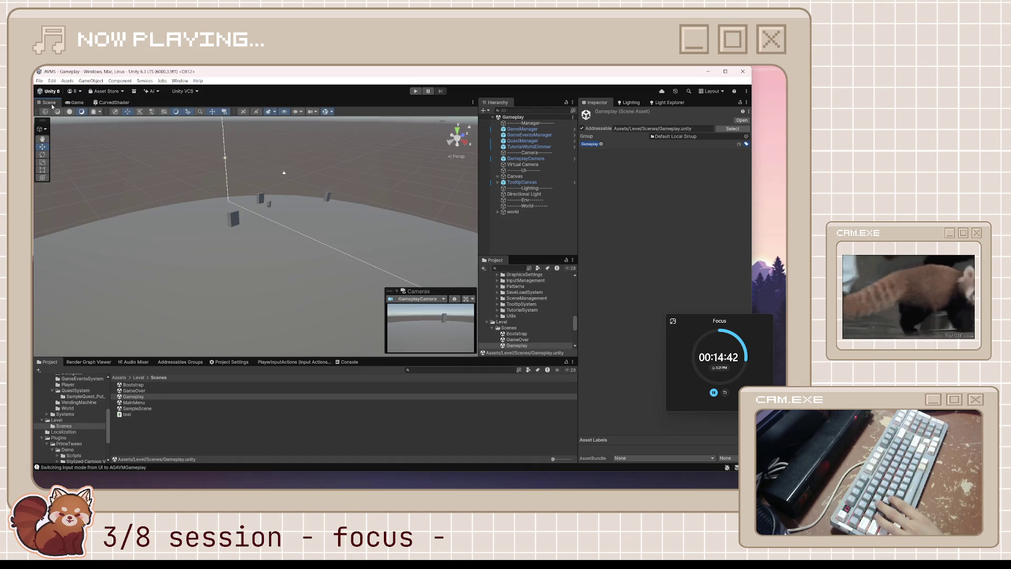
double_click(538, 162)
mouse_move(284, 253)
left_mouse_down()
mouse_move(298, 262)
mouse_move(76, 122)
left_mouse_up()
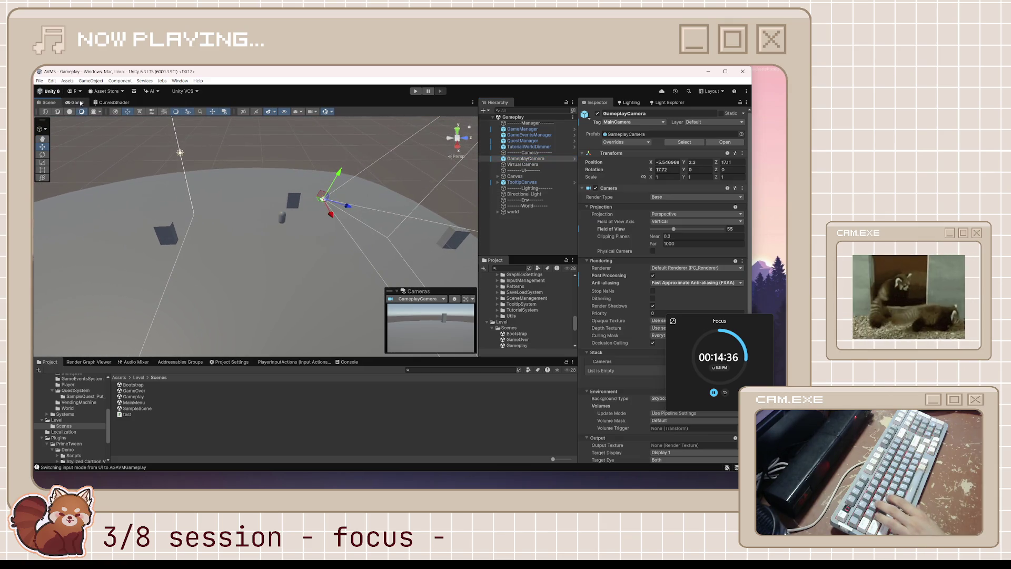
left_click(78, 103)
- Push the GameplayCamera's Z position back to -63.51, then open the Bootstrap scene
left_click_drag(702, 166, 197, 207)
mouse_move(62, 218)
left_mouse_down()
mouse_move(163, 191)
mouse_move(226, 217)
mouse_move(412, 207)
mouse_move(532, 219)
left_mouse_up()
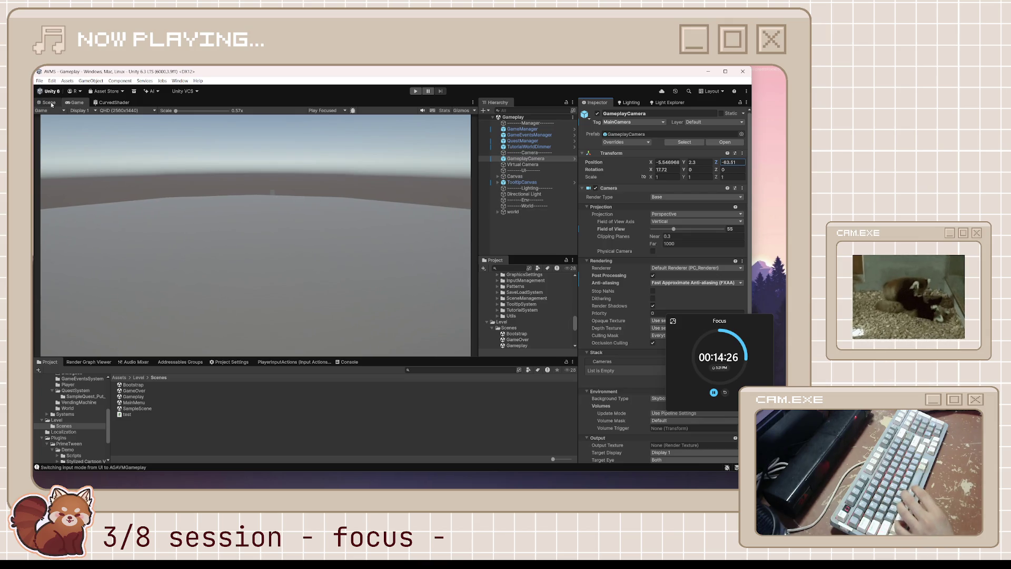
left_click(49, 103)
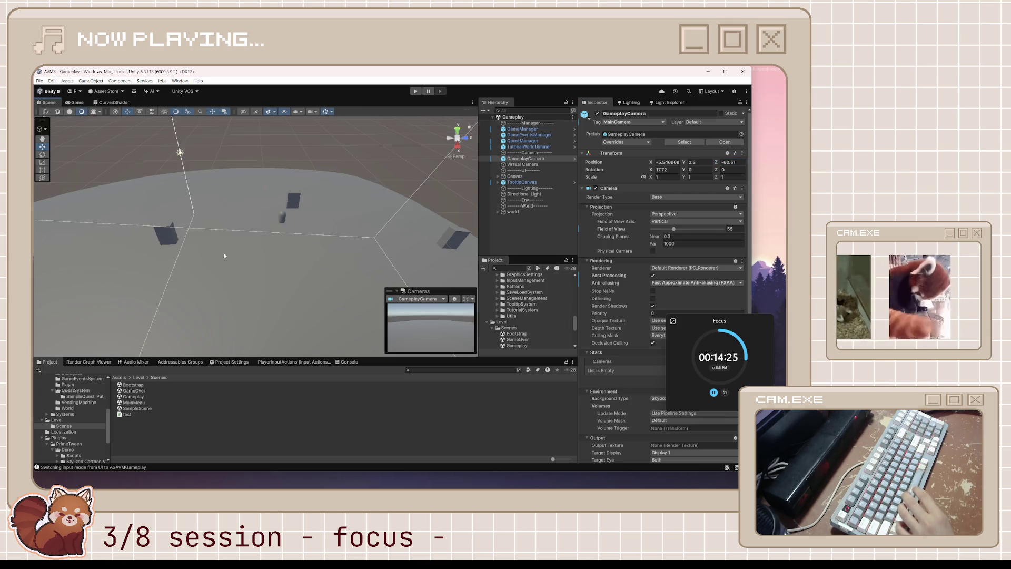
double_click(133, 385)
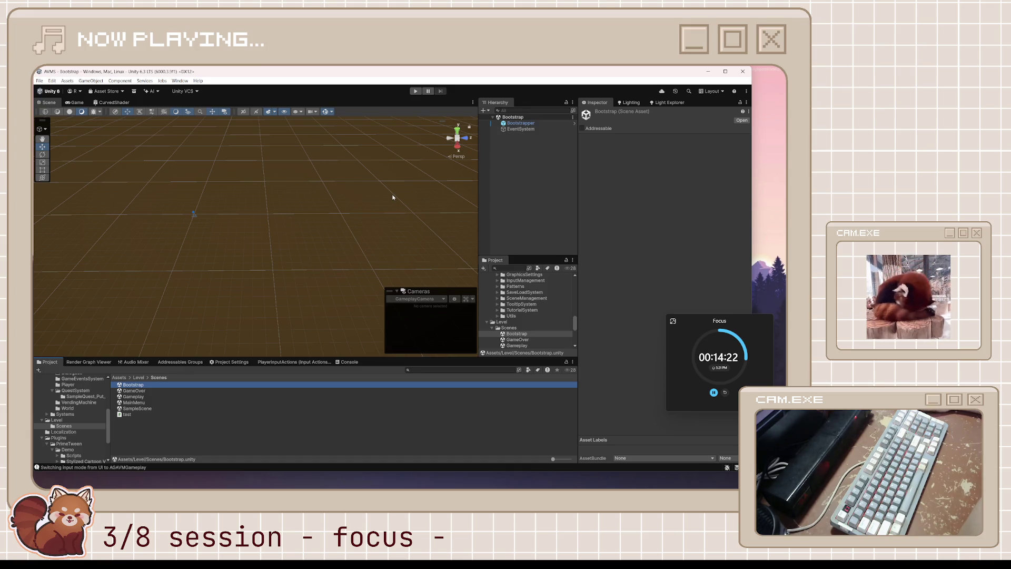
left_click(416, 90)
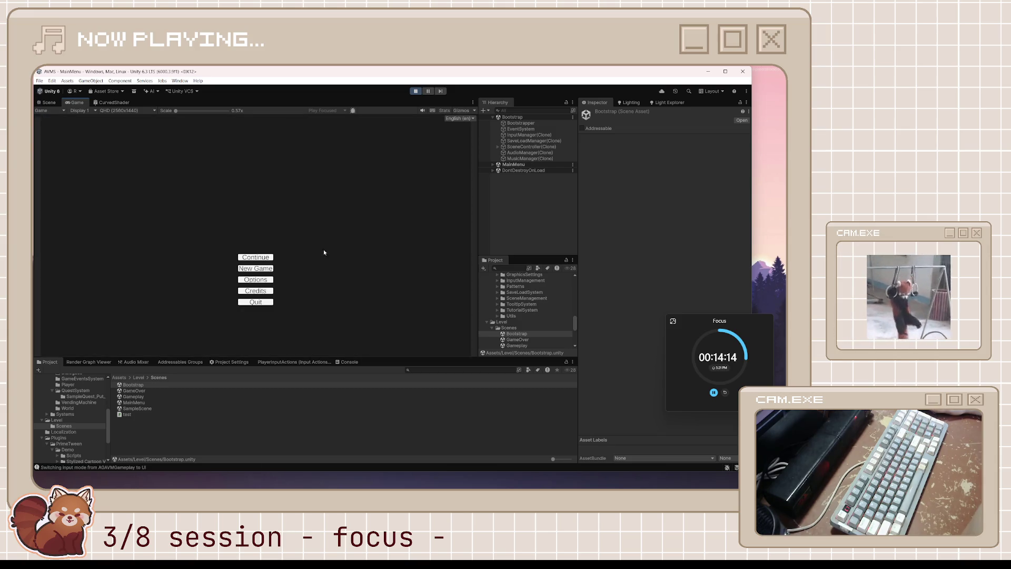
left_click(256, 269)
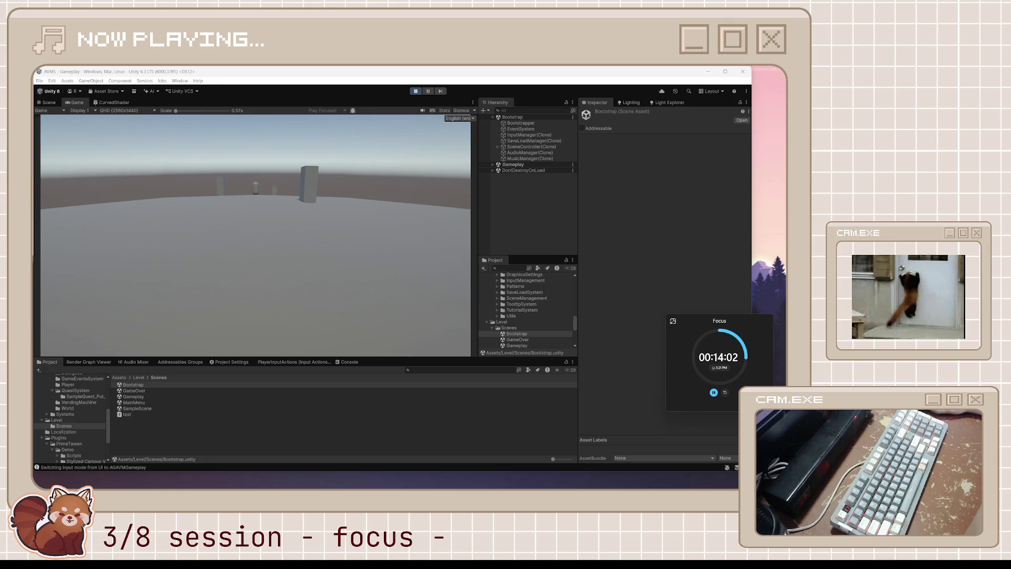
key("w")
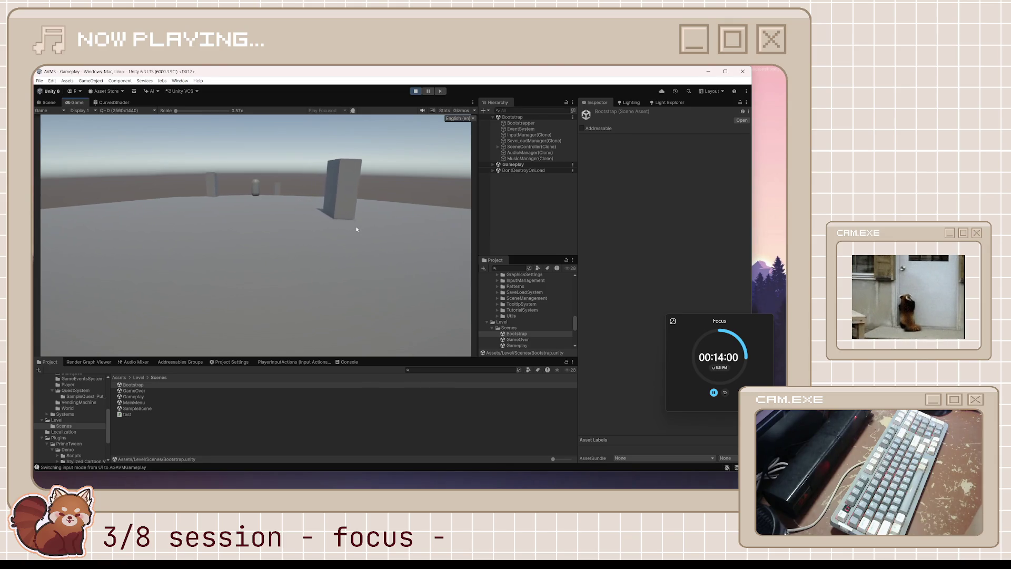
key("w")
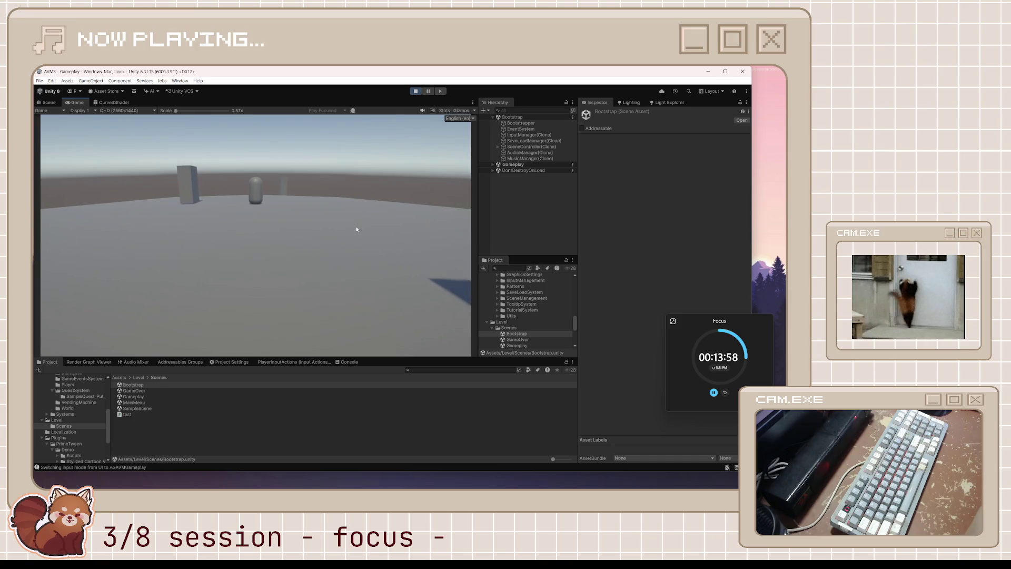
key("w")
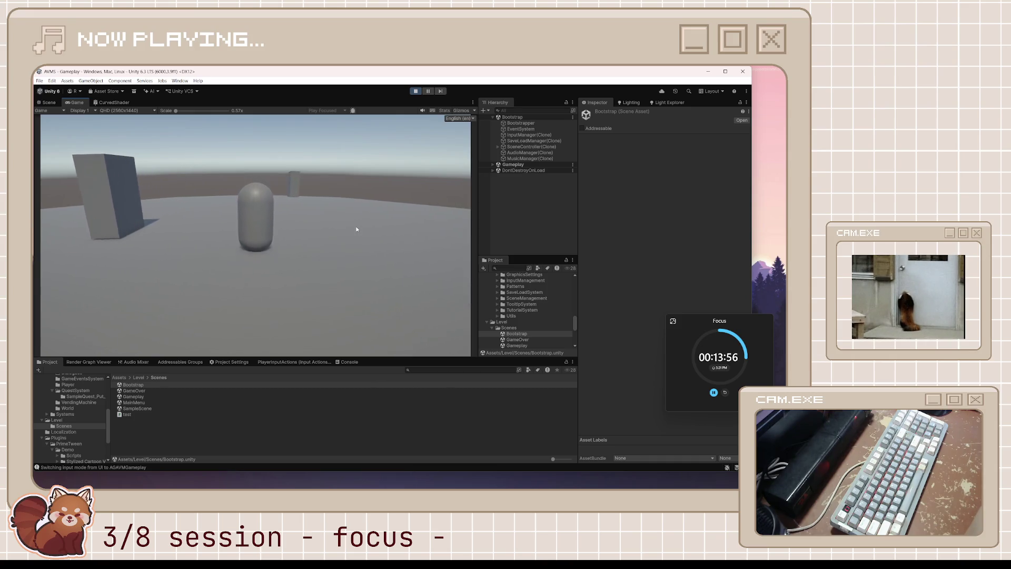
key("w")
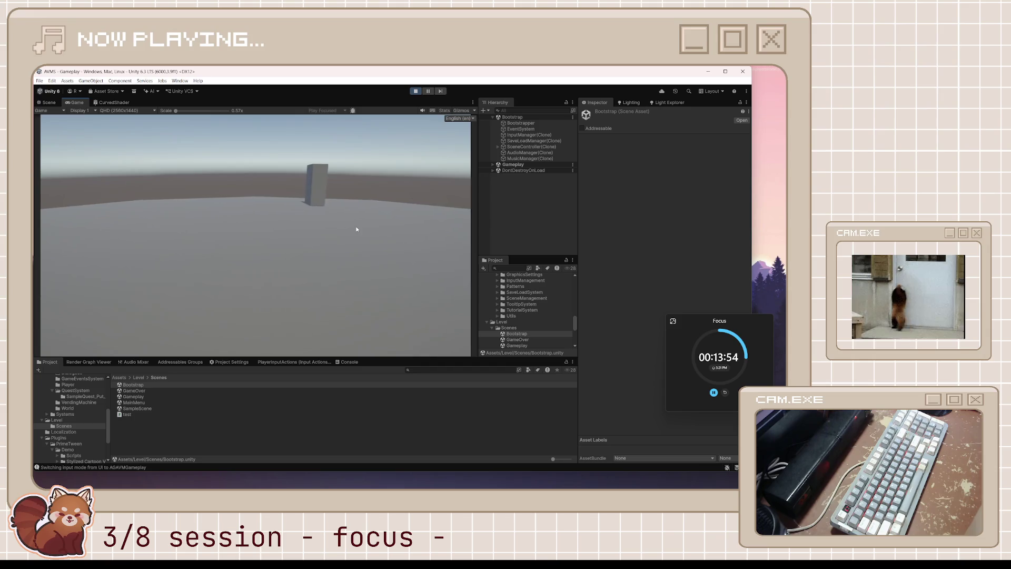
key("w")
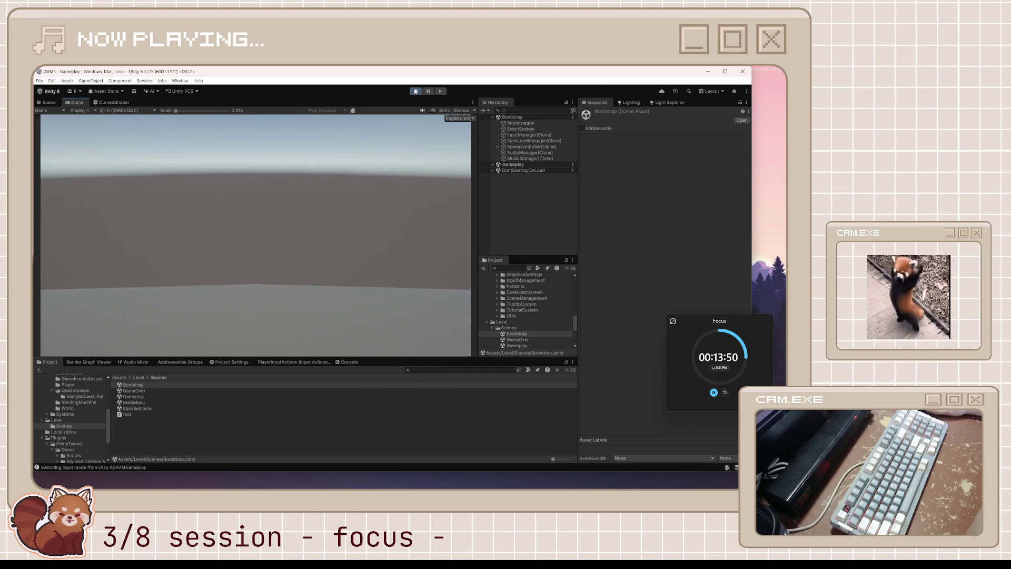
key("ctrl+p")
left_click(52, 105)
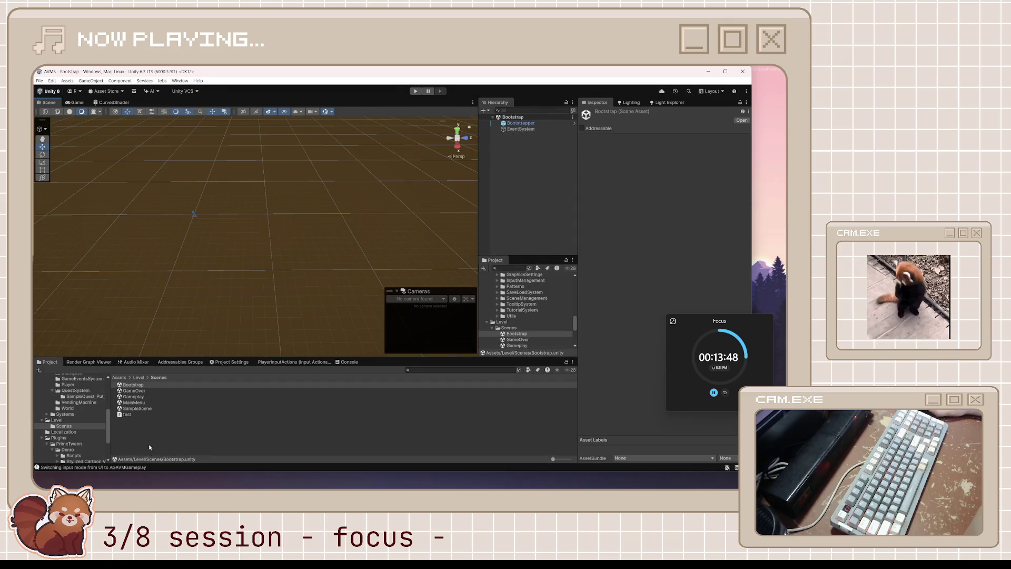
- In the Gameplay scene, set the world object's Move Speed to -10, then return to the tutorial video
double_click(135, 396)
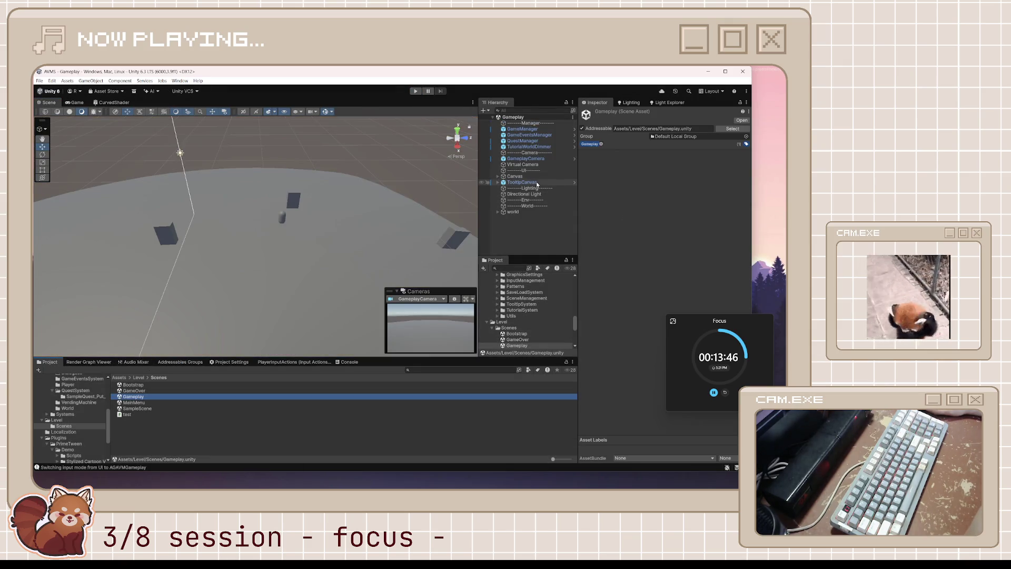
left_click(537, 211)
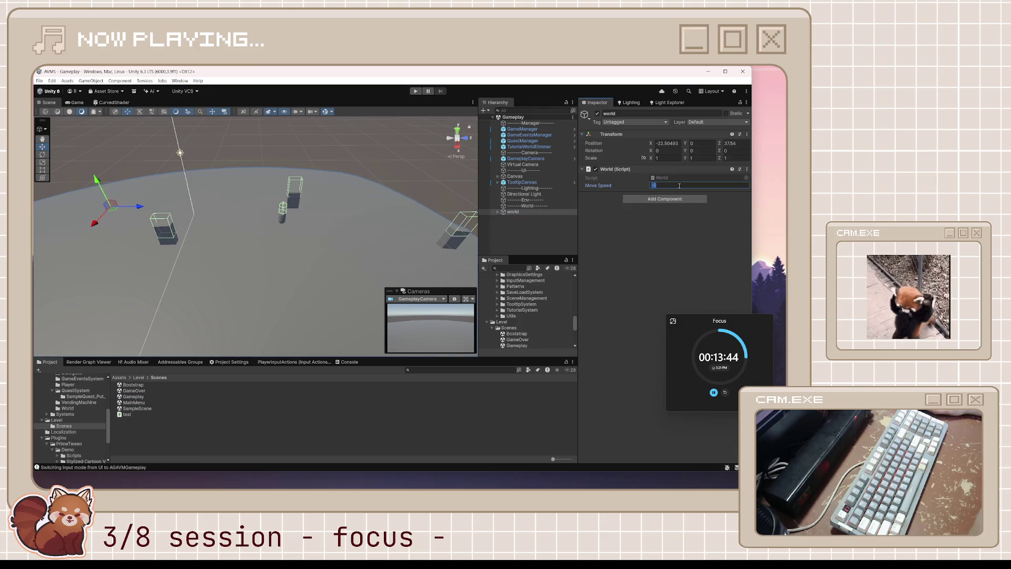
type("-10")
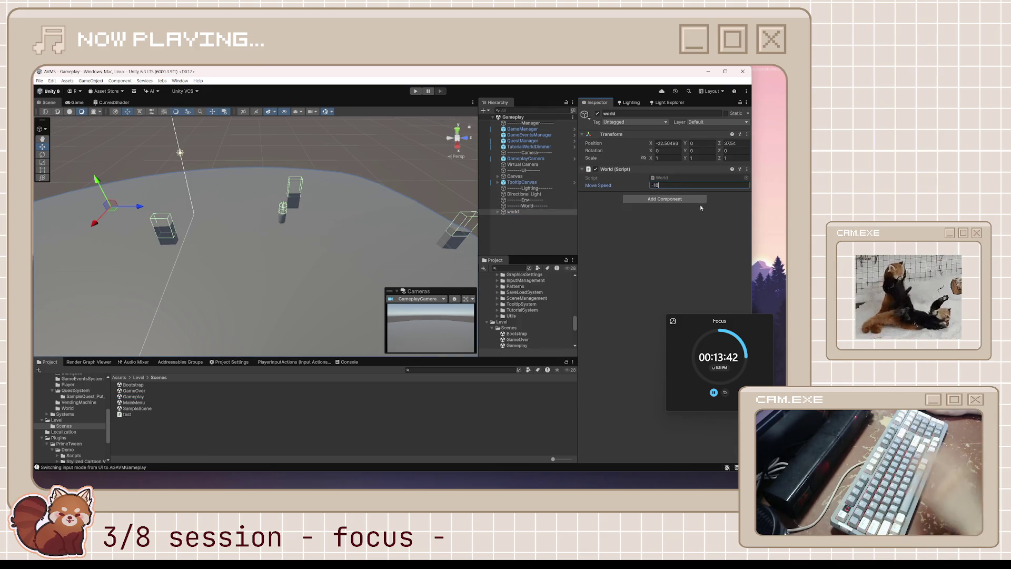
key("Return")
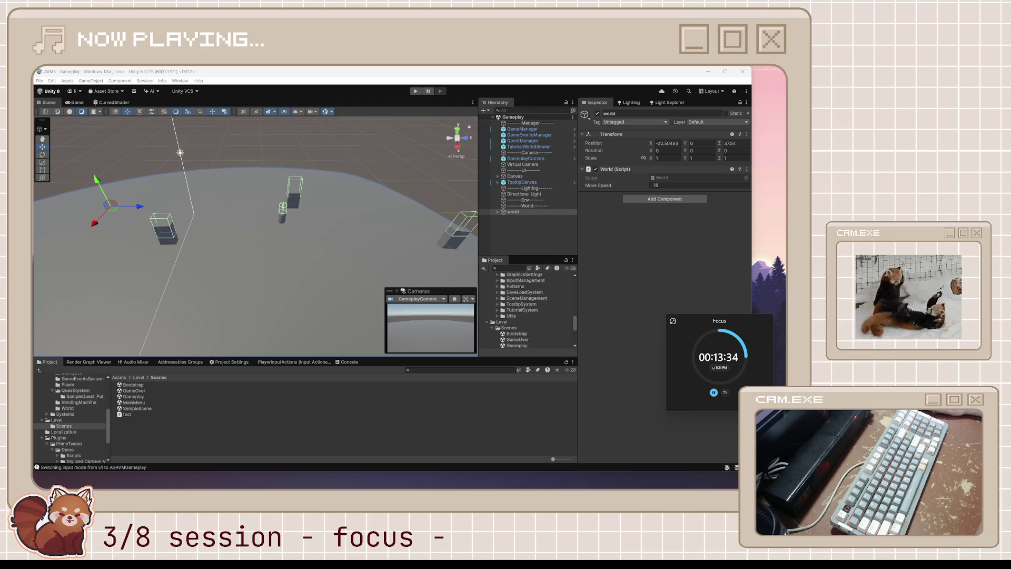
key("alt+Tab")
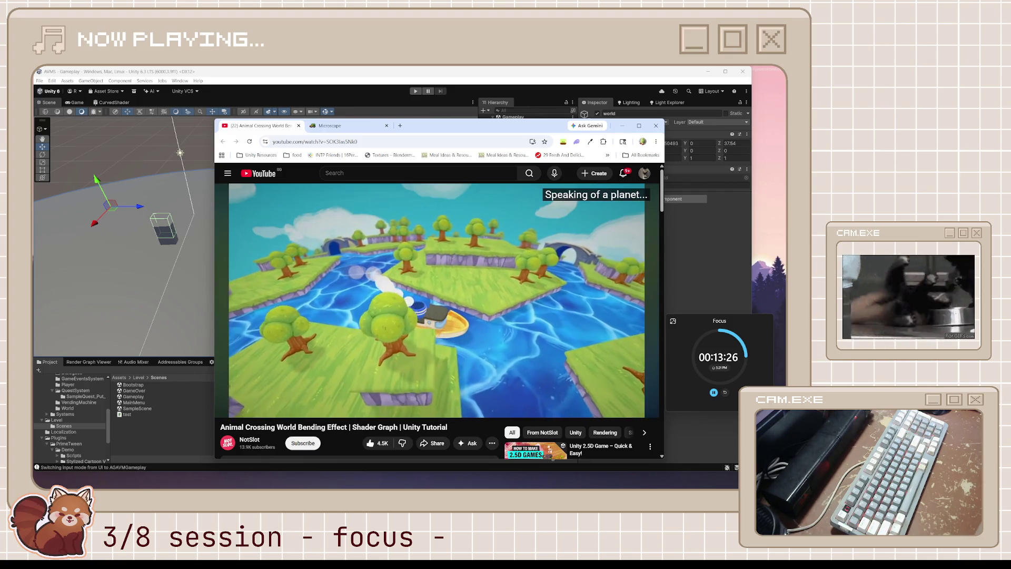
mouse_move(551, 303)
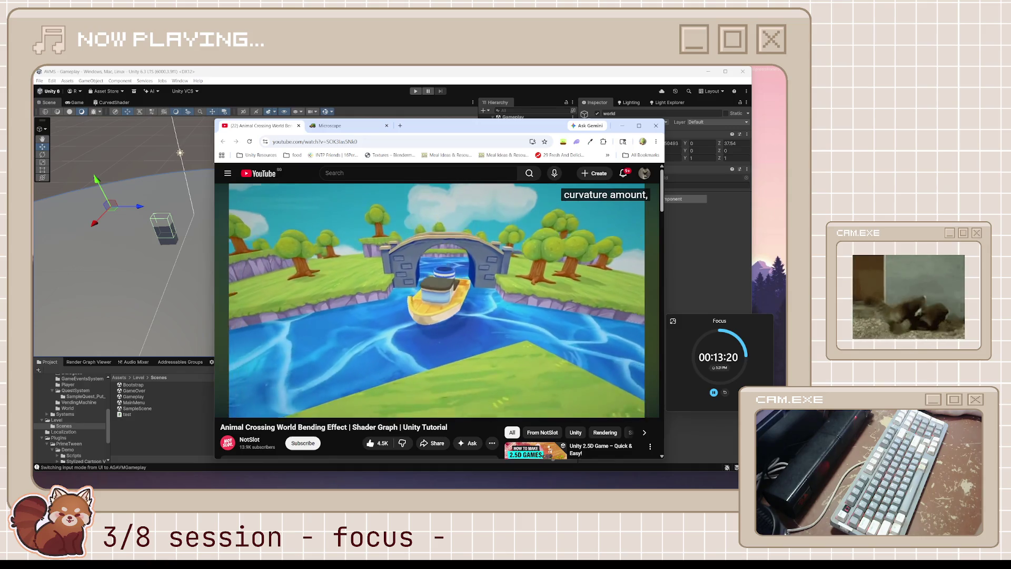
mouse_move(522, 267)
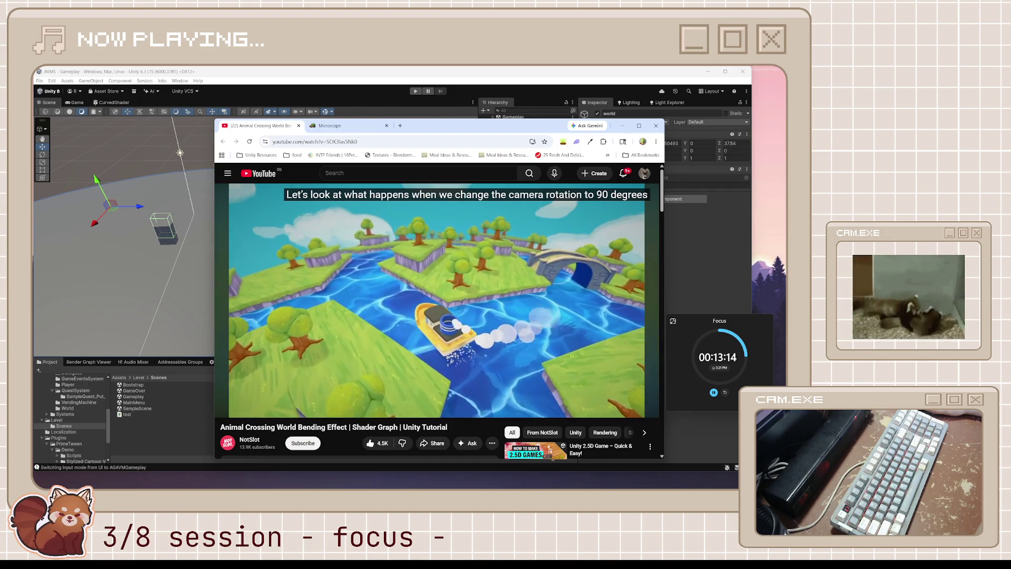
mouse_move(508, 289)
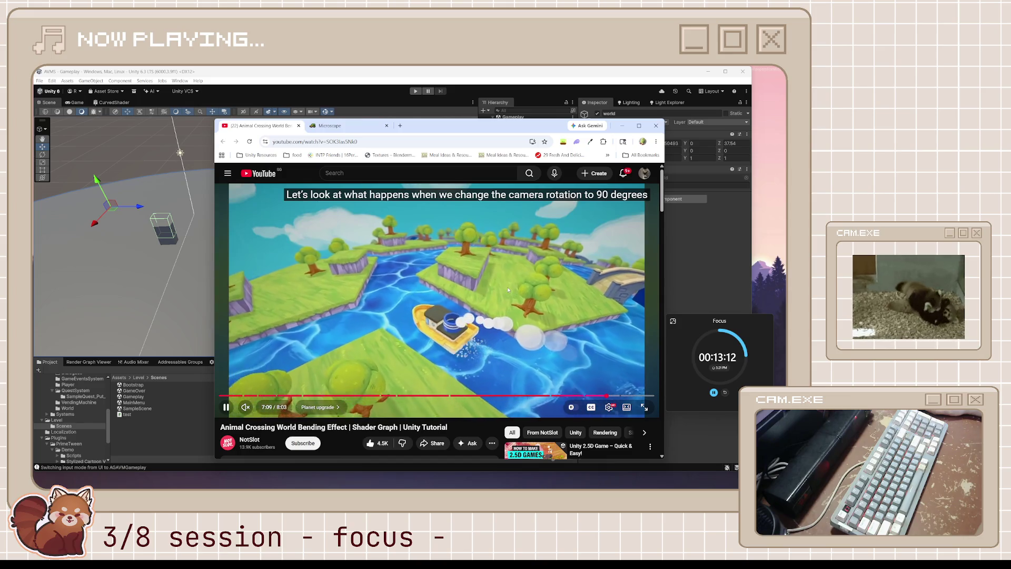
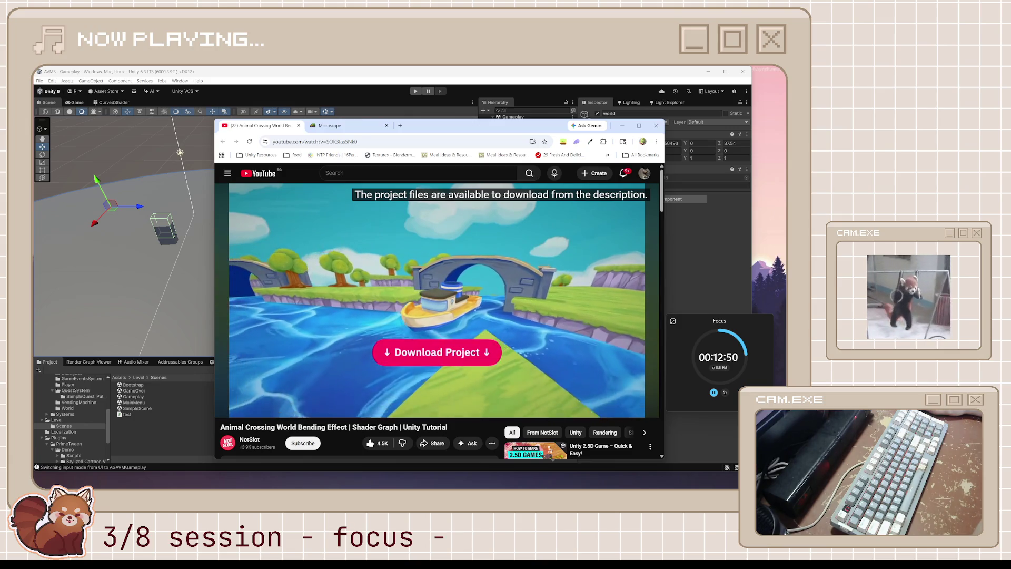
- Pause the world-bending tutorial video and scroll through its comments
left_click(369, 366)
scroll(369, 365, "down", 8)
scroll(369, 365, "down", 6)
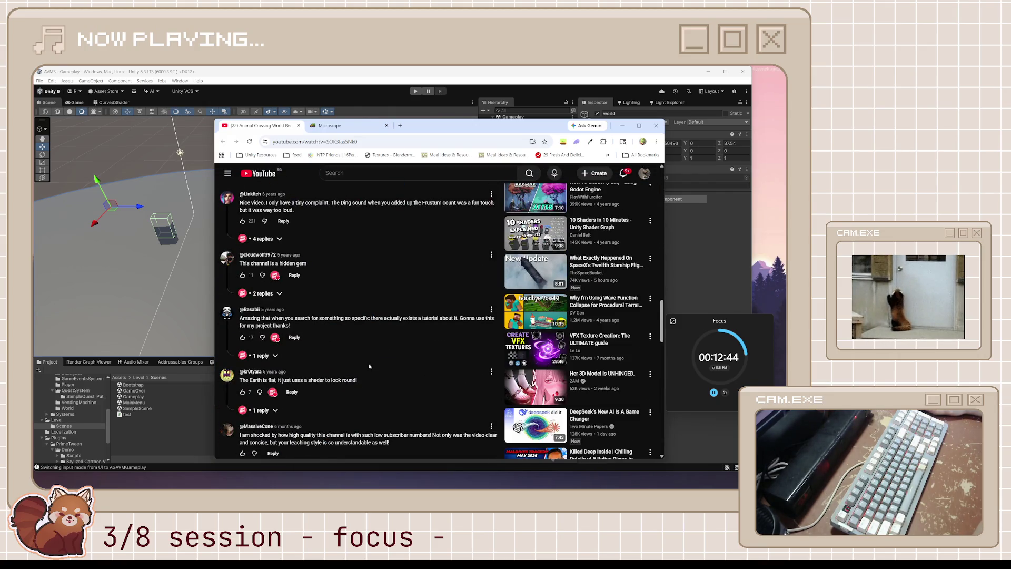
scroll(368, 366, "down", 8)
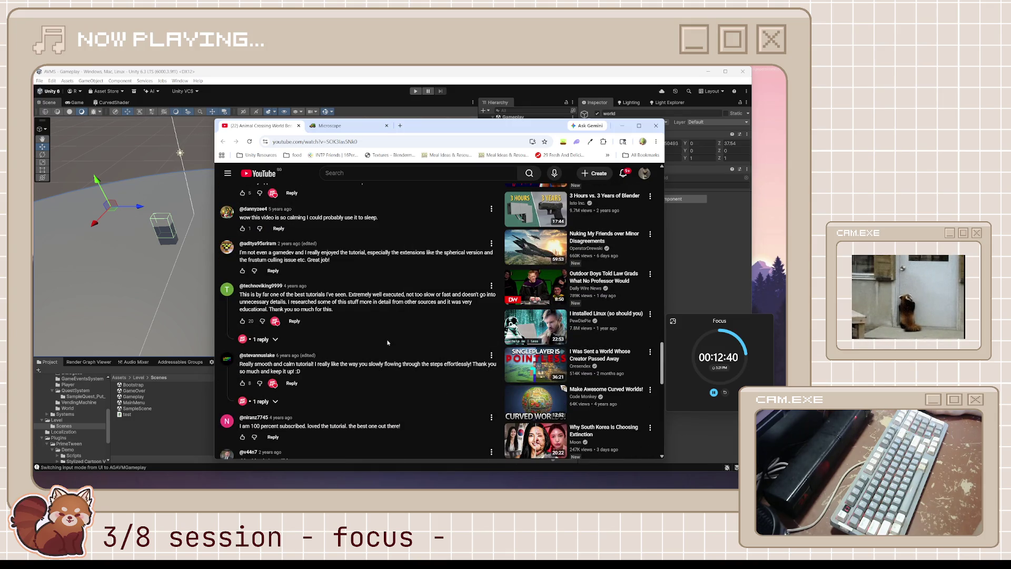
scroll(387, 342, "down", 5)
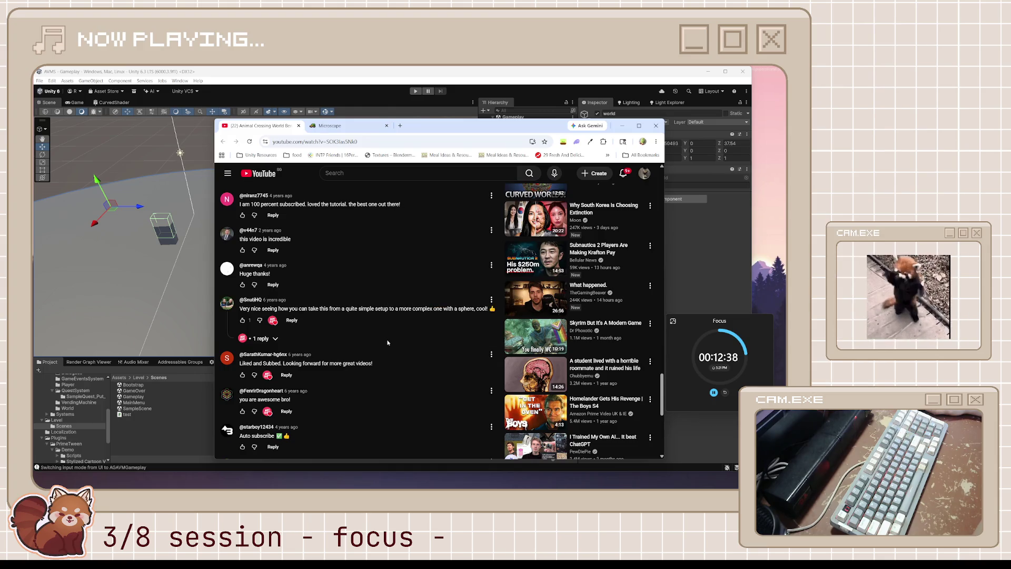
scroll(387, 342, "down", 8)
scroll(388, 343, "down", 4)
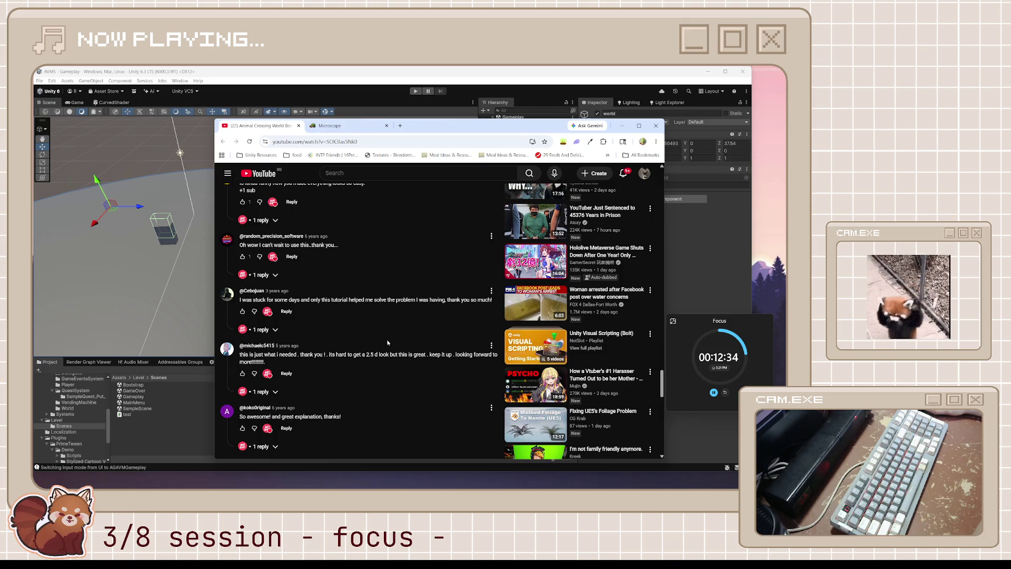
scroll(387, 342, "up", 10)
scroll(373, 277, "up", 10)
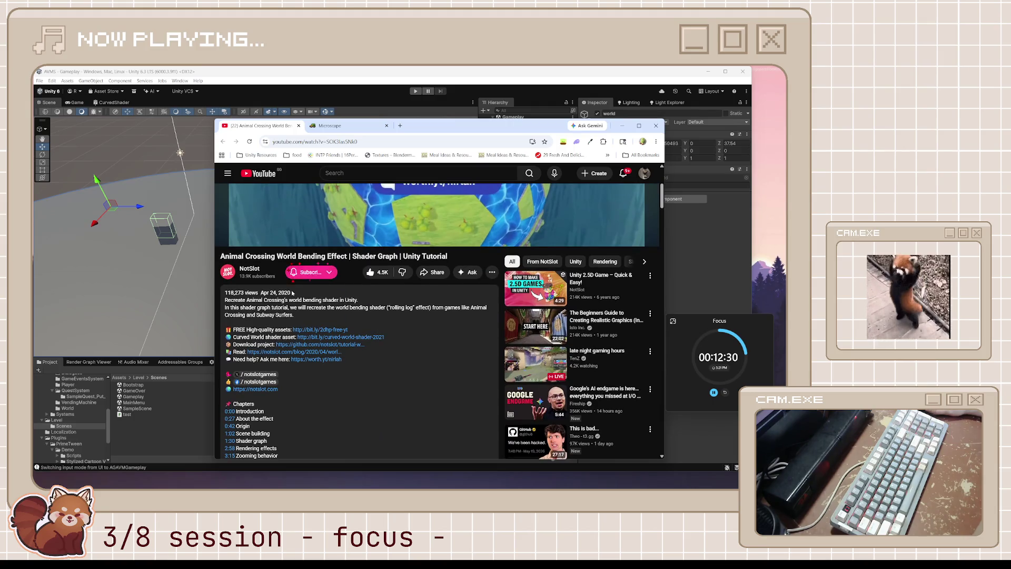
- Subscribe to the tutorial's channel and close the YouTube tab
left_click(320, 273)
left_click(316, 288)
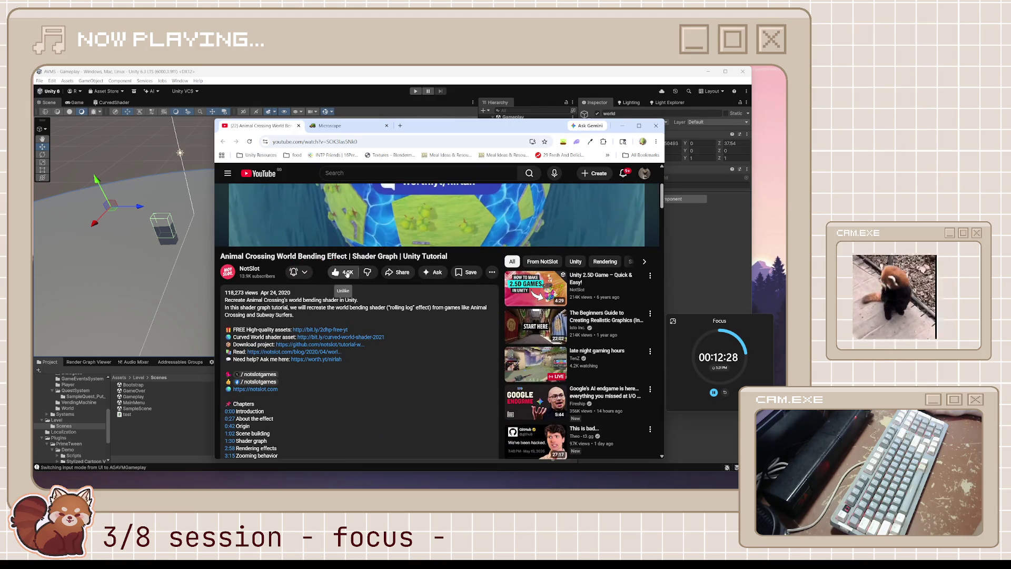
left_click(298, 125)
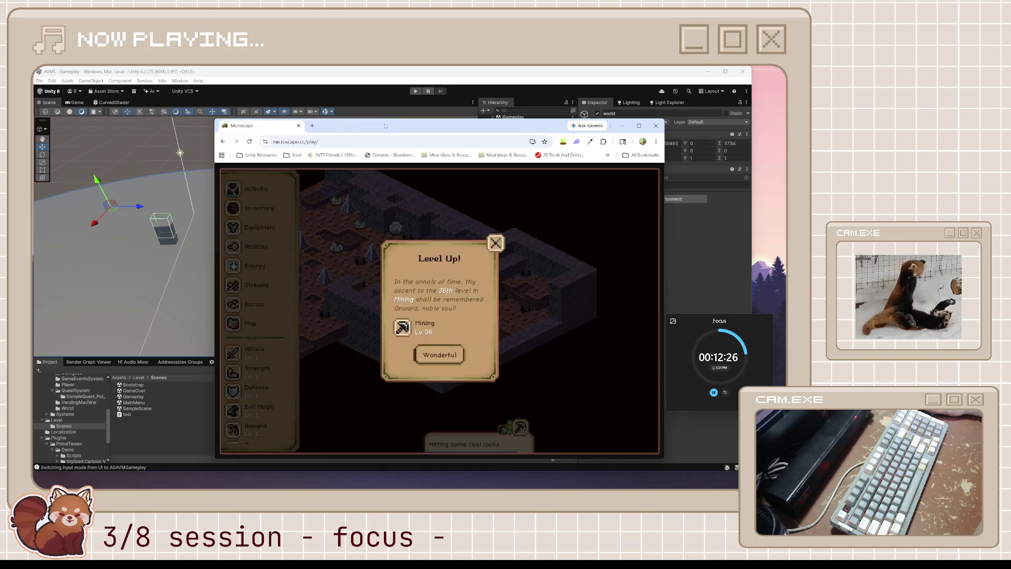
- Dismiss the Level Up notice, check the Activity and Energy panels, then move Chrome aside for Unity
left_click(439, 352)
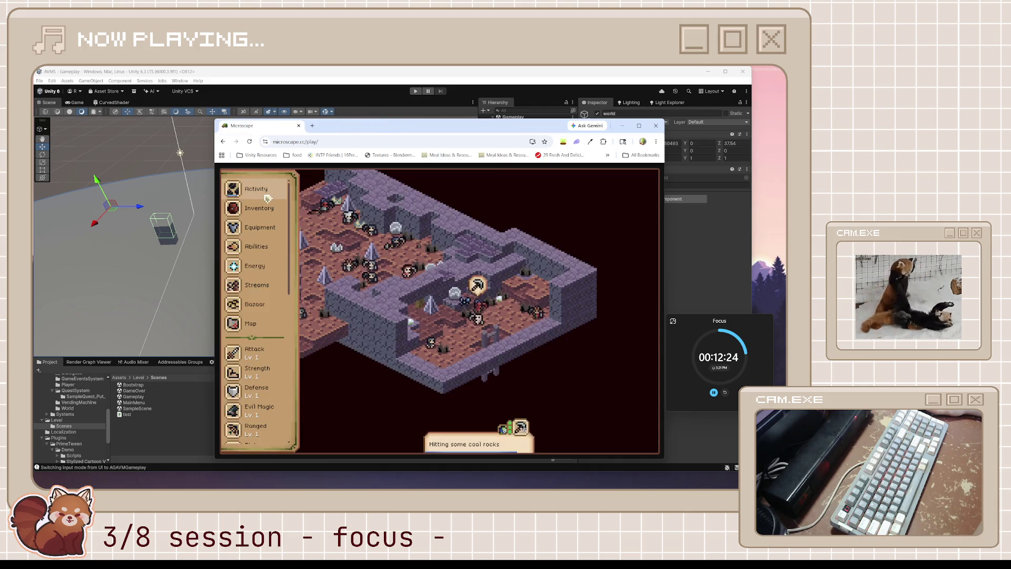
left_click(255, 188)
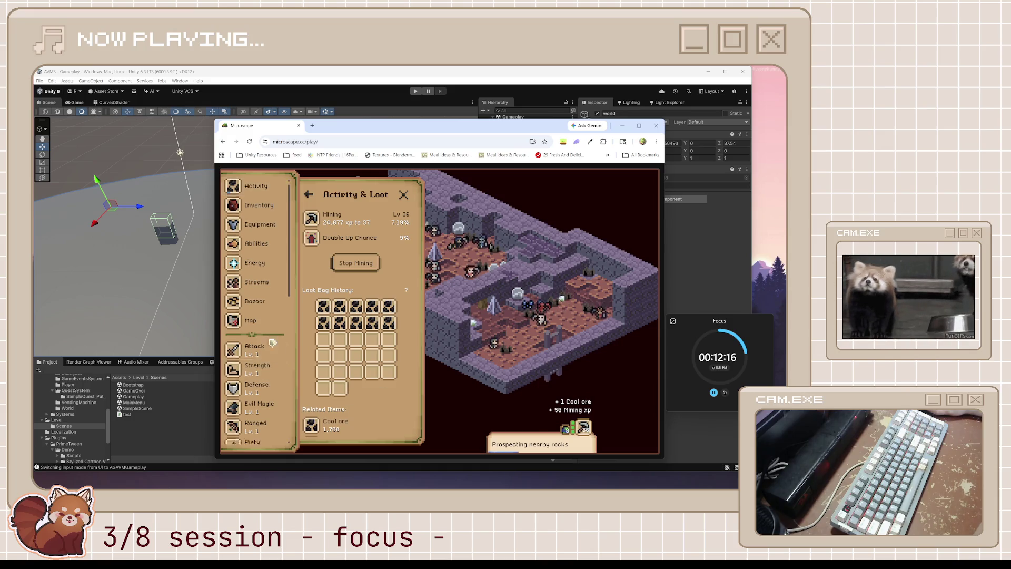
left_click(252, 267)
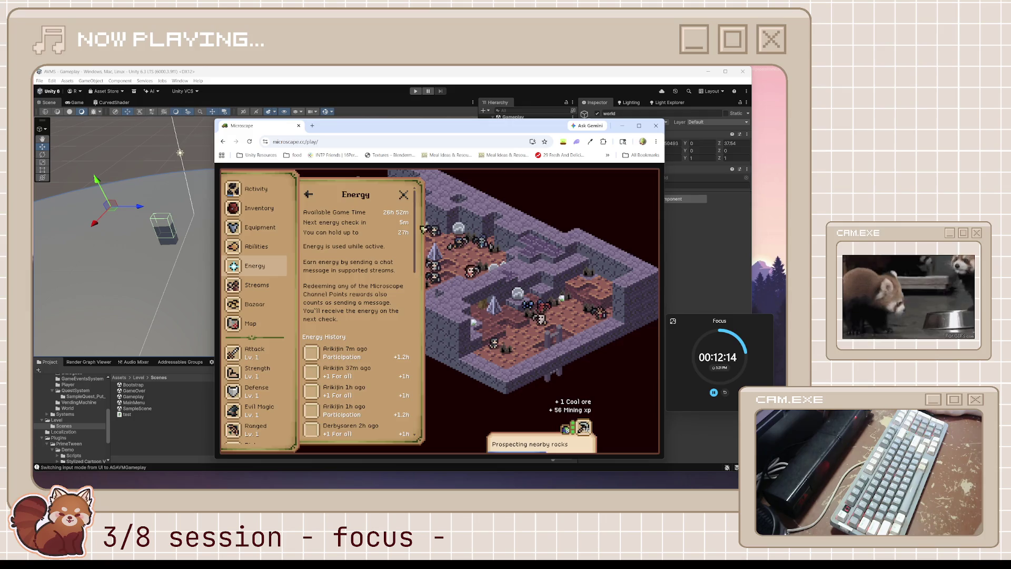
left_click(404, 194)
mouse_move(351, 127)
left_mouse_down()
mouse_move(785, 129)
mouse_move(661, 218)
mouse_move(458, 139)
mouse_move(504, 157)
left_mouse_up()
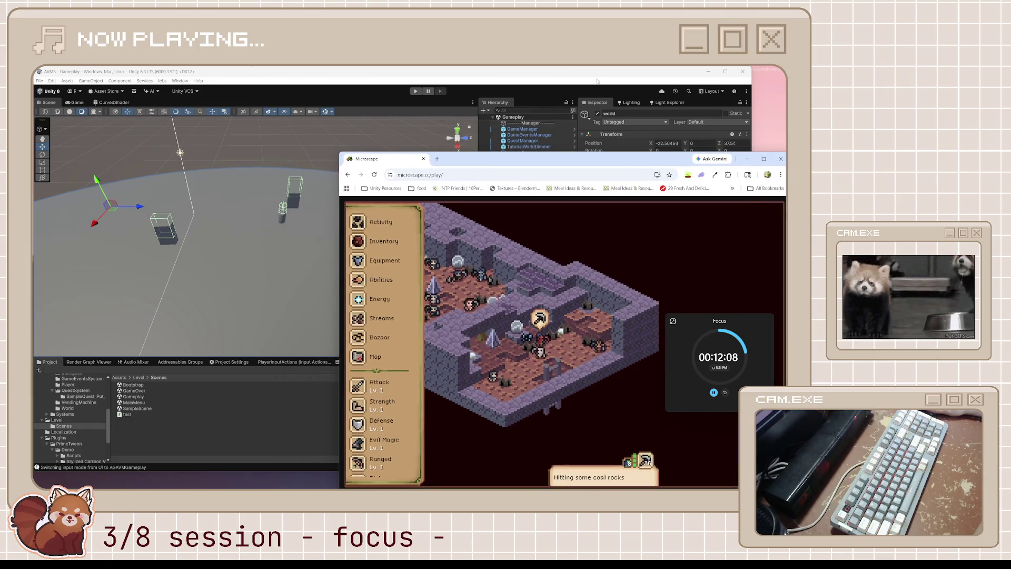
left_click(598, 83)
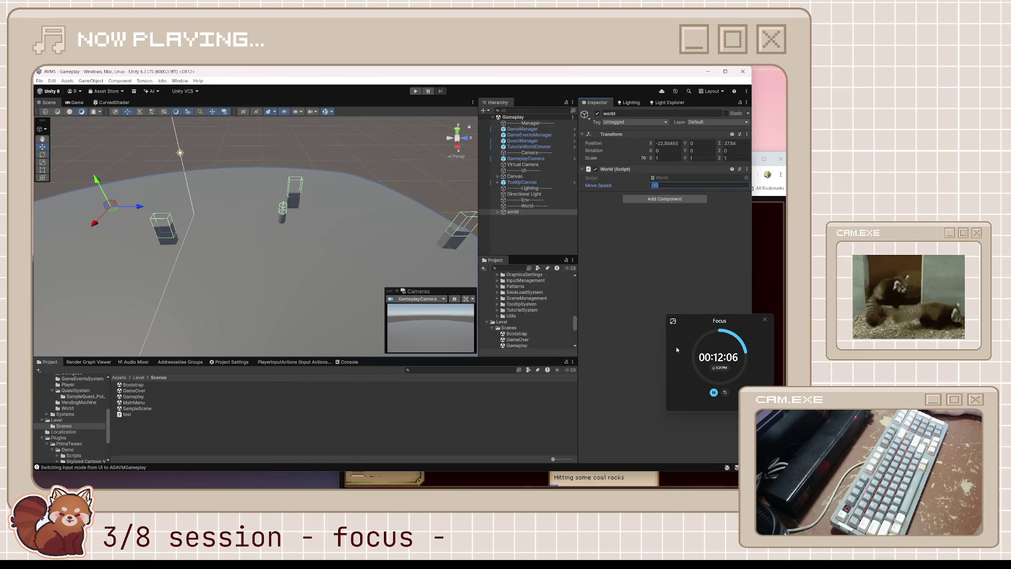
- Set the World script's Move Speed on the world object to -10
key("alt+Tab")
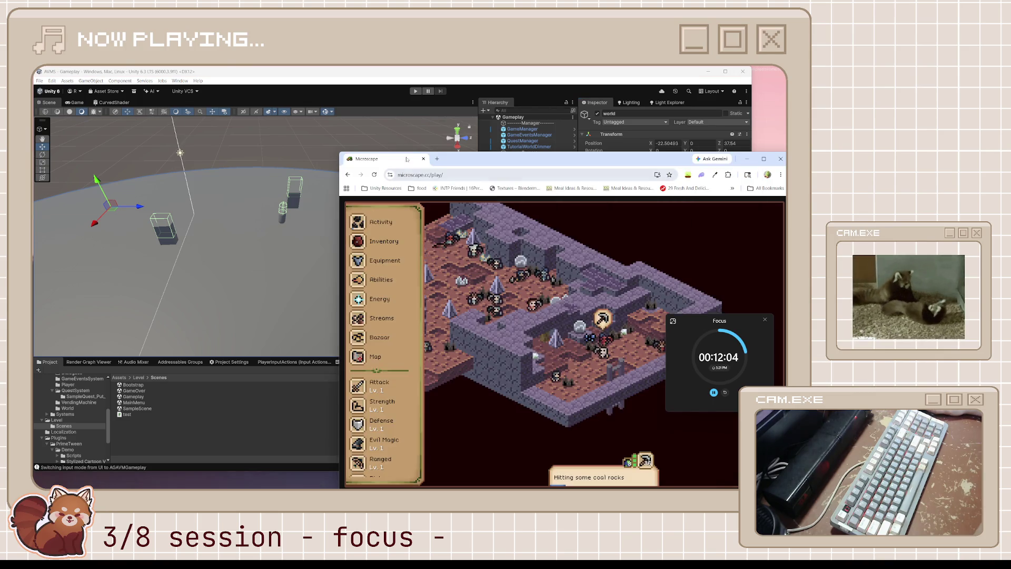
left_click(434, 159)
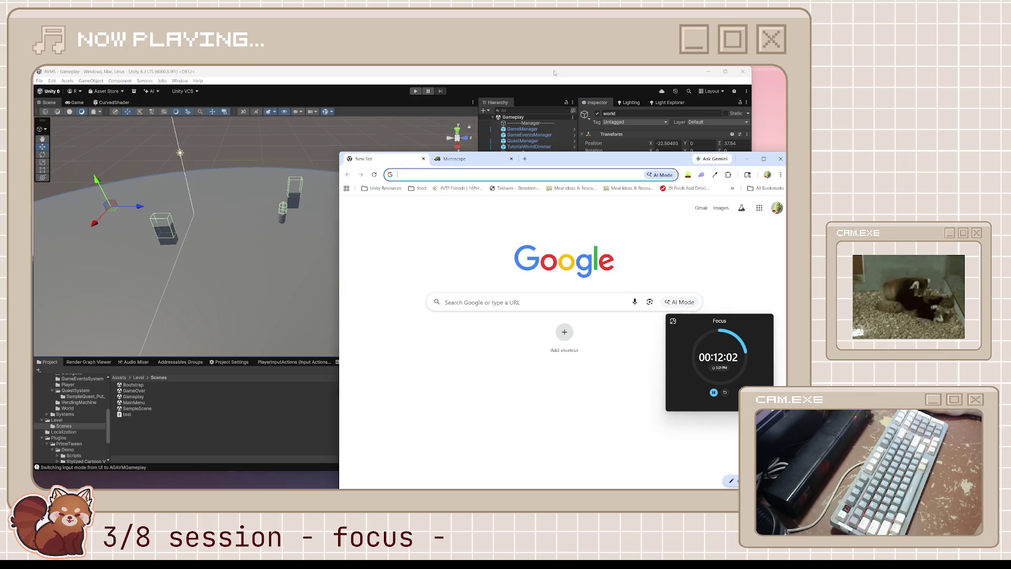
key("alt+Tab")
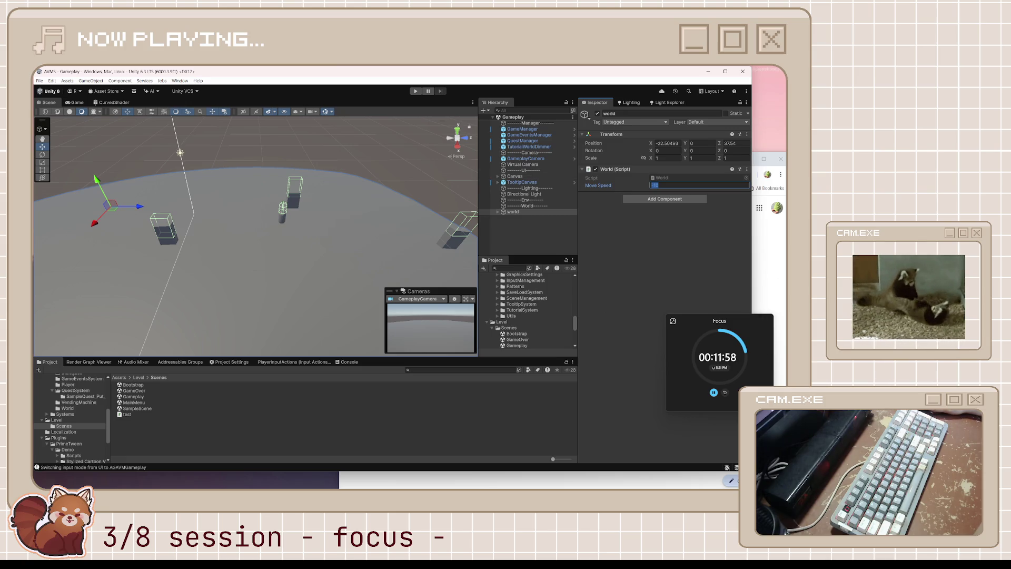
key("Return")
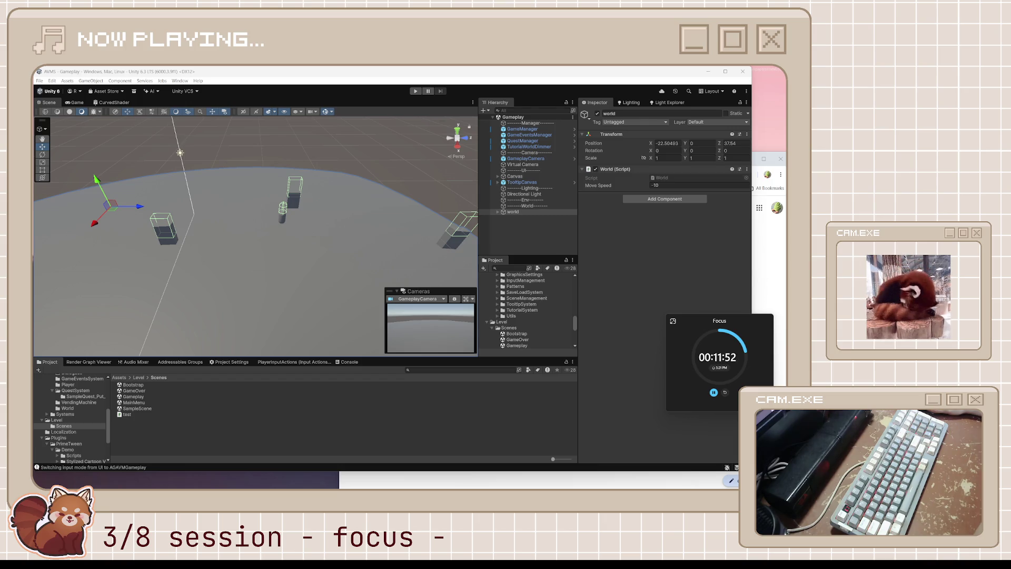
left_click(372, 81)
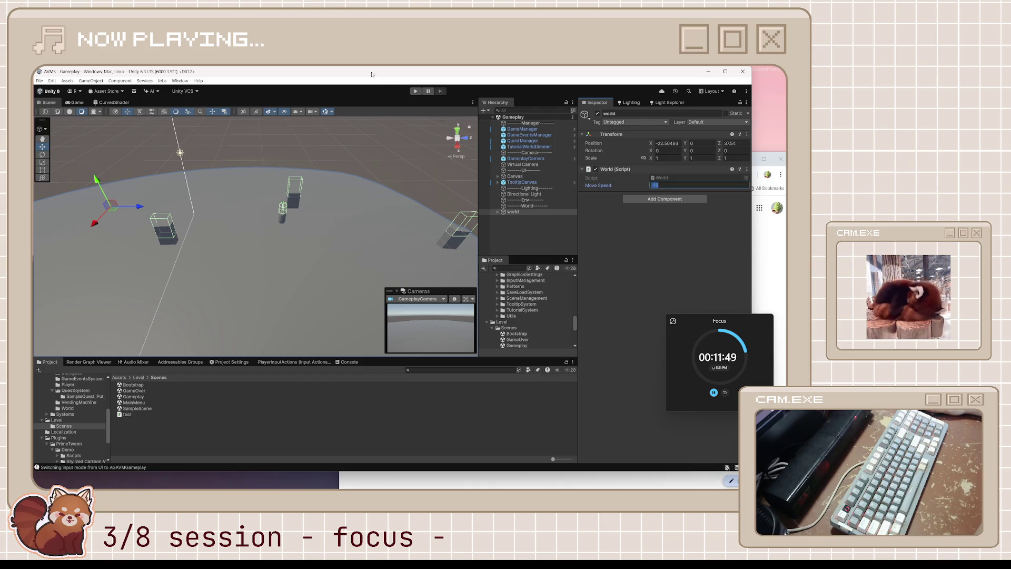
- In the CurvedShader graph, connect Position's Out port to the Enable node, then view the Scene
left_click(103, 105)
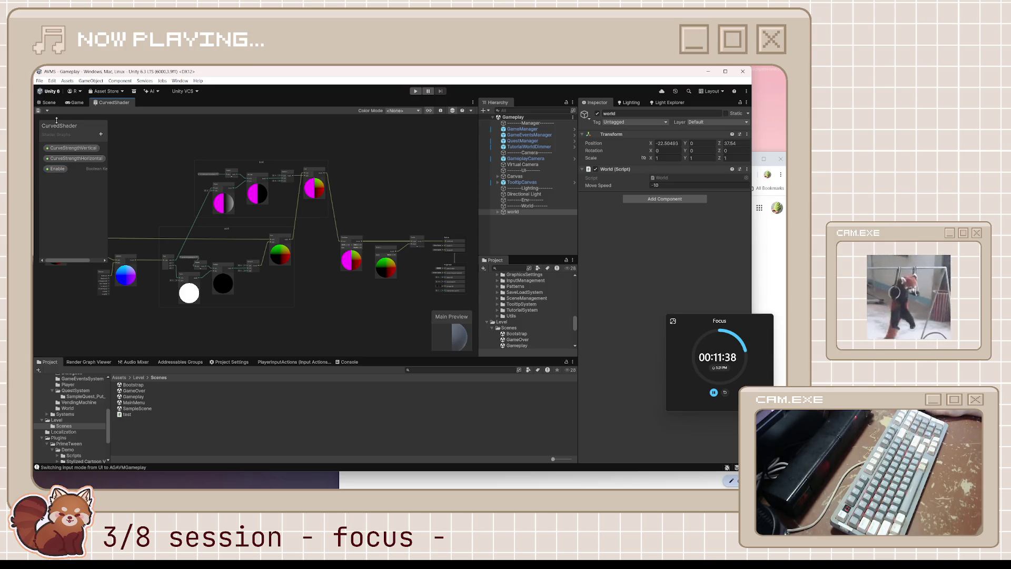
scroll(416, 278, "up", 5)
mouse_move(416, 278)
left_mouse_down()
mouse_move(226, 294)
mouse_move(323, 259)
left_mouse_up()
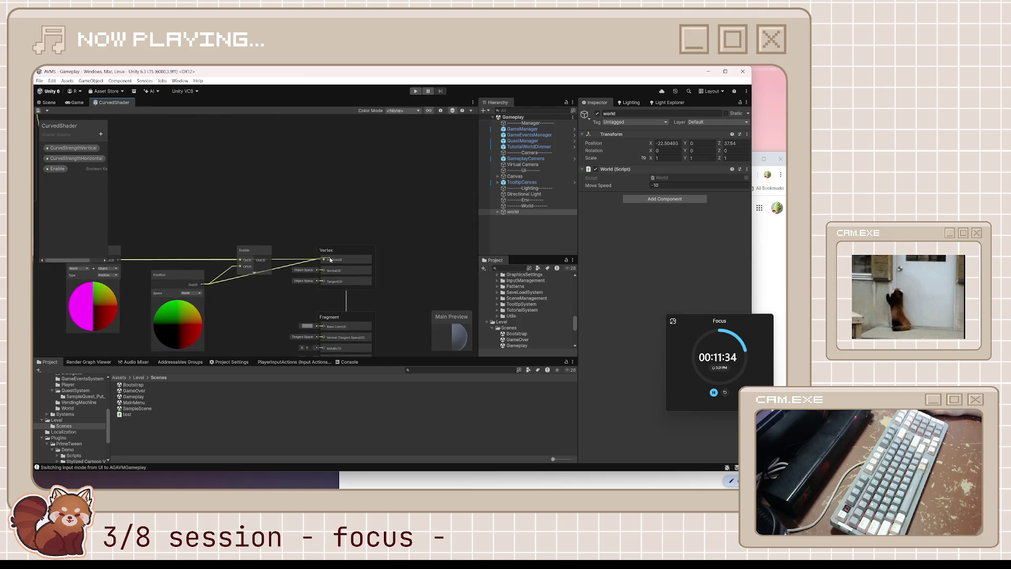
left_click(49, 102)
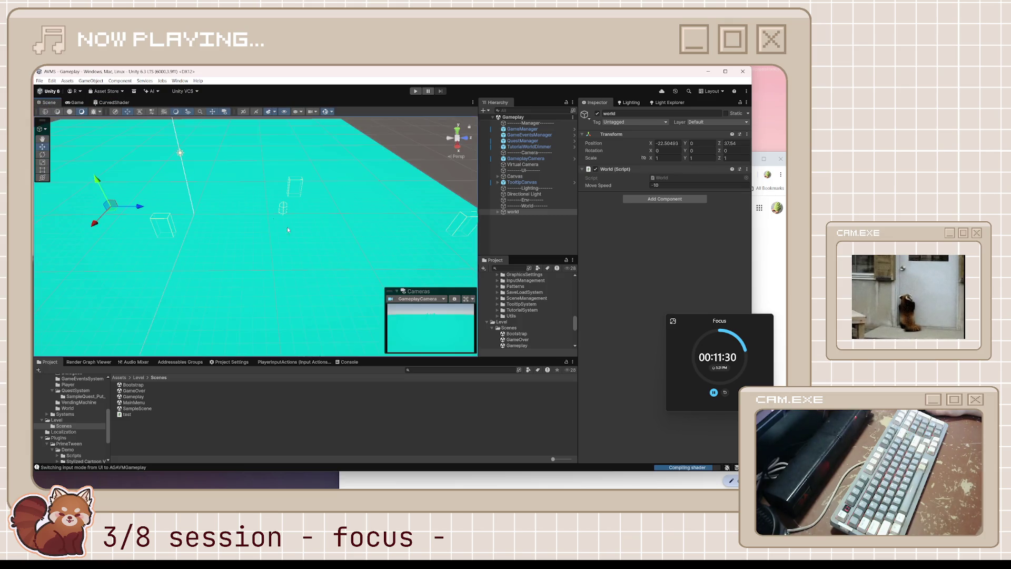
- Orbit the Scene view toward the horizon with the tall dark pillar centred
mouse_move(323, 251)
left_mouse_down()
mouse_move(211, 228)
mouse_move(111, 187)
left_mouse_up()
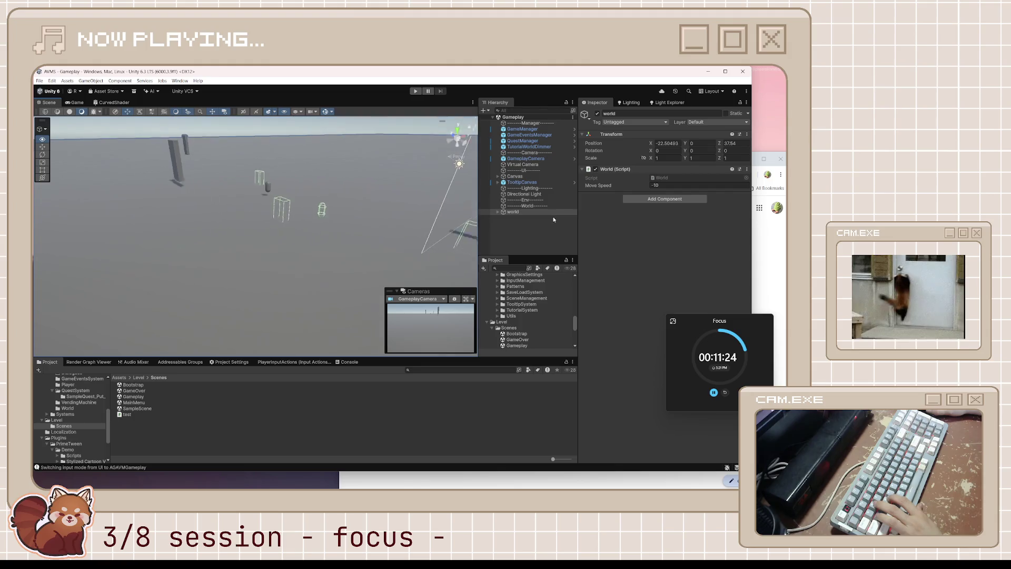
mouse_move(553, 219)
left_mouse_down()
mouse_move(369, 213)
mouse_move(413, 210)
mouse_move(425, 222)
mouse_move(358, 204)
left_mouse_up()
- Select the first vending machine placeholder and frame it beside the pillar
left_click(358, 232)
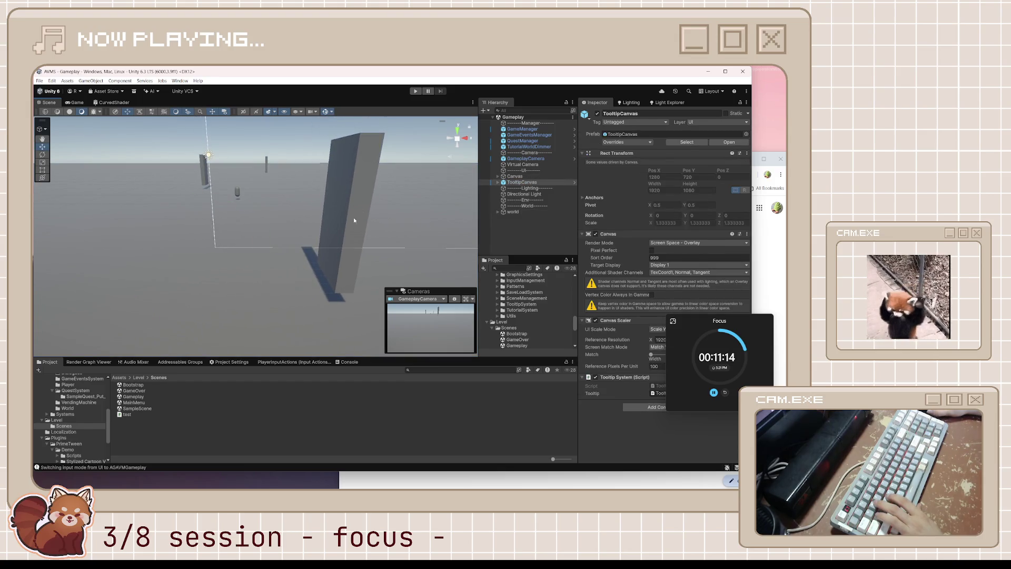
left_click(497, 212)
left_click(532, 230)
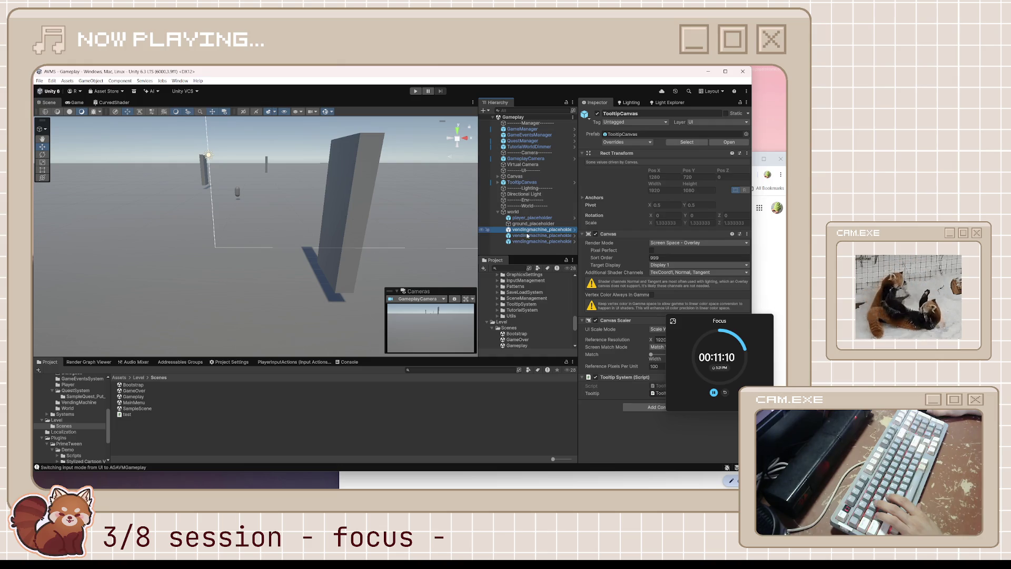
left_click_drag(316, 257, 374, 249)
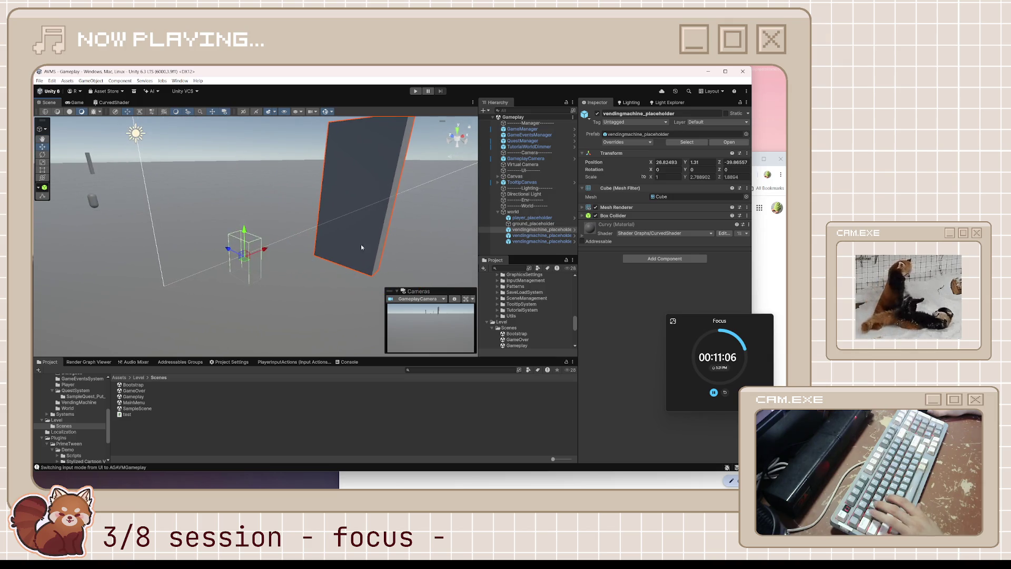
left_click_drag(288, 258, 334, 257)
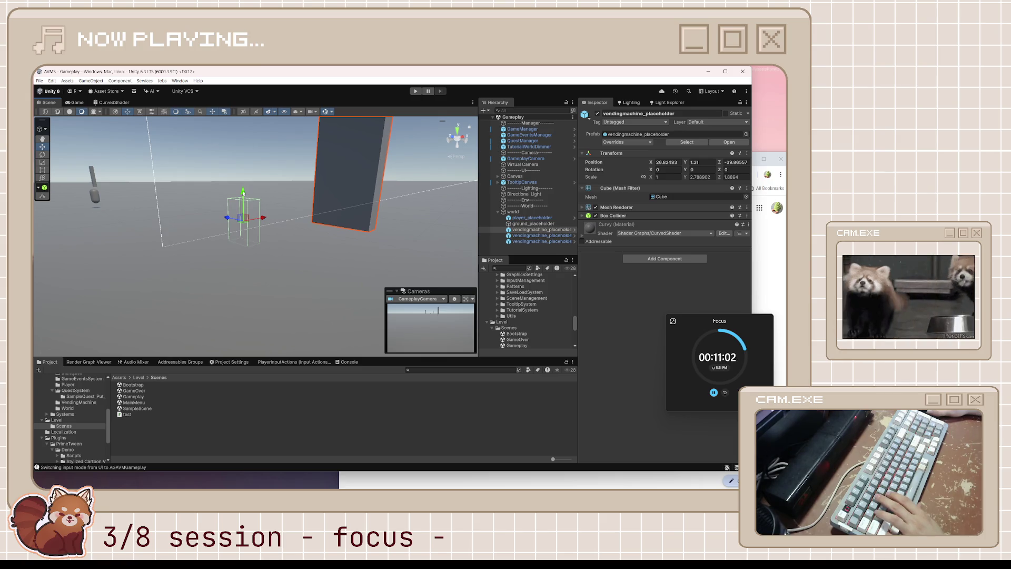
- Tick then untick Enable on the Curvy material and select the ground_placeholder plane
left_click(582, 236)
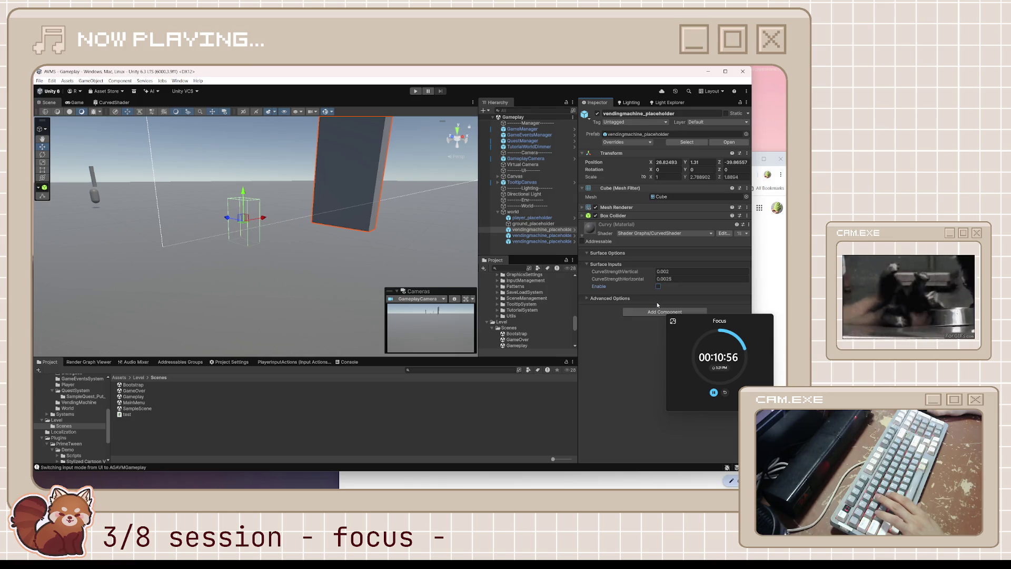
left_click(659, 287)
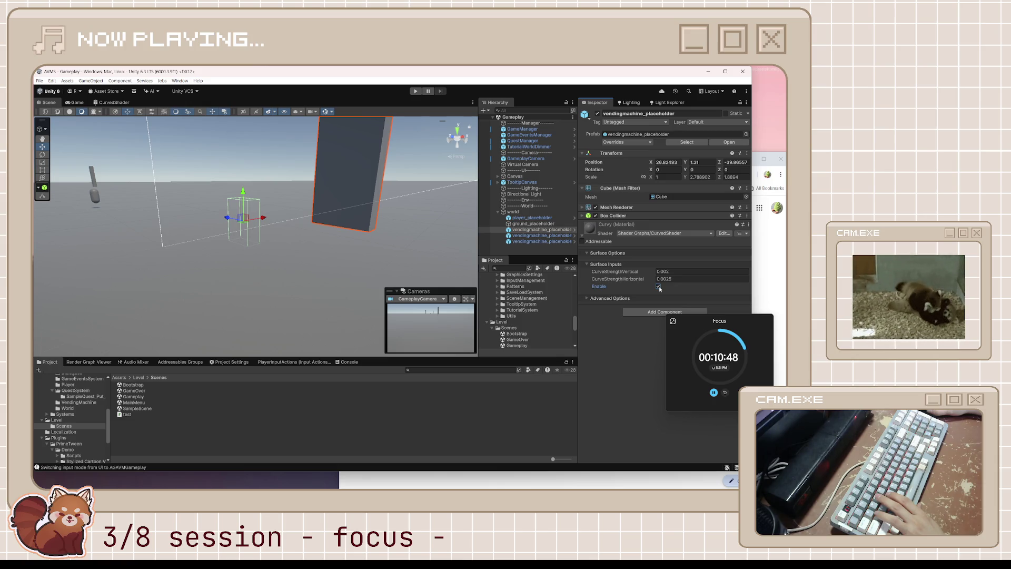
left_click(658, 287)
left_click_drag(232, 198, 243, 194)
left_click(243, 264)
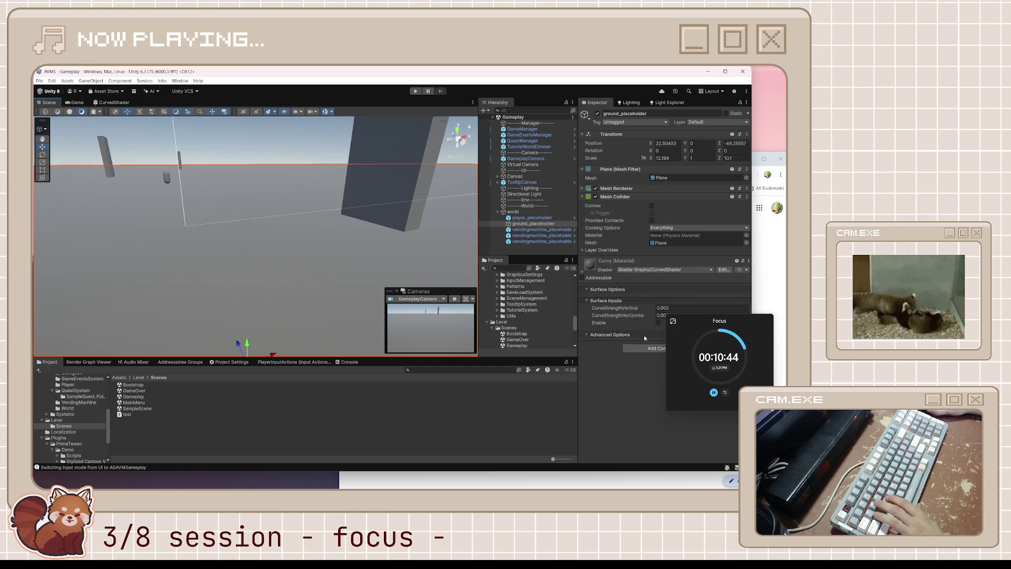
left_click(658, 323)
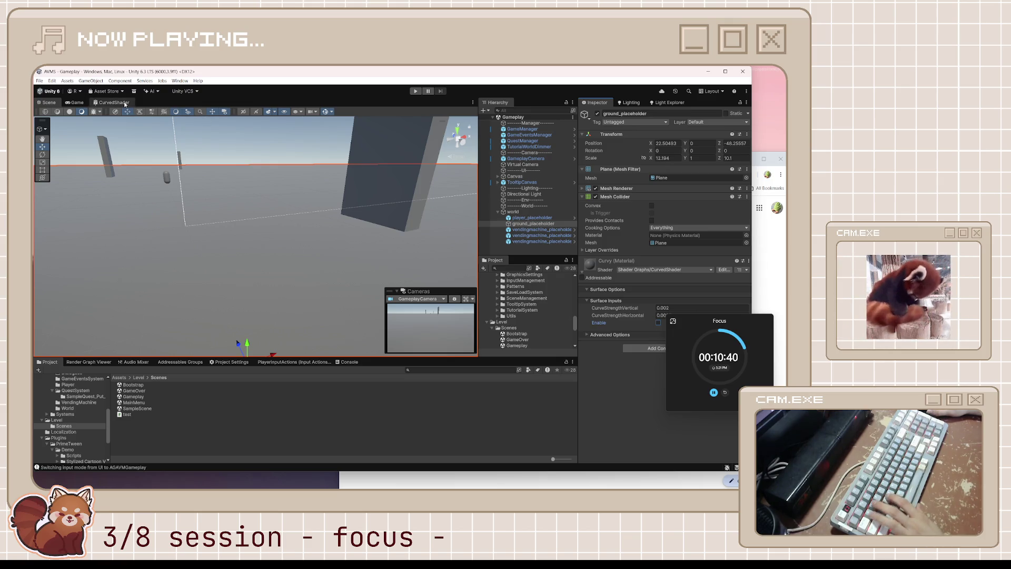
- Inspect the CurvedShader graph's Fragment node, then test the curved-world bend on and off
left_click(120, 103)
mouse_move(286, 259)
left_mouse_down()
mouse_move(287, 209)
mouse_move(325, 210)
left_mouse_up()
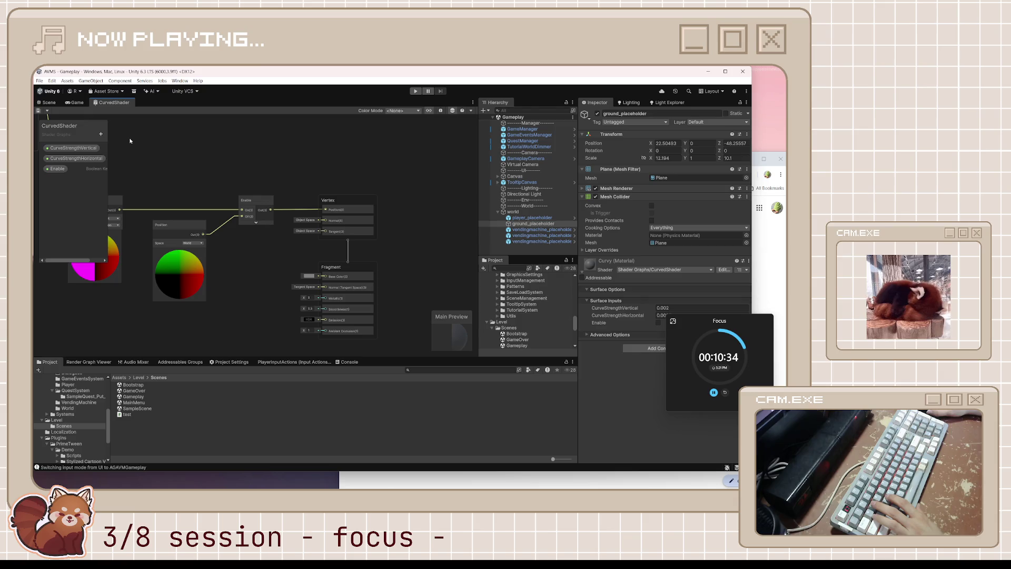
left_click(48, 102)
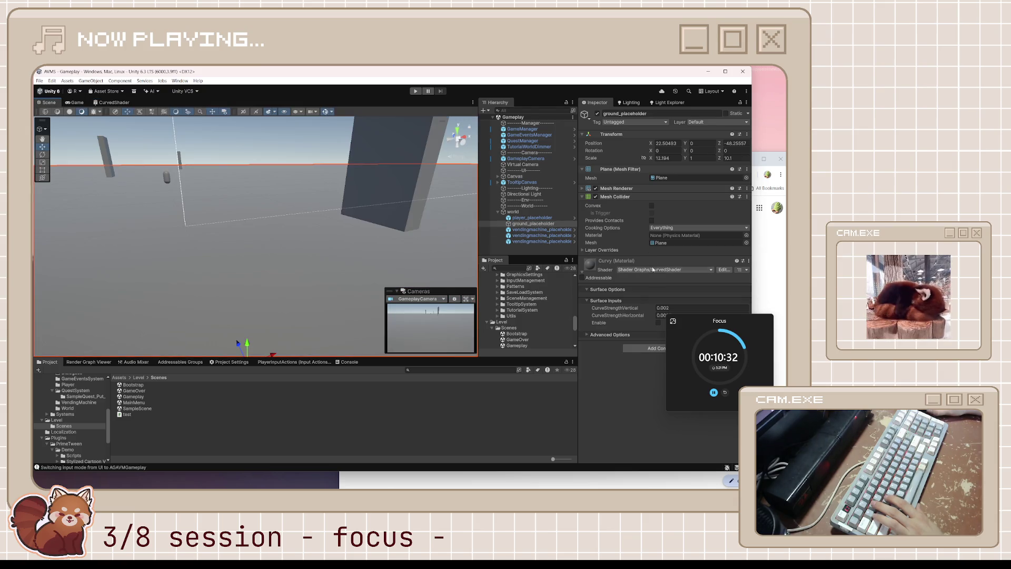
left_click(658, 323)
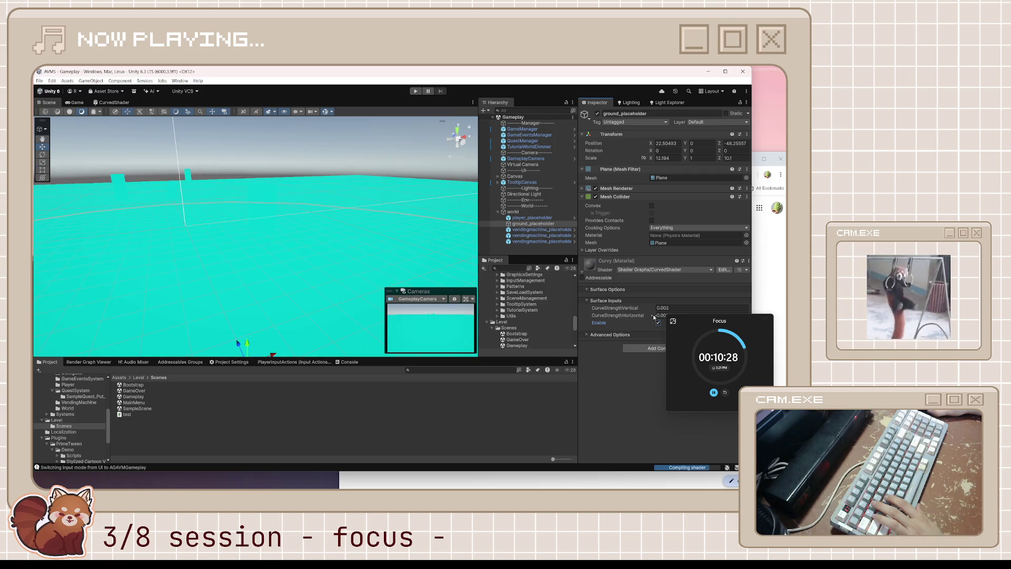
mouse_move(295, 247)
left_mouse_down()
mouse_move(287, 250)
mouse_move(298, 259)
mouse_move(315, 261)
left_mouse_up()
left_click(658, 323)
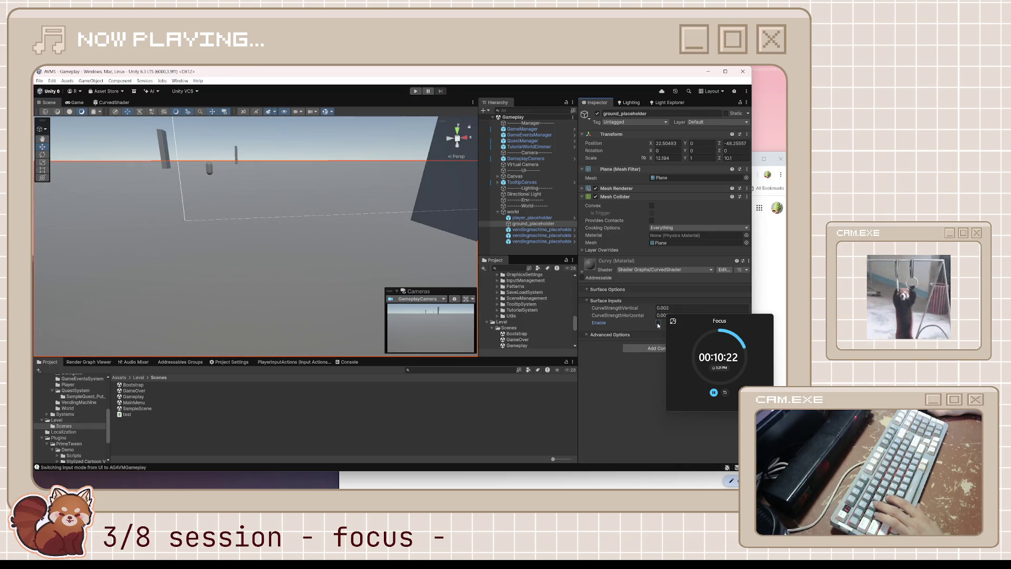
mouse_move(390, 279)
left_mouse_down()
mouse_move(381, 287)
mouse_move(394, 272)
mouse_move(337, 177)
left_mouse_up()
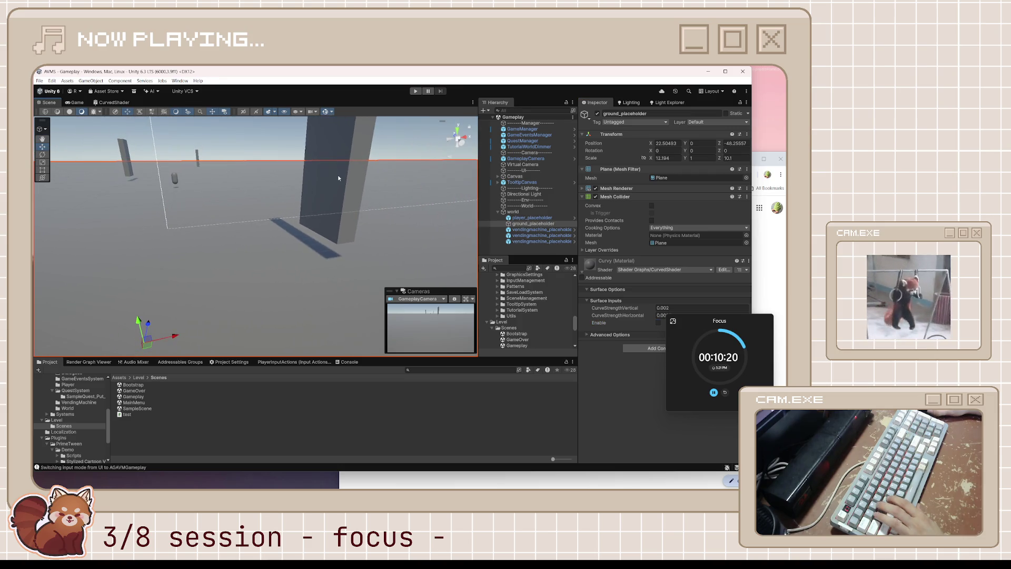
- Click through the TooltipCanvas, ground, vending machine, player placeholder and world objects
left_click(342, 192)
left_click(385, 240)
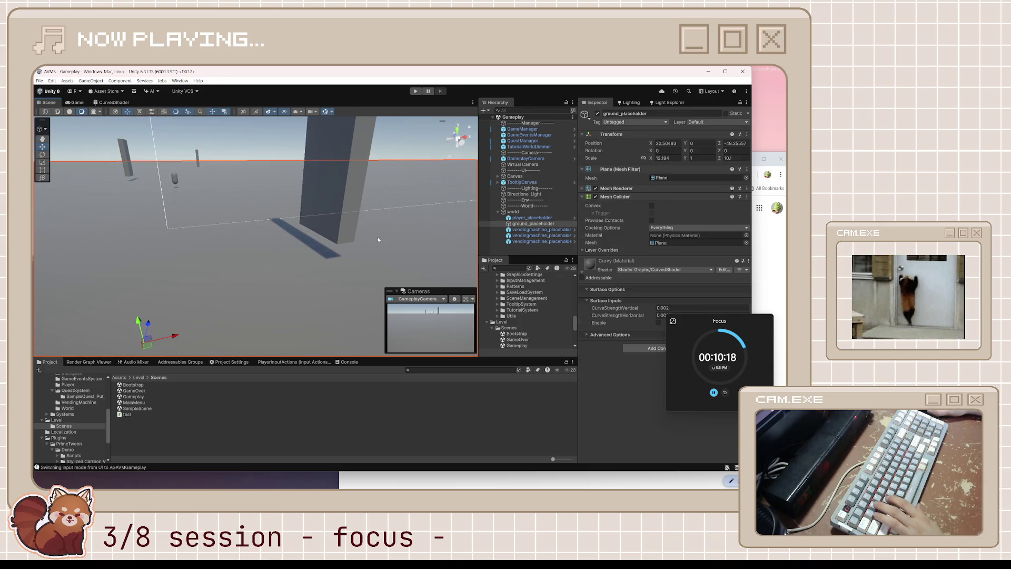
left_click(179, 185)
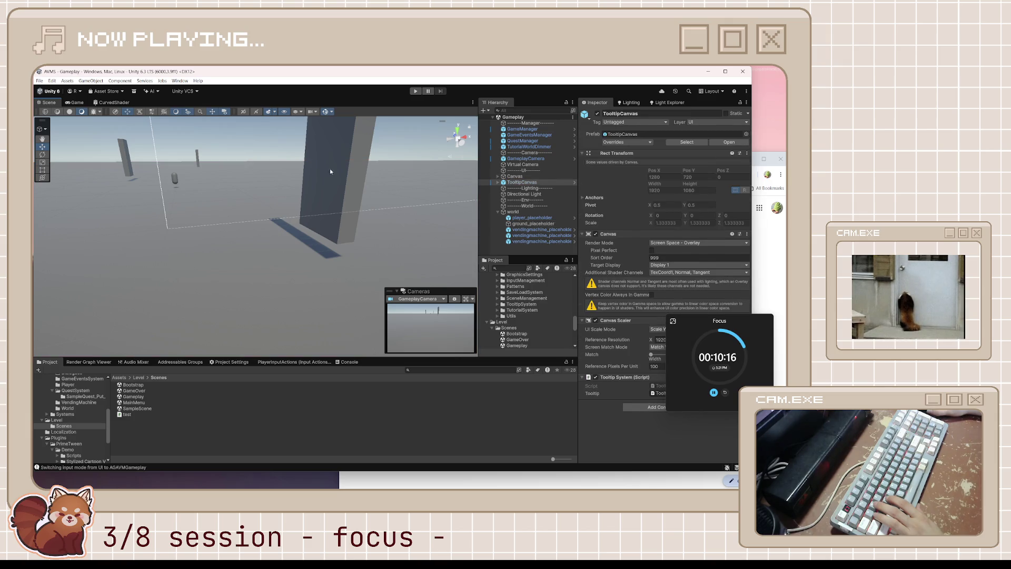
left_click(544, 231)
key("Down")
key("Down")
key("Left")
key("Down")
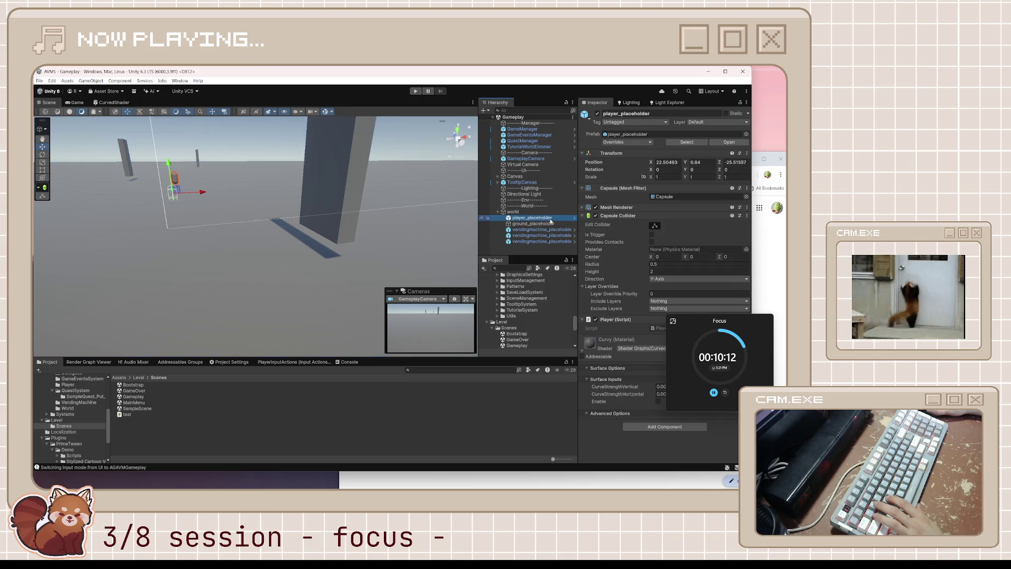
left_click(549, 223)
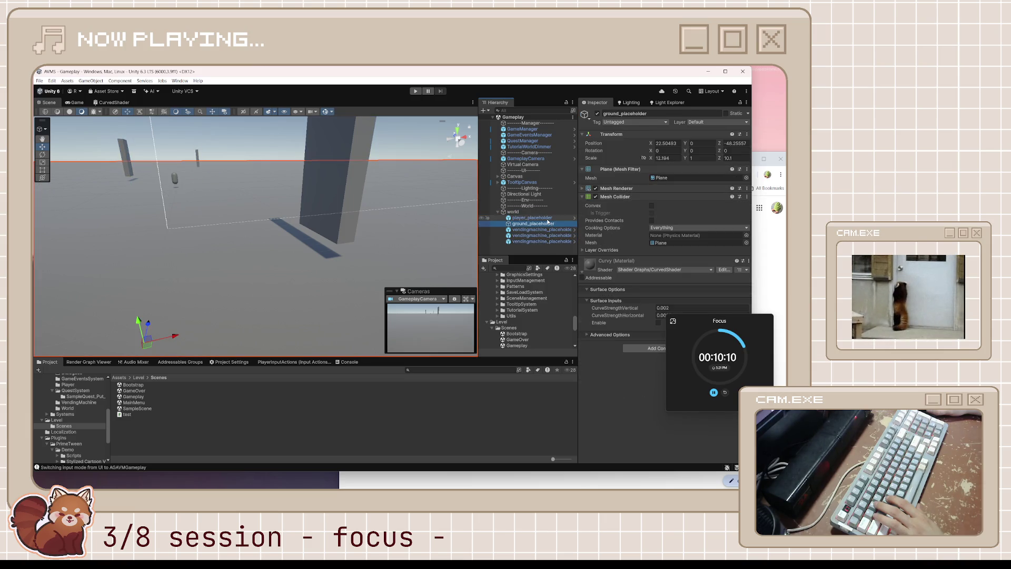
left_click(544, 219)
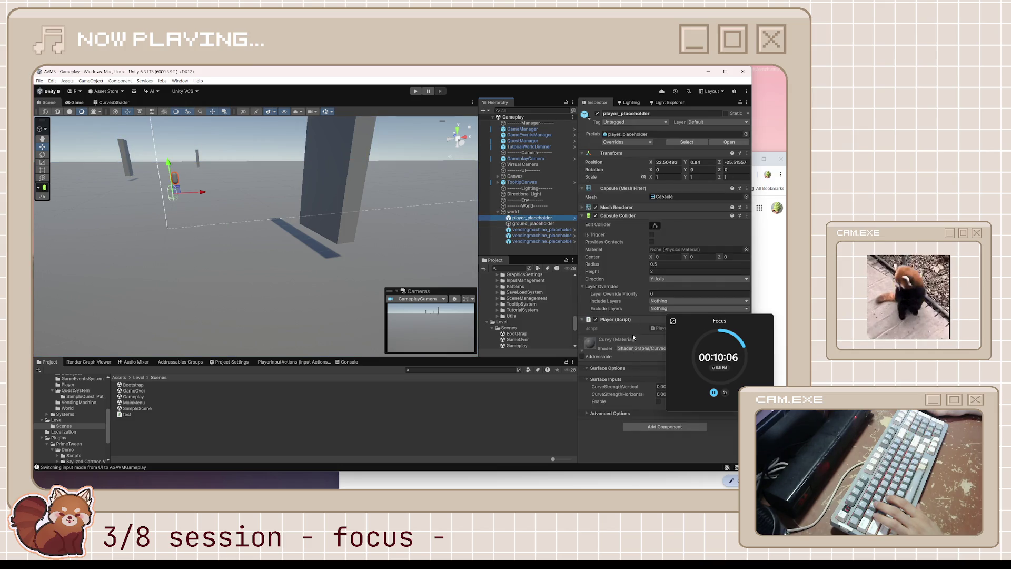
left_click_drag(697, 322, 695, 368)
left_click(513, 211)
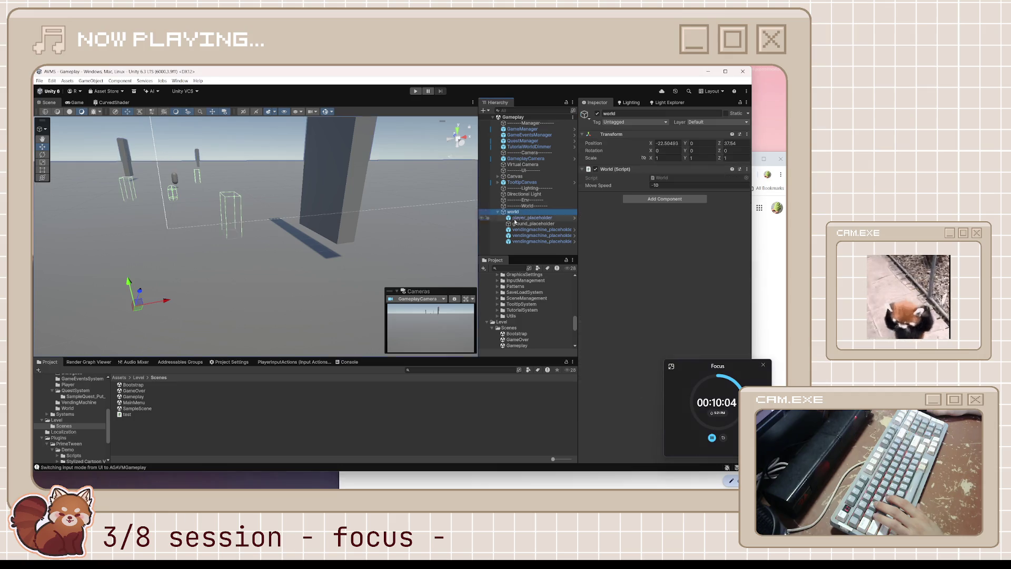
- Browse to Assets/Art/Shaders, inspect the Curvy material, and turn its curved-world bend on
scroll(70, 406, "up", 5)
left_click(71, 409)
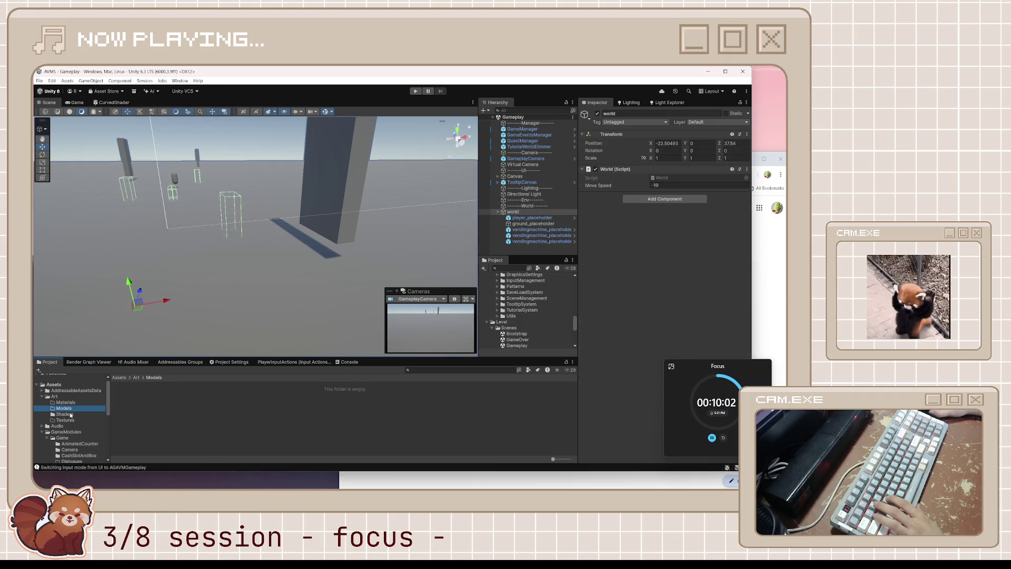
left_click(66, 414)
left_click(151, 390)
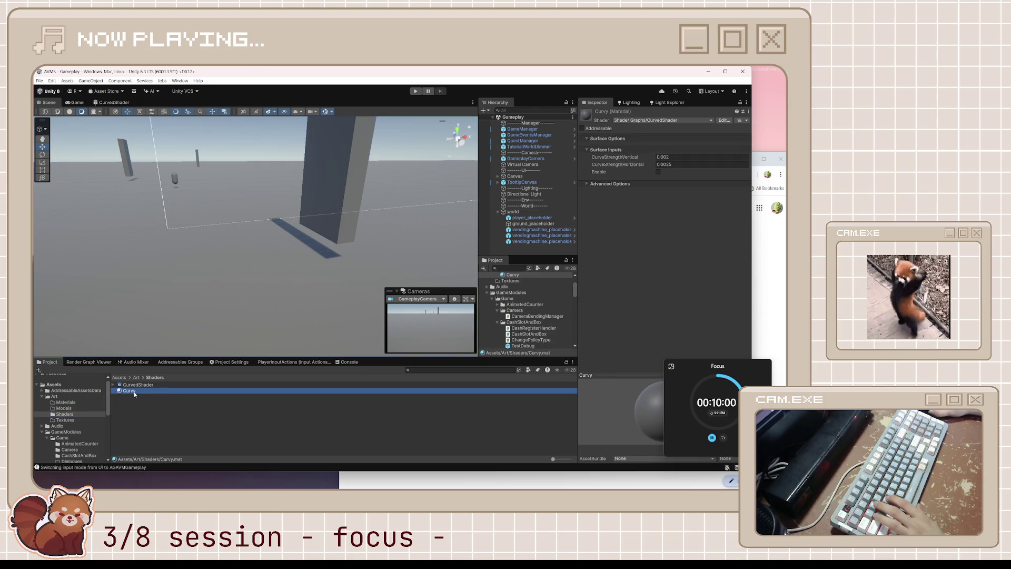
left_click(512, 212)
left_click_drag(140, 392, 636, 237)
left_click_drag(606, 269, 542, 230)
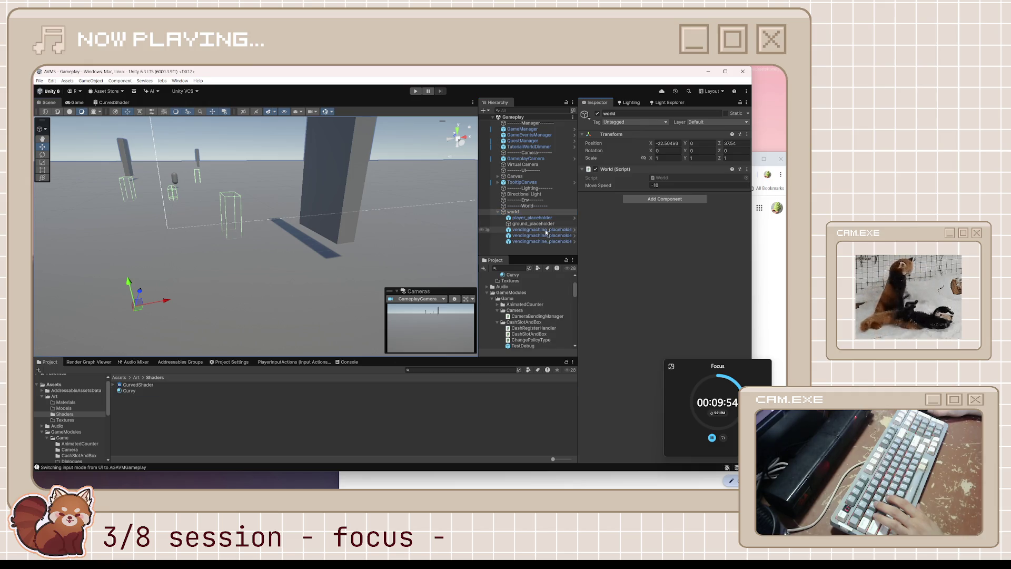
left_click(658, 286)
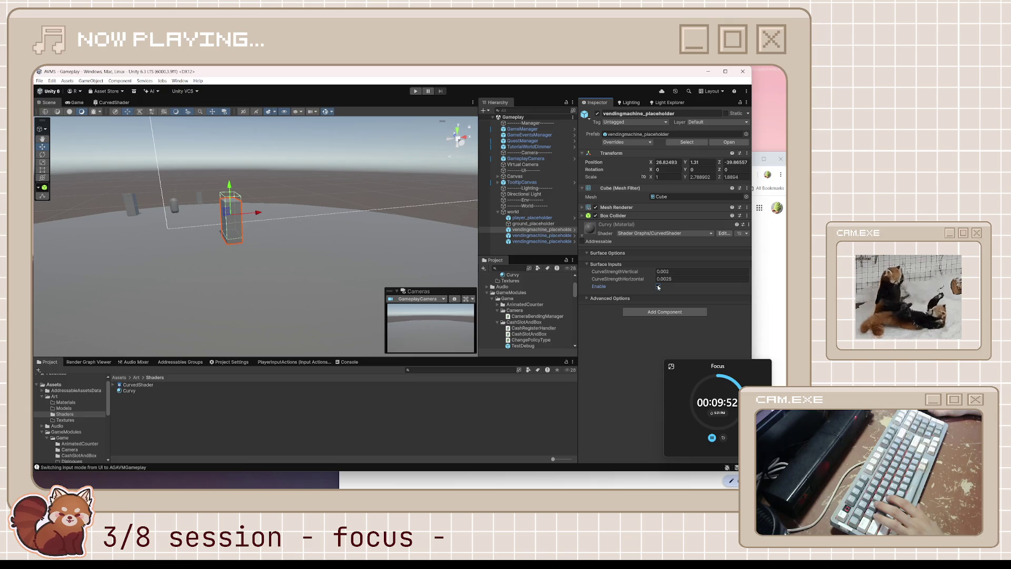
- Switch the bend off, compare it briefly on the player capsule, then select the vending machine
left_click(657, 286)
left_click(532, 218)
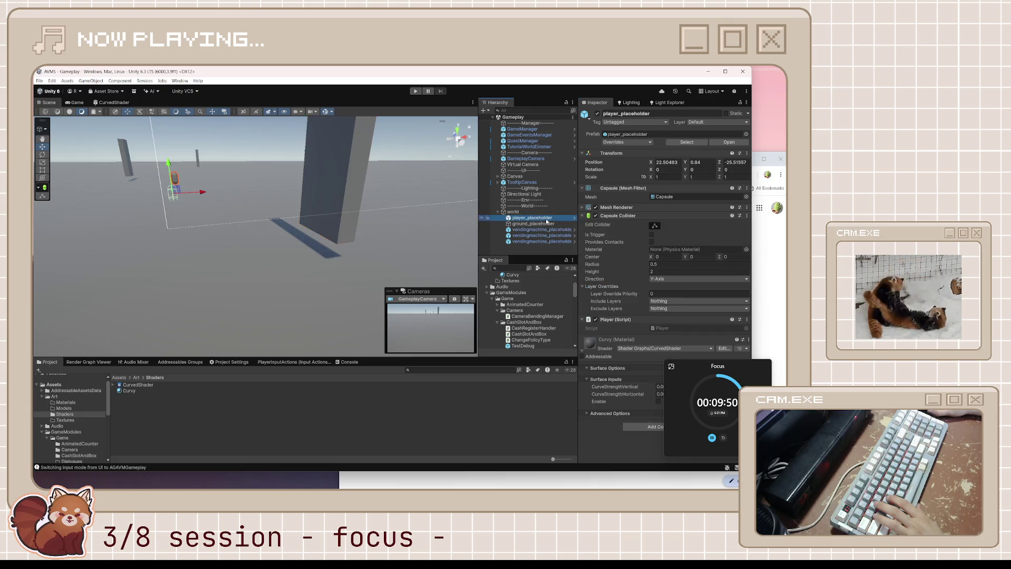
left_click(658, 402)
left_click(658, 401)
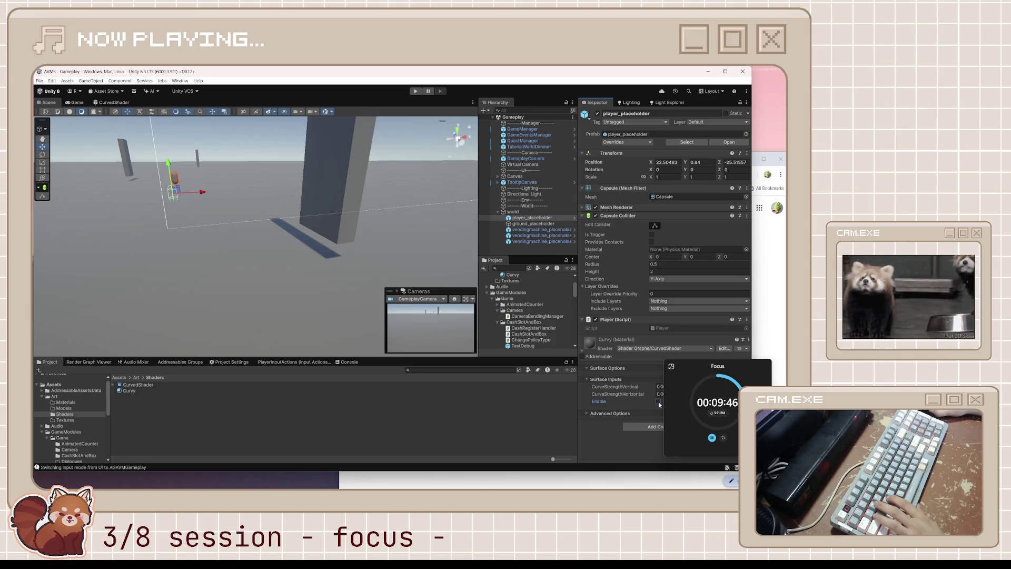
left_click(357, 153)
left_click(533, 224)
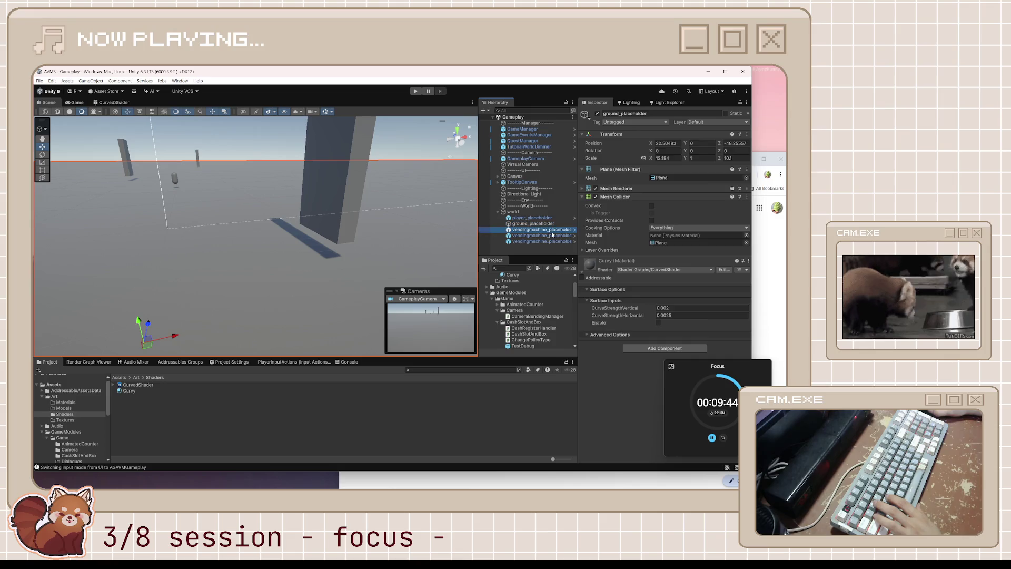
left_click(552, 232)
- Lower the vending machine placeholder to Position Y 1.04
left_click_drag(230, 188, 230, 191)
scroll(301, 215, "down", 2)
scroll(251, 202, "up", 3)
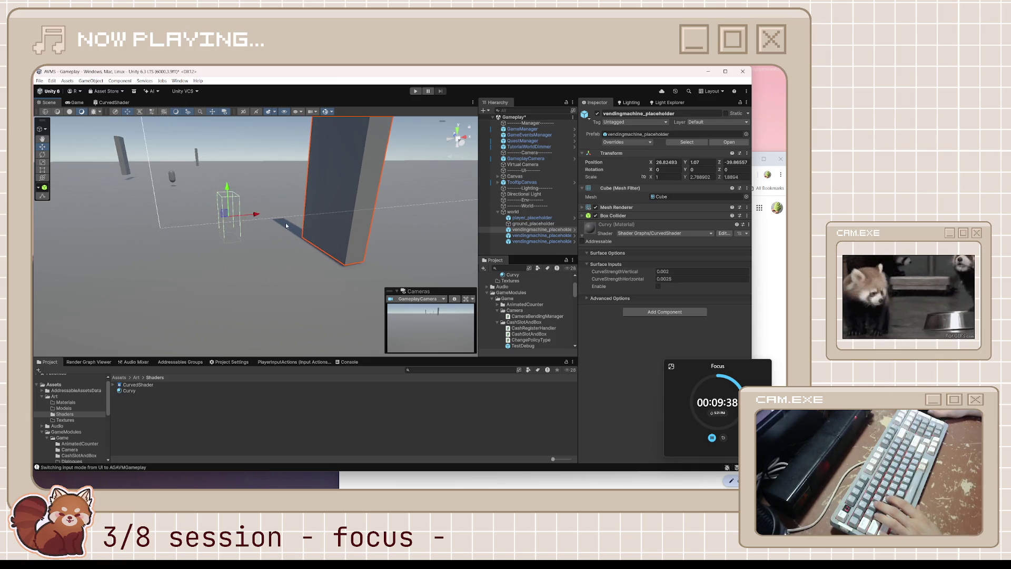
left_click_drag(224, 184, 224, 186)
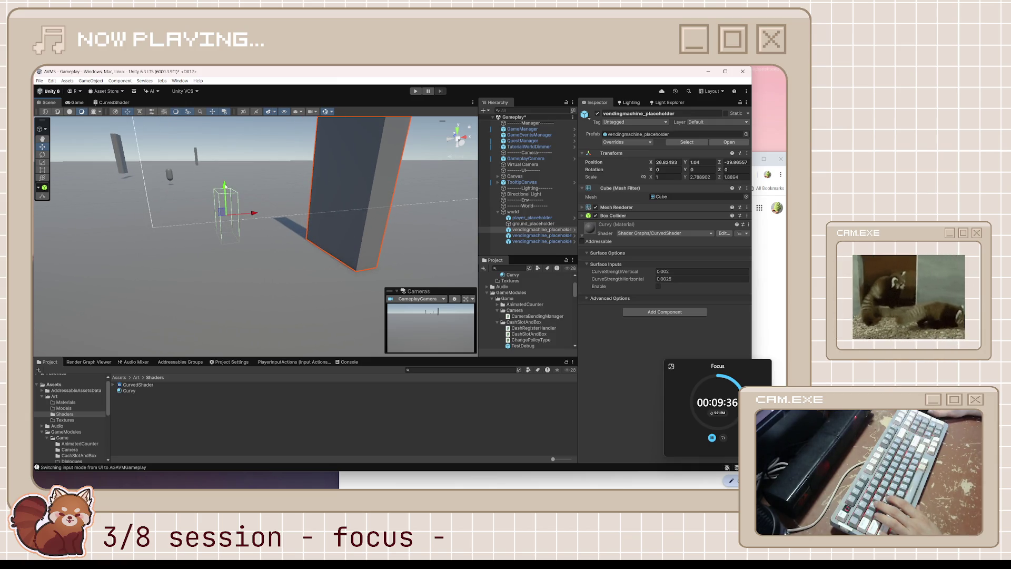
- Toggle the curved-world bend to compare, leaving it off and facing the tall vending machine
left_click(658, 287)
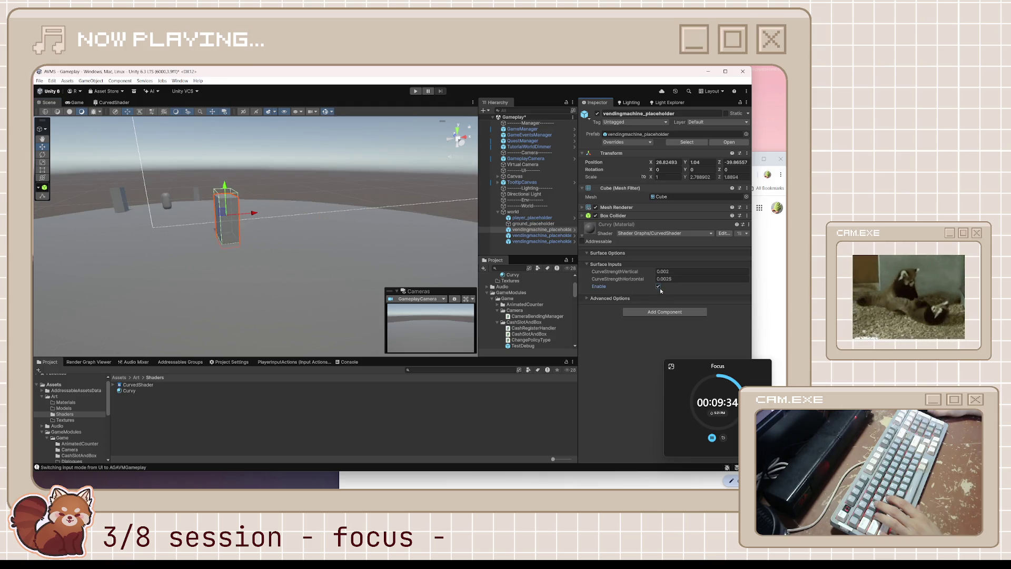
left_click(658, 286)
left_click(659, 287)
left_click(659, 287)
left_click(659, 287)
mouse_move(316, 287)
left_mouse_down()
mouse_move(335, 289)
mouse_move(300, 288)
left_mouse_up()
left_click(658, 287)
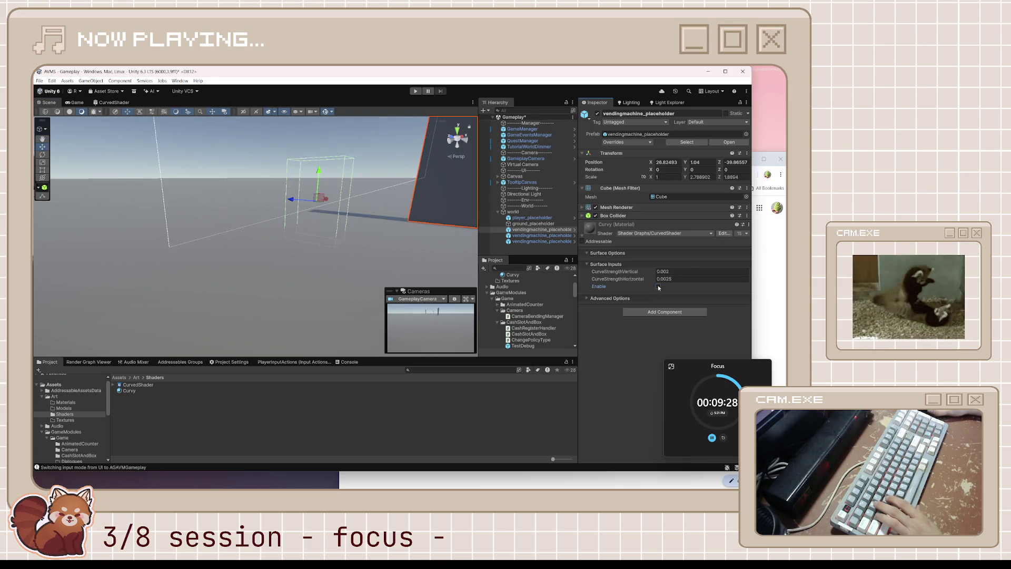
mouse_move(296, 314)
left_mouse_down()
mouse_move(373, 247)
mouse_move(348, 254)
mouse_move(380, 257)
left_mouse_up()
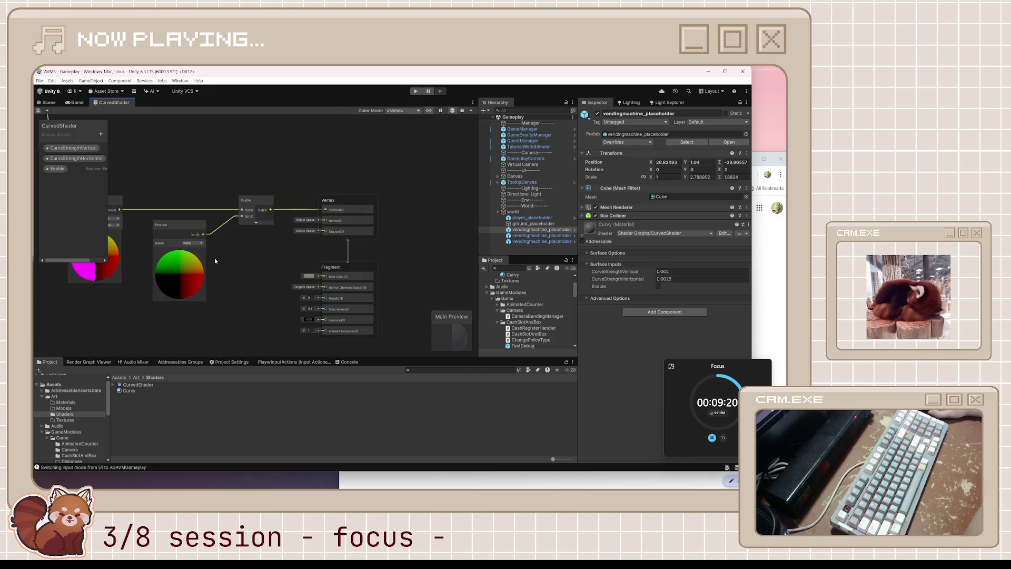
- Zoom and pan the Shader Graph to view more nodes, then return to the Scene
scroll(208, 255, "down", 4)
scroll(188, 256, "up", 6)
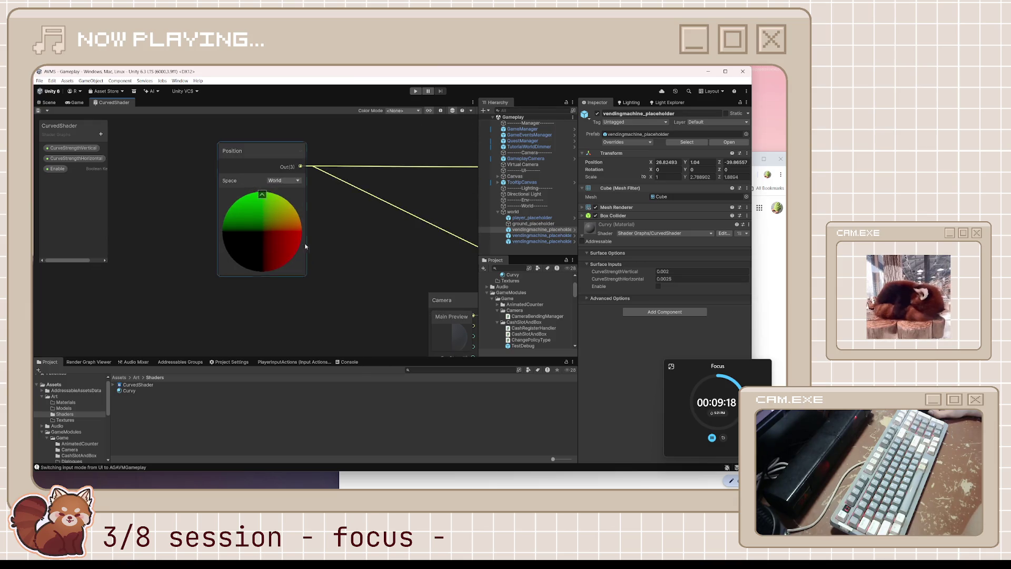
scroll(359, 244, "down", 5)
scroll(292, 280, "up", 6)
mouse_move(325, 259)
left_mouse_down()
mouse_move(292, 254)
mouse_move(314, 211)
mouse_move(355, 204)
mouse_move(346, 214)
left_mouse_up()
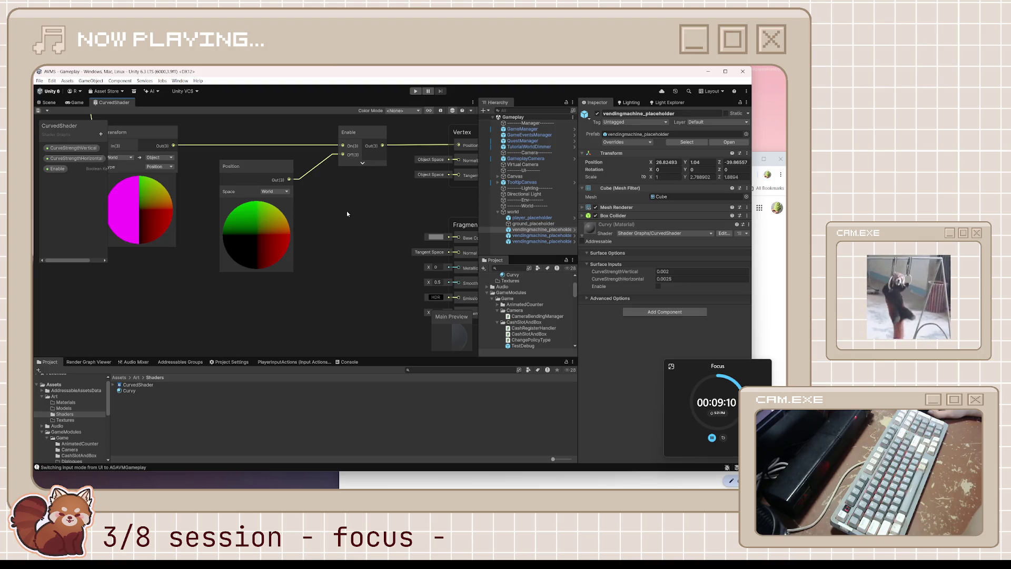
left_click(49, 102)
- Turn the Curvy material's curved-world bend on and select player_placeholder
left_click(659, 285)
left_click(542, 235)
left_click(541, 240)
left_click(532, 218)
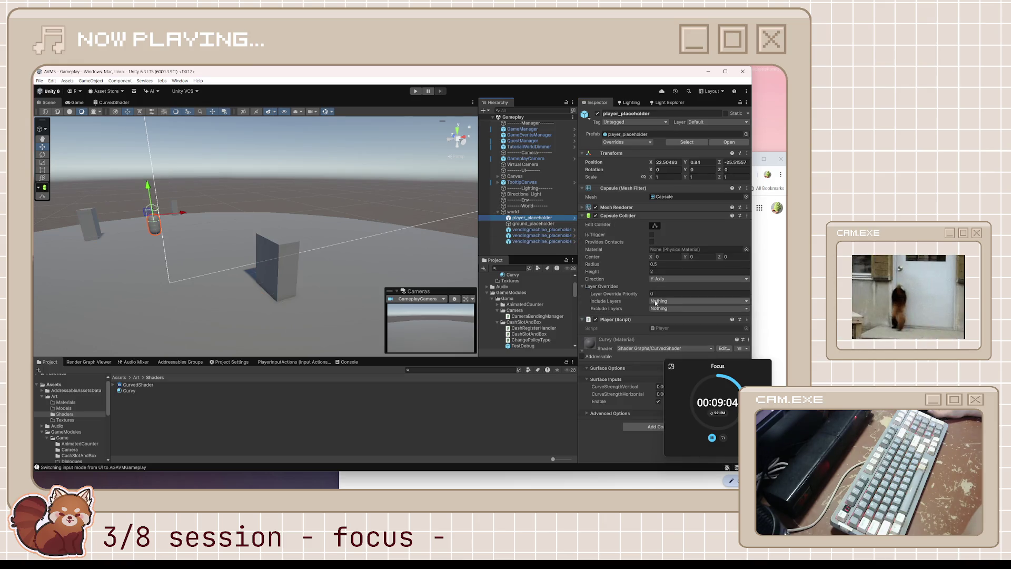
- Untick Enable on the Curvy material and orbit closer to the player, inspecting the ground
left_click(658, 402)
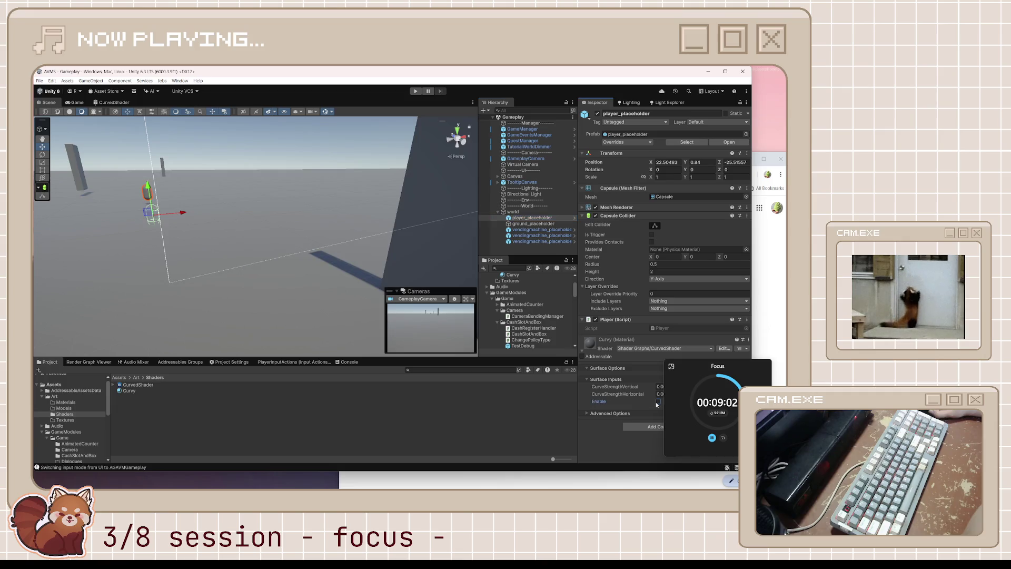
mouse_move(295, 230)
left_mouse_down()
mouse_move(334, 231)
mouse_move(269, 252)
left_mouse_up()
left_click(329, 247)
left_click_drag(355, 230, 365, 198)
left_click(367, 198)
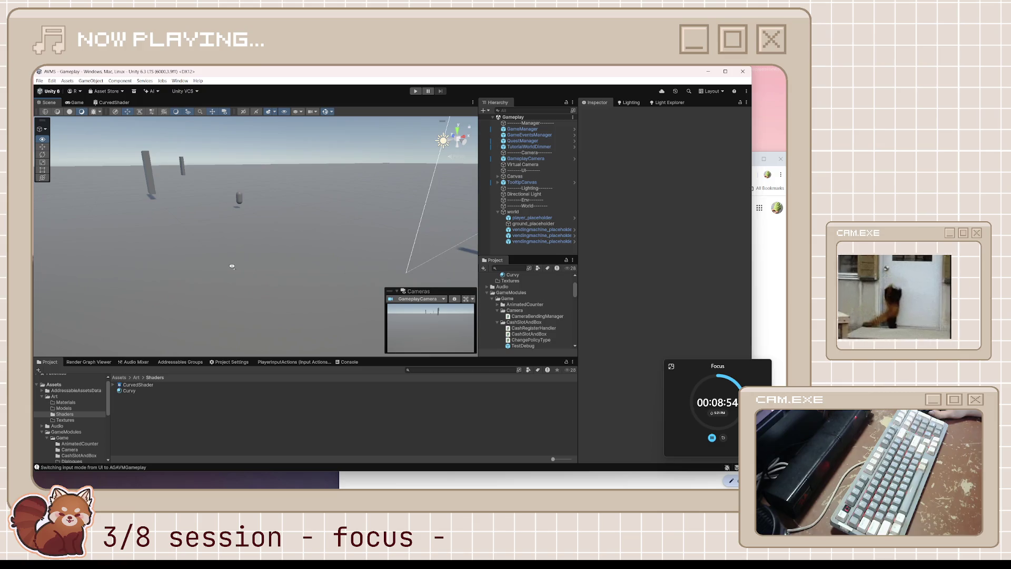
- Inspect the vending machine placeholders near the cube and wall, then return to the CurvedShader graph
left_click(542, 241)
left_click(541, 230)
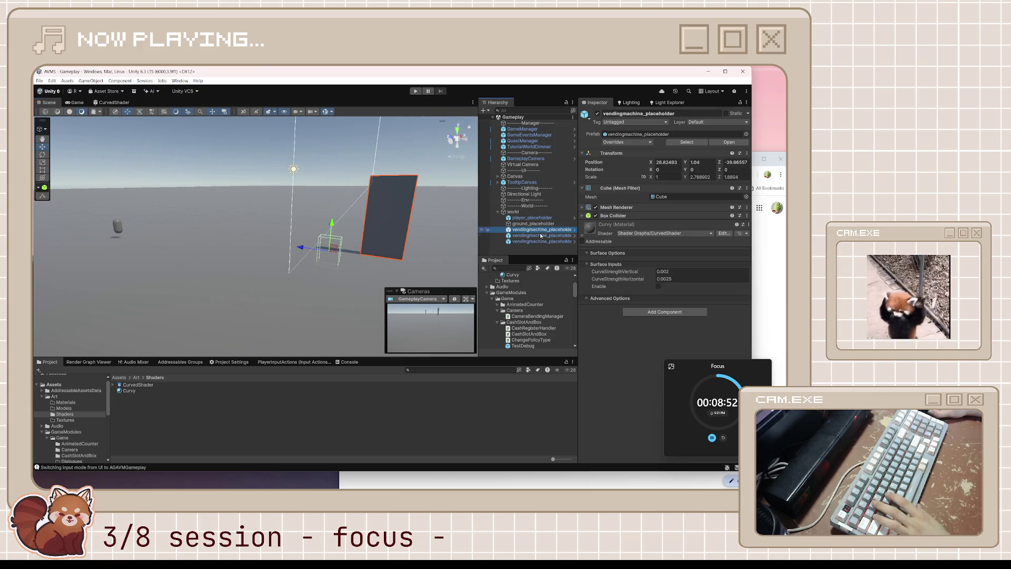
left_click(541, 241)
left_click_drag(253, 211, 295, 216)
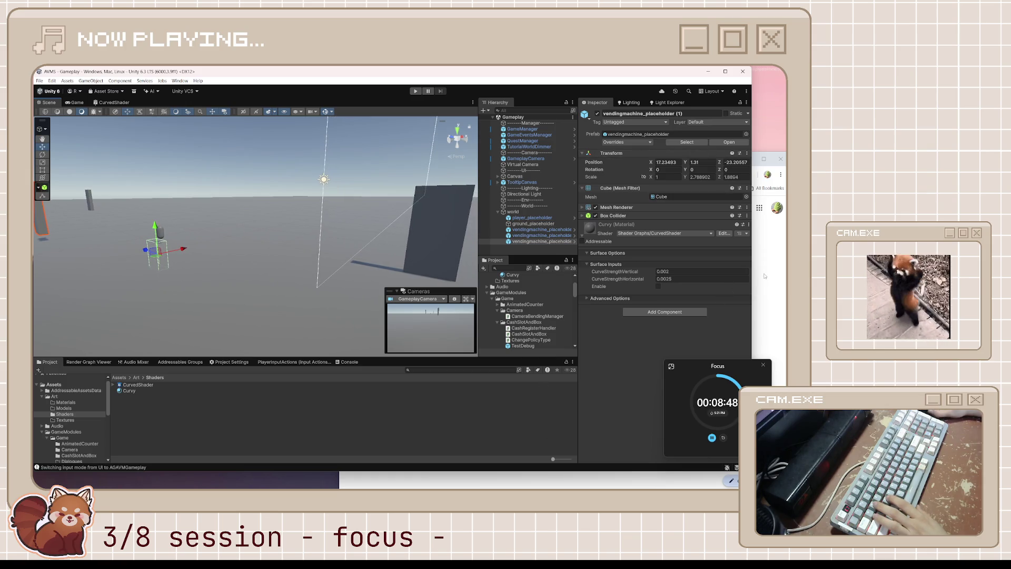
left_click(113, 102)
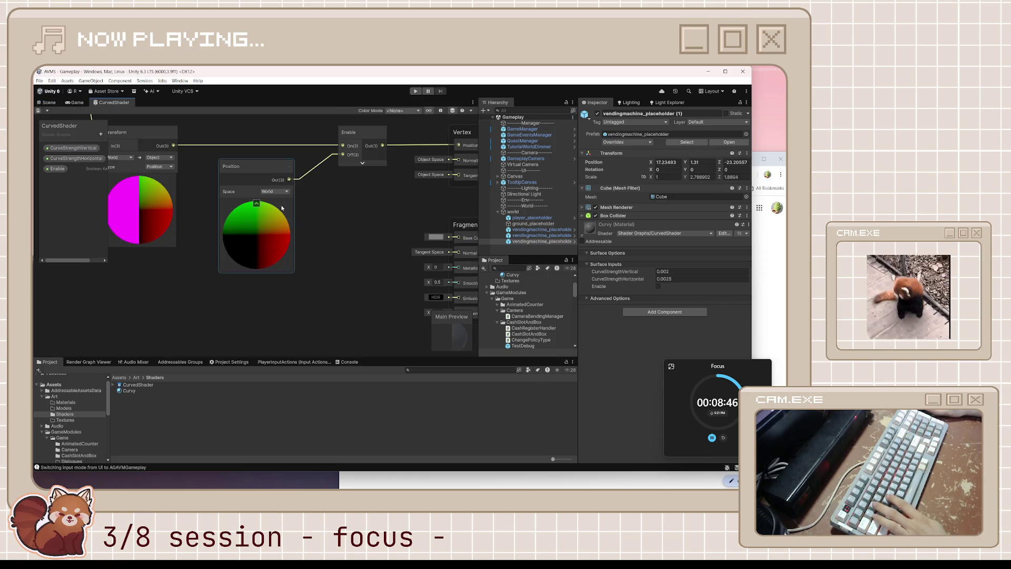
- Switch the CurvedShader Position node's Space from World to Object, then return to the Scene view
left_click(274, 191)
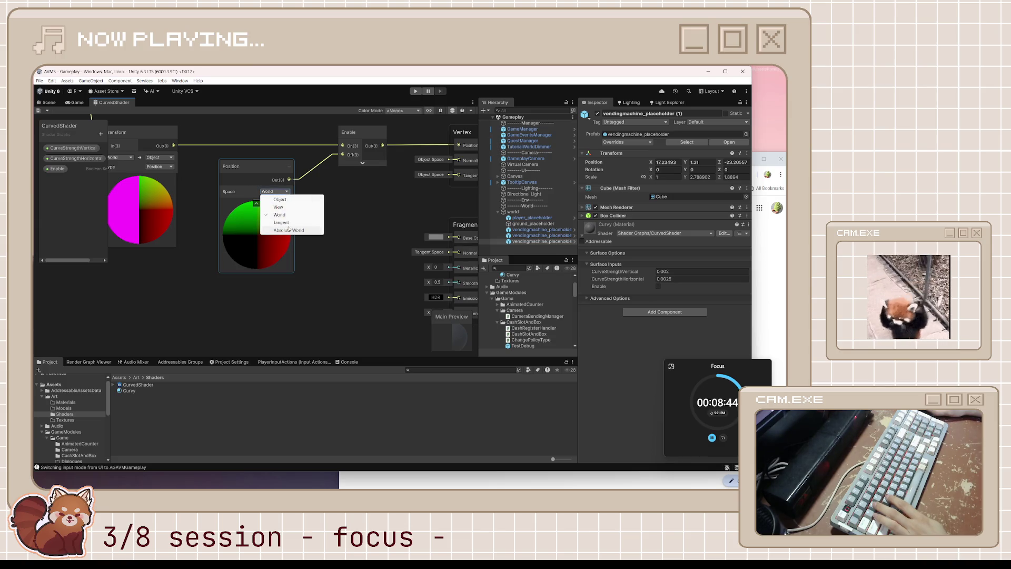
left_click(287, 201)
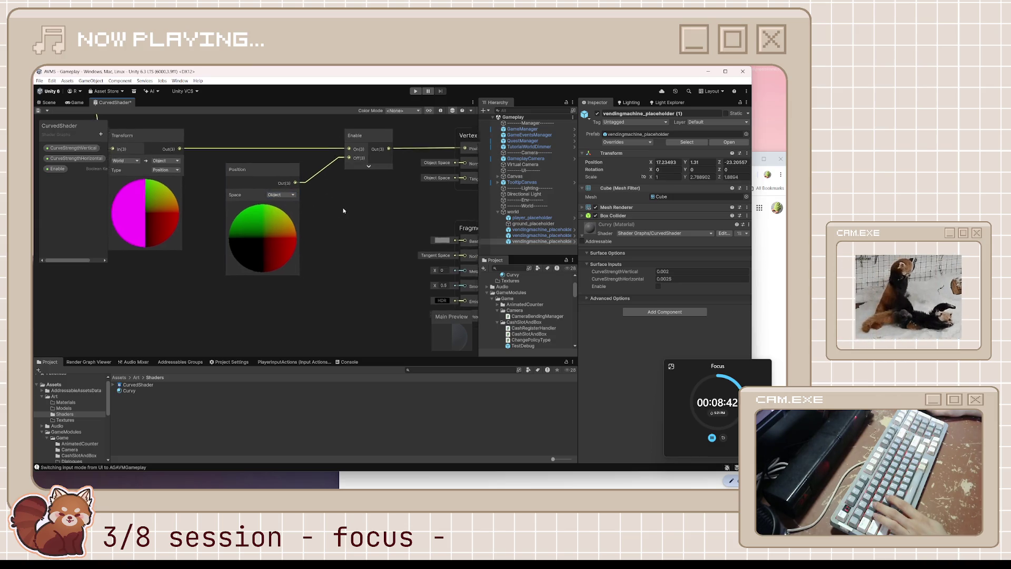
left_click_drag(339, 206, 403, 223)
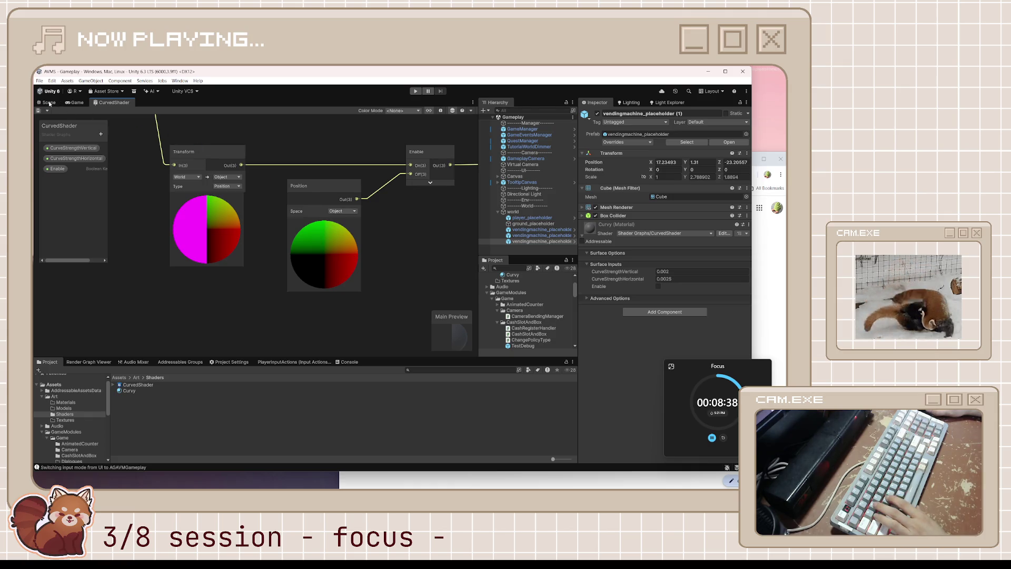
left_click(49, 102)
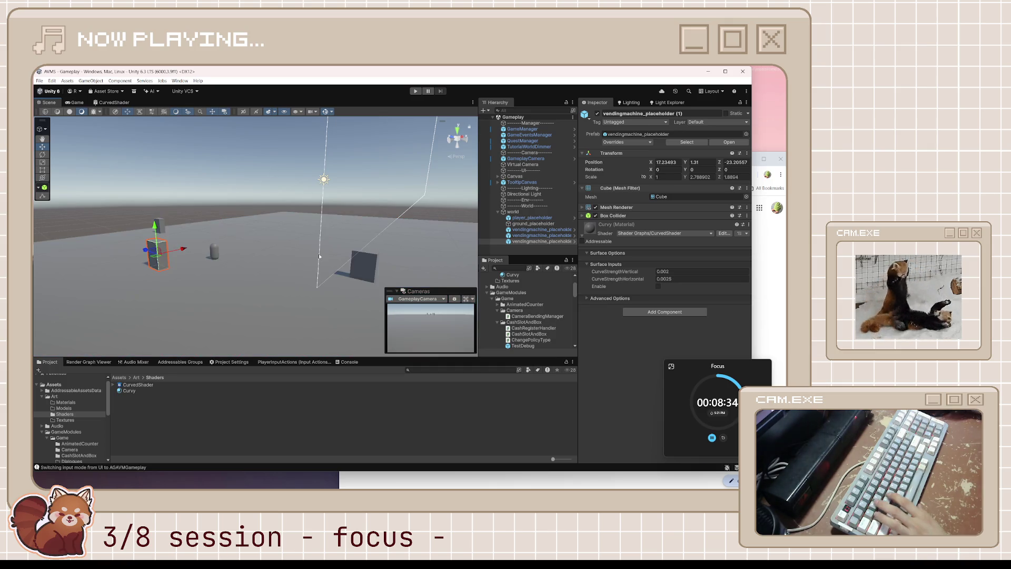
- Lower the vending machine placeholder slightly along its Y axis to 1.294
mouse_move(318, 254)
left_mouse_down()
mouse_move(315, 270)
mouse_move(319, 221)
mouse_move(339, 300)
mouse_move(368, 253)
mouse_move(385, 246)
left_mouse_up()
left_click(322, 255)
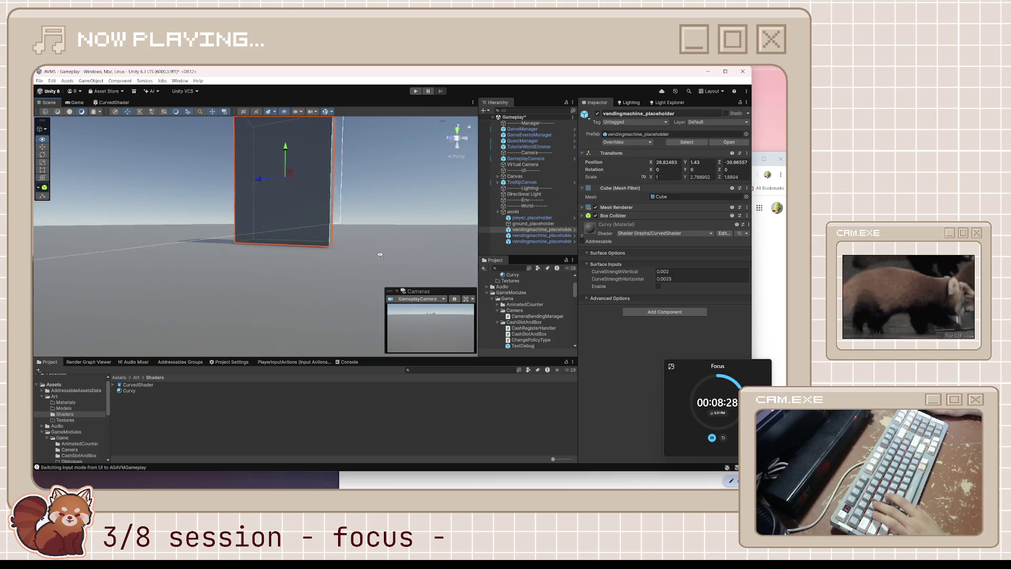
scroll(385, 246, "up", 2)
mouse_move(283, 157)
left_mouse_down()
mouse_move(296, 156)
mouse_move(259, 236)
mouse_move(318, 238)
left_mouse_up()
- Select the ground plane and re-enable the Curvy material's curved-world option
left_click(318, 238)
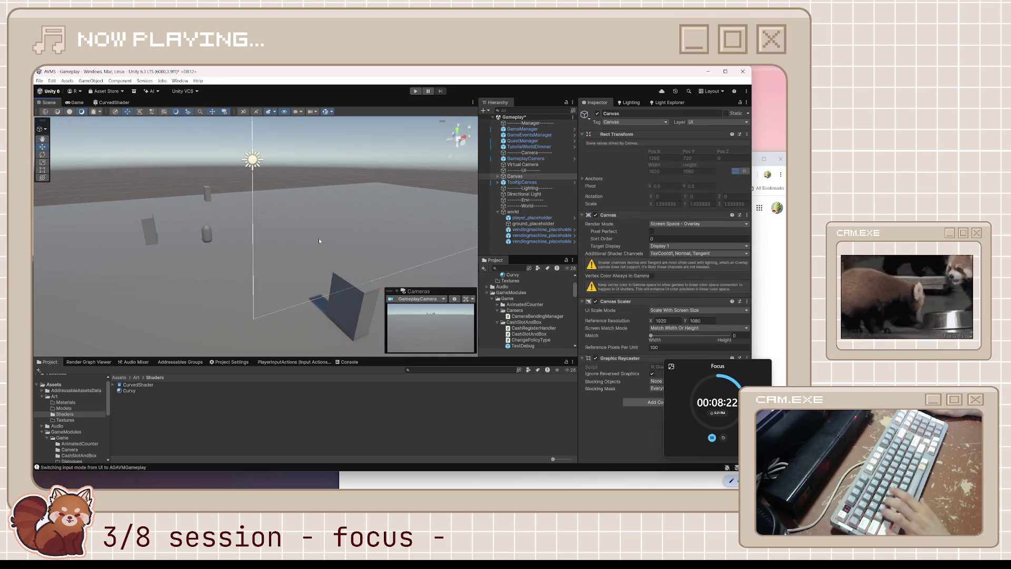
left_click(315, 243)
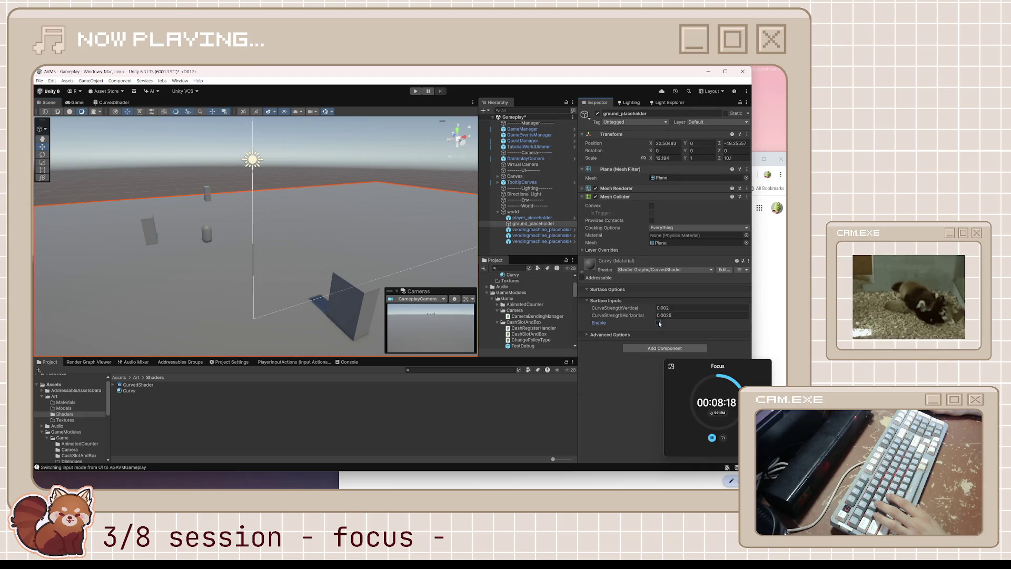
key("space")
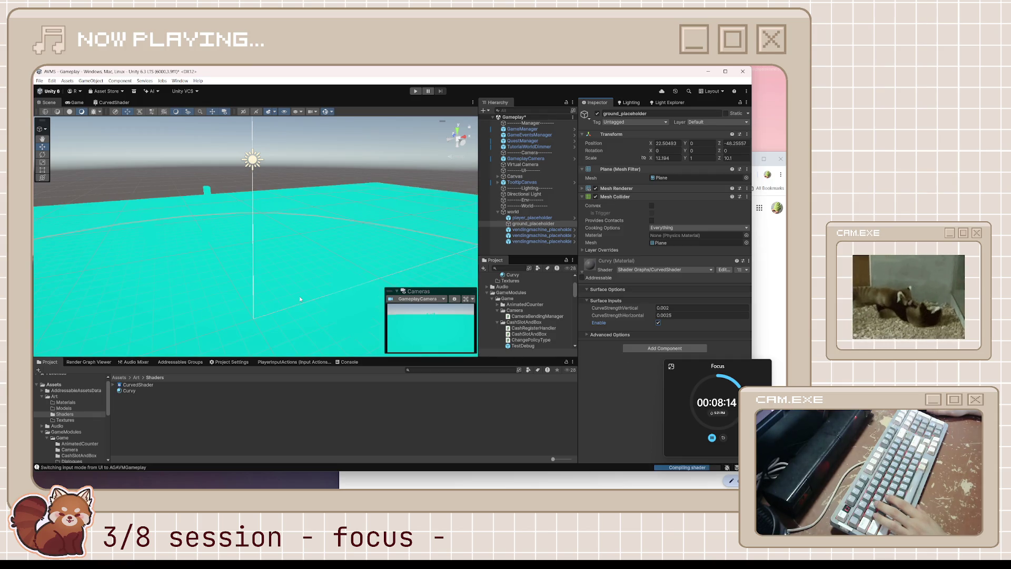
mouse_move(300, 299)
left_mouse_down()
mouse_move(334, 295)
mouse_move(344, 270)
mouse_move(274, 161)
mouse_move(285, 170)
left_mouse_up()
left_click(290, 181)
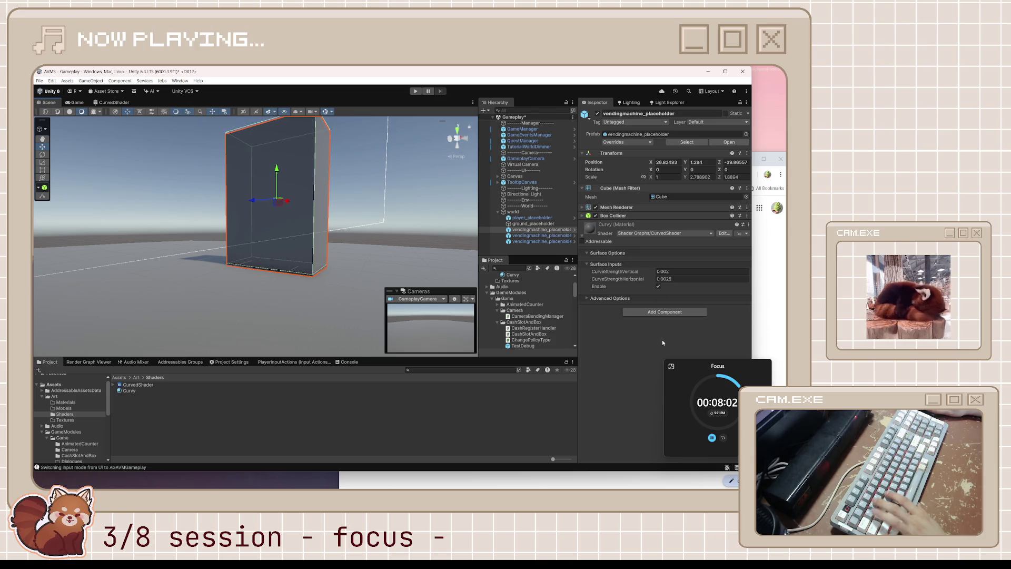
- Toggle the Curvy material's Enable off and back on, viewing the curved ground
left_click(658, 287)
mouse_move(351, 286)
left_mouse_down()
mouse_move(258, 298)
mouse_move(276, 314)
mouse_move(383, 322)
mouse_move(289, 330)
mouse_move(205, 300)
mouse_move(236, 313)
mouse_move(376, 270)
mouse_move(298, 266)
mouse_move(299, 252)
left_mouse_up()
scroll(274, 293, "down", 5)
right_click(658, 286)
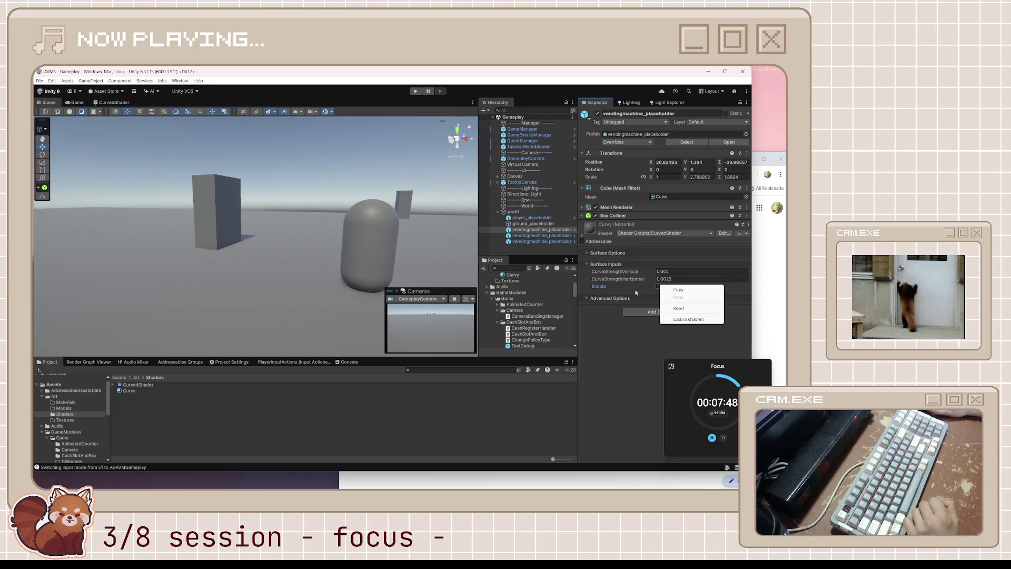
key("Escape")
left_click(658, 286)
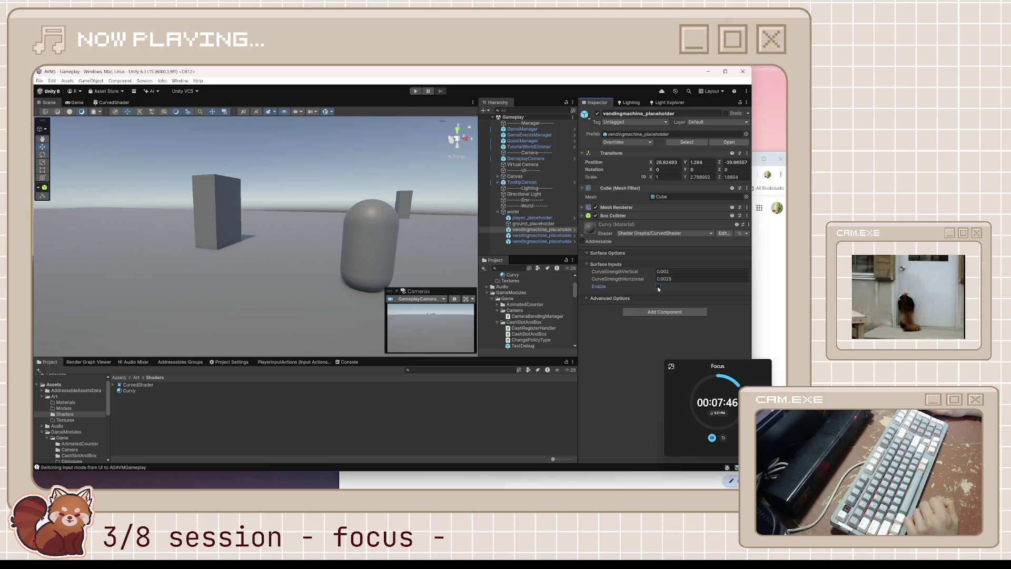
left_click(658, 287)
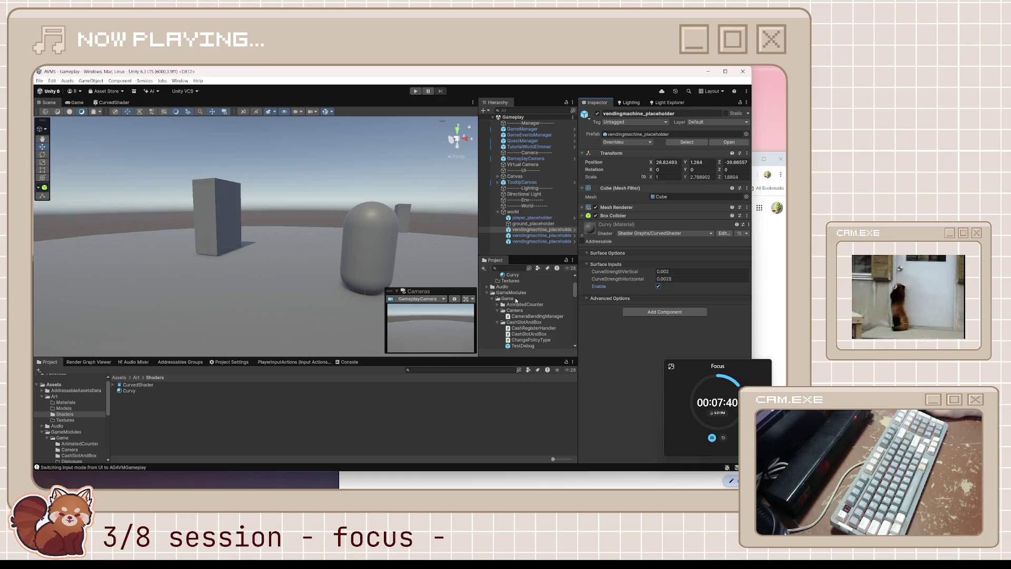
mouse_move(364, 274)
left_mouse_down()
mouse_move(339, 284)
mouse_move(292, 279)
left_mouse_up()
- Open and pan the CurvedShader graph, then bring up the World.cs script in Visual Studio
left_click(126, 103)
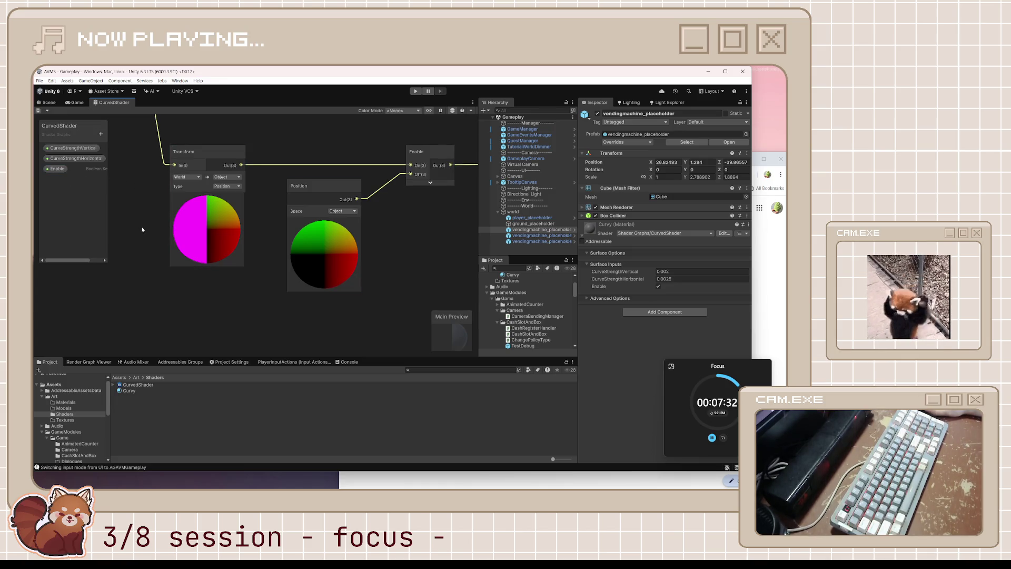
left_click_drag(141, 230, 196, 235)
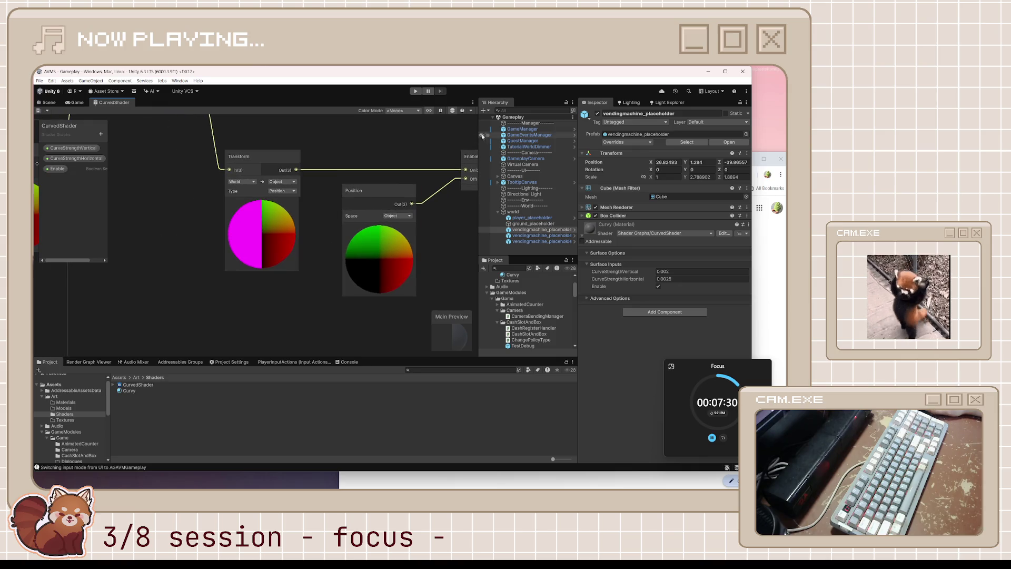
left_click(447, 480)
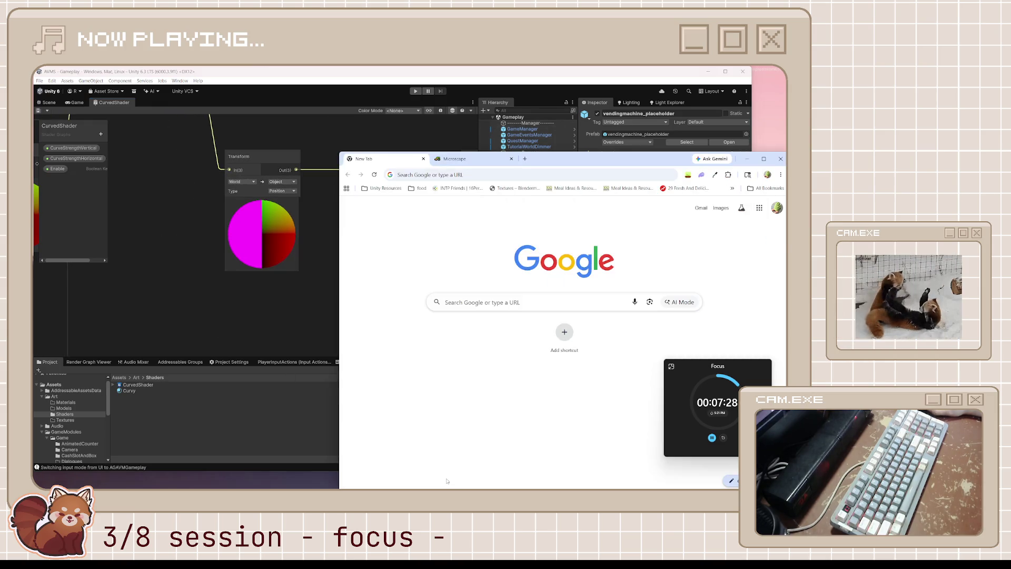
left_click(218, 301)
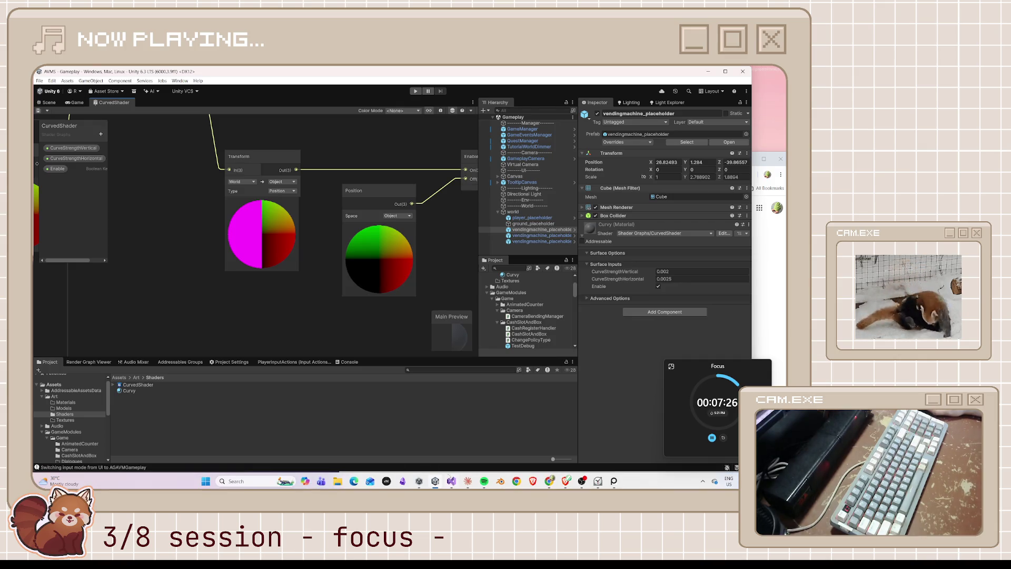
left_click(452, 481)
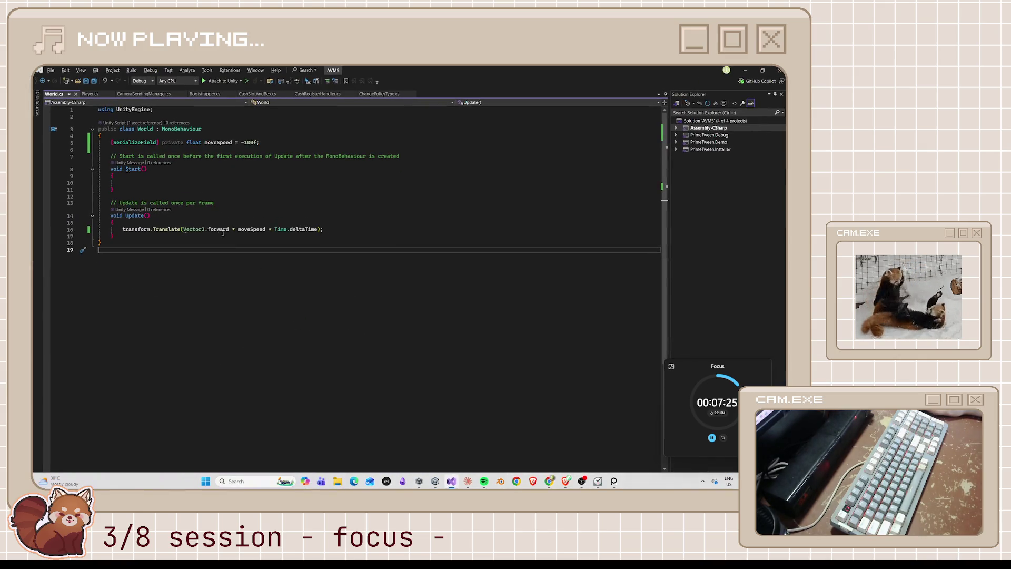
- Replace the BENDING_FEATURE and Awake code on lines 7–15 of CameraBendingManager.cs, save, and return to Unity
left_click(98, 97)
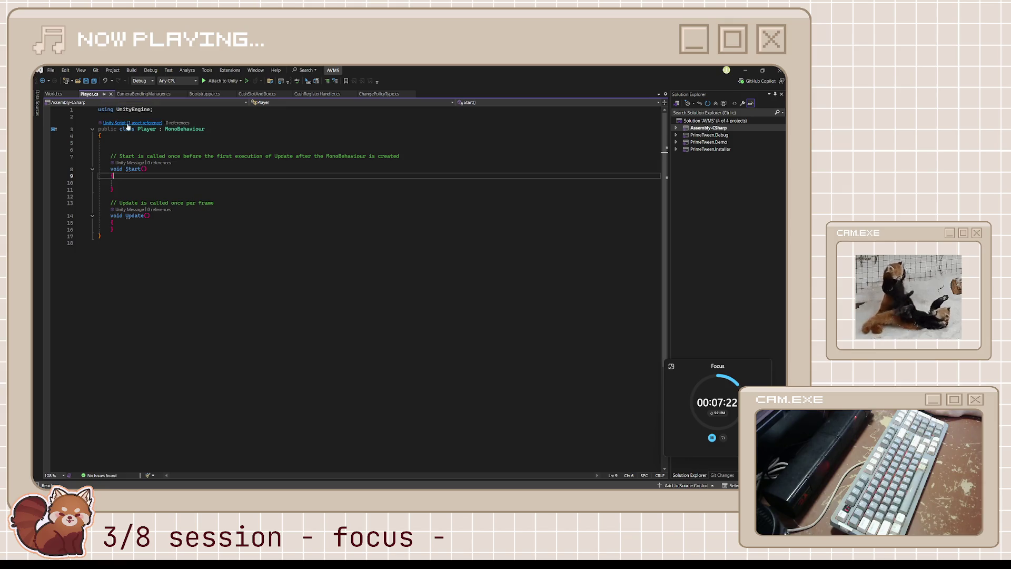
left_click(135, 96)
scroll(180, 220, "up", 2)
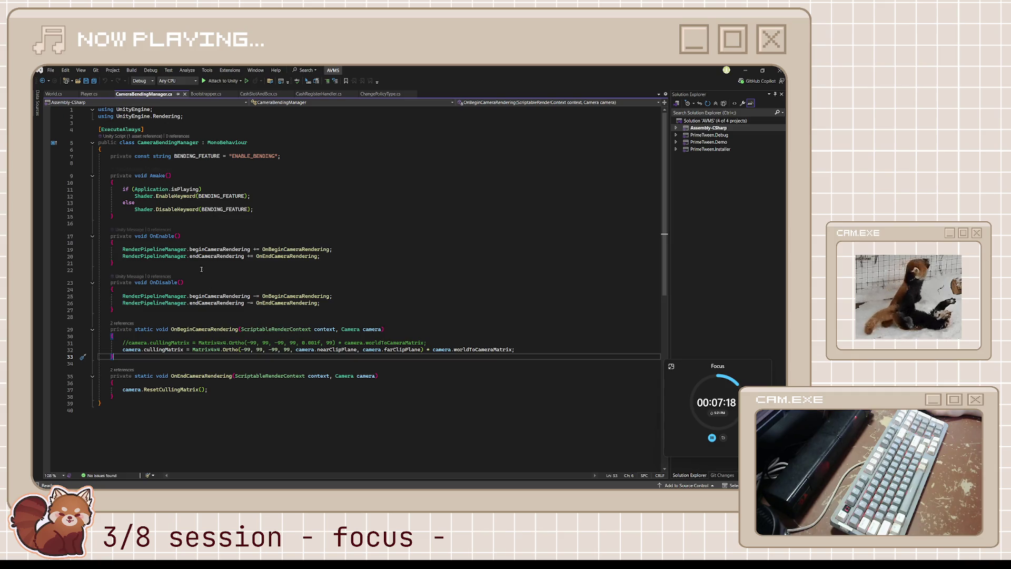
left_click_drag(177, 218, 81, 158)
key("ctrl+v")
key("ctrl+s")
key("alt+Tab")
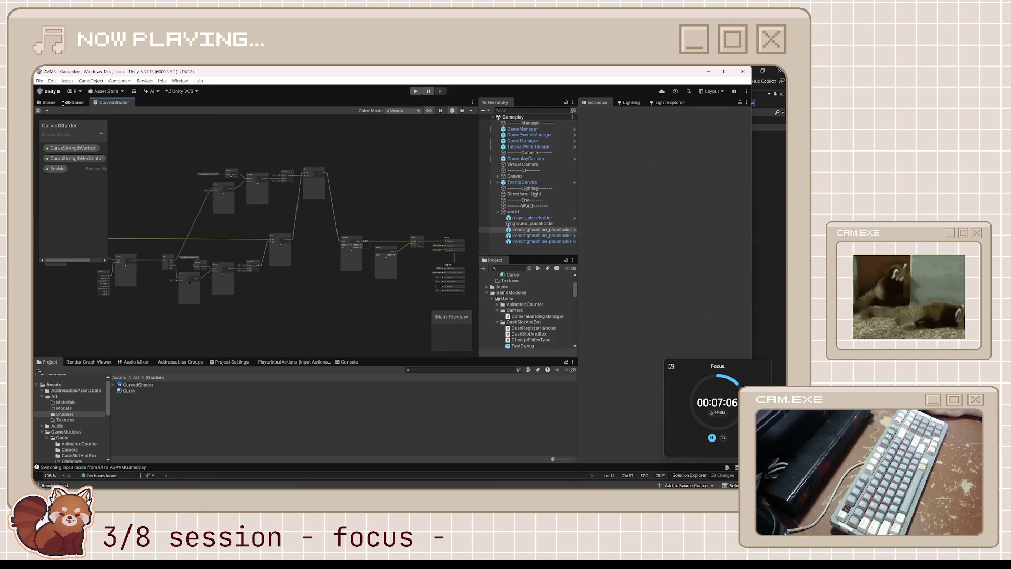
- Back in the Scene view, toggle the curved-world Enable option off and on to compare
left_click(47, 104)
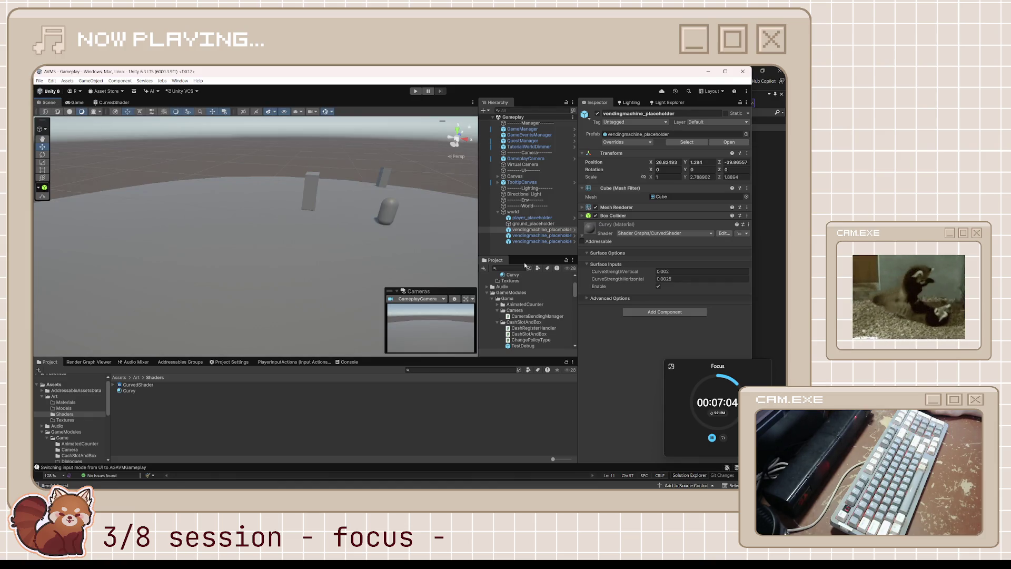
left_click(659, 286)
left_click(659, 287)
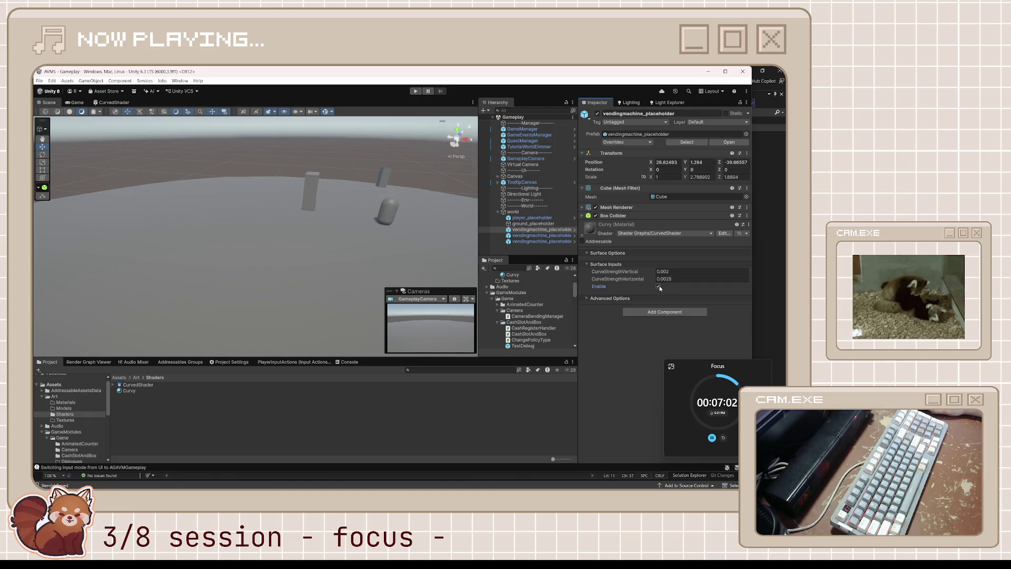
left_click(659, 287)
left_click(659, 287)
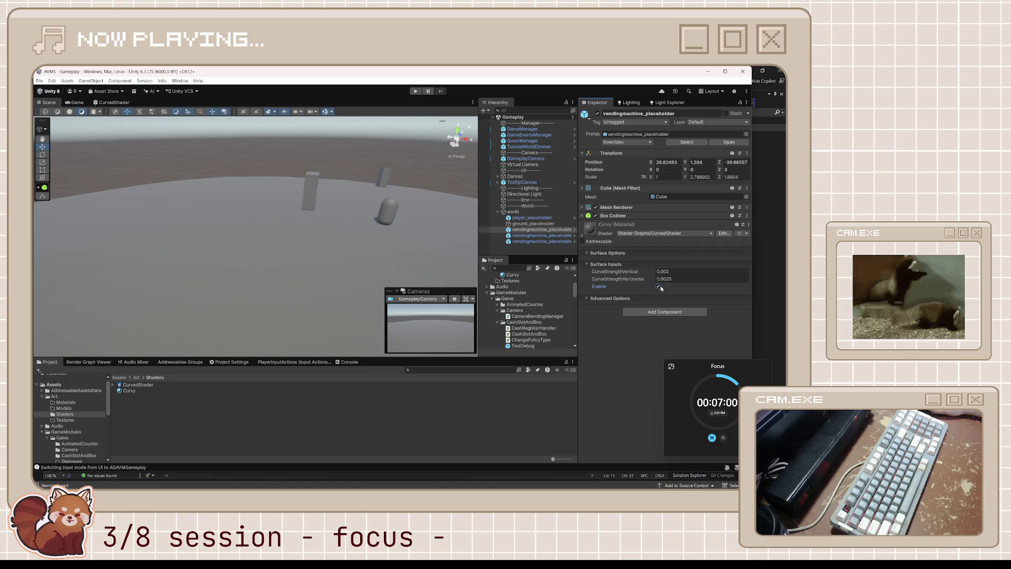
- Select and frame vendingmachine_placeholder (1), viewing it with the curve turned off
left_click(316, 188)
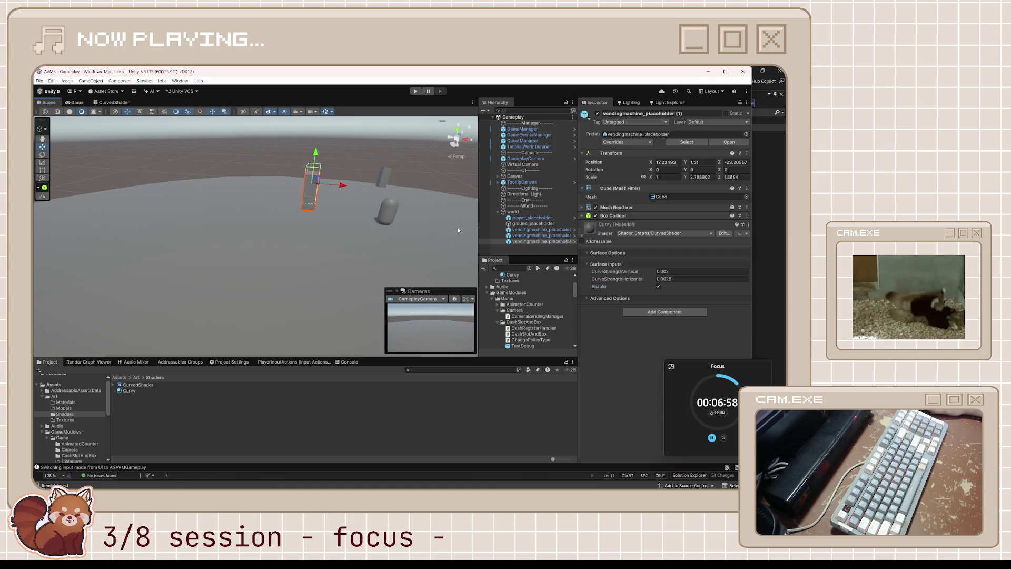
key("f")
mouse_move(457, 231)
left_mouse_down()
mouse_move(340, 215)
mouse_move(413, 203)
mouse_move(733, 275)
left_mouse_up()
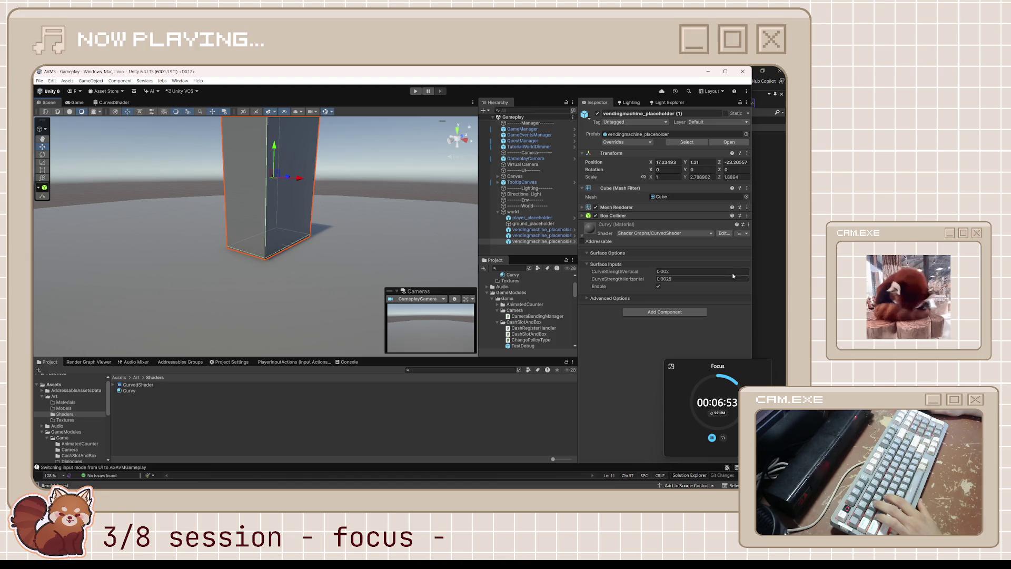
left_click(659, 286)
left_click(659, 288)
left_click(659, 287)
left_click_drag(409, 268, 348, 251)
key("f")
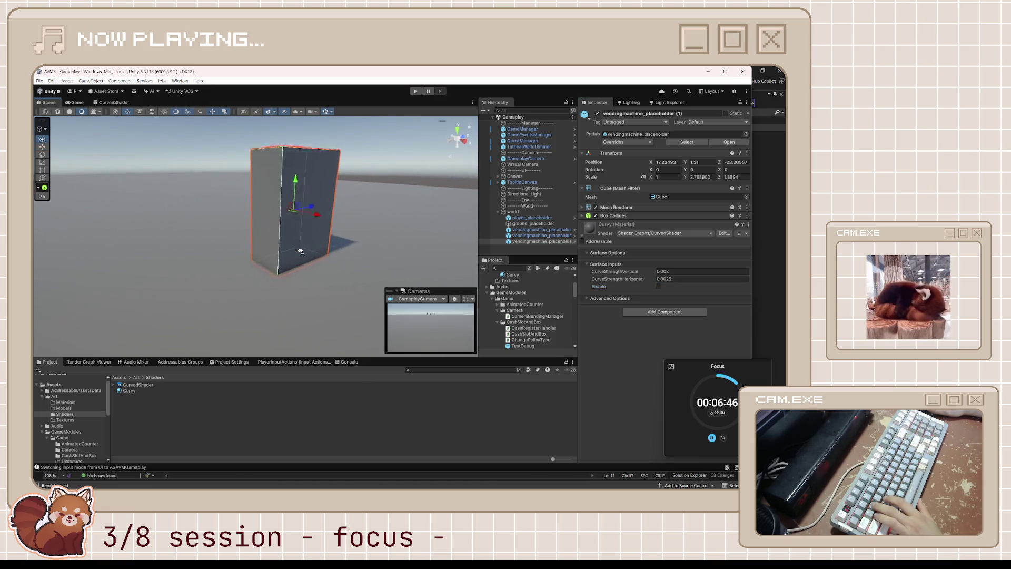
- Re-enable the curved-world bend and lower vendingmachine_placeholder (1) to Y 1.262
right_click(644, 282)
left_click(592, 369)
left_click(657, 286)
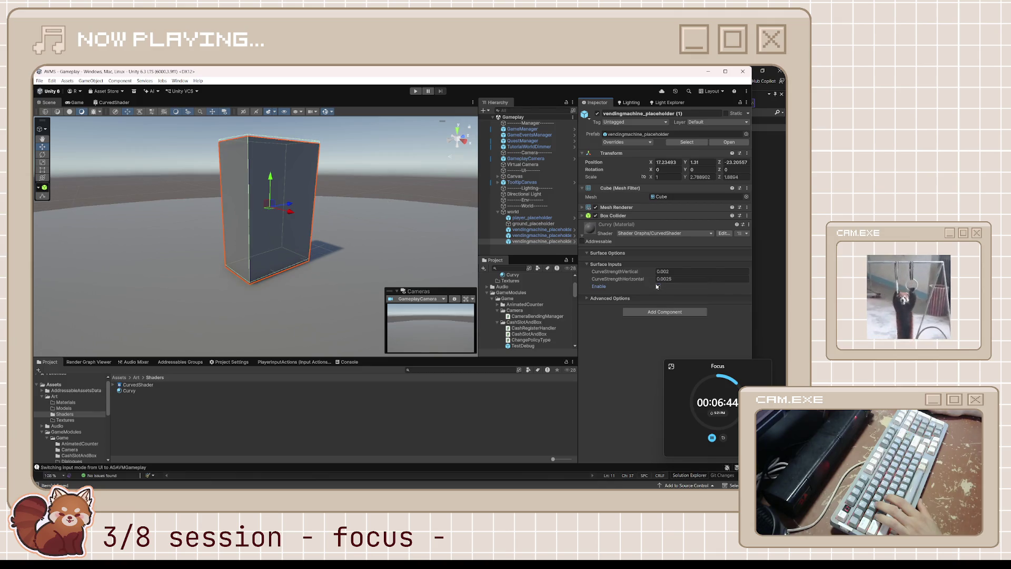
scroll(395, 293, "up", 5)
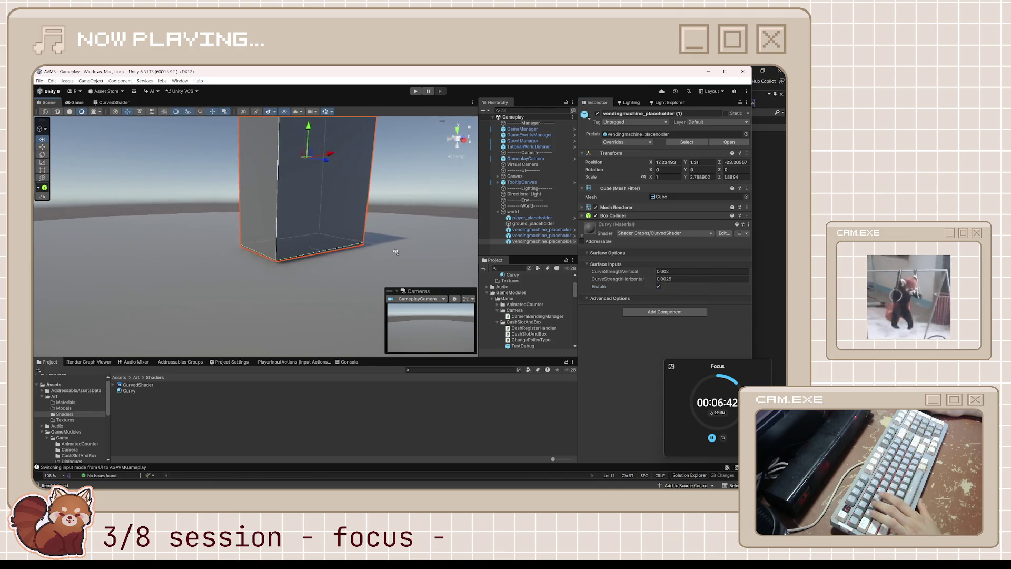
mouse_move(311, 128)
left_mouse_down()
mouse_move(315, 137)
mouse_move(323, 129)
mouse_move(337, 221)
mouse_move(339, 197)
left_mouse_up()
- Compare the ground with its curve off, then re-enable the bend and show the Game view
left_click(286, 312)
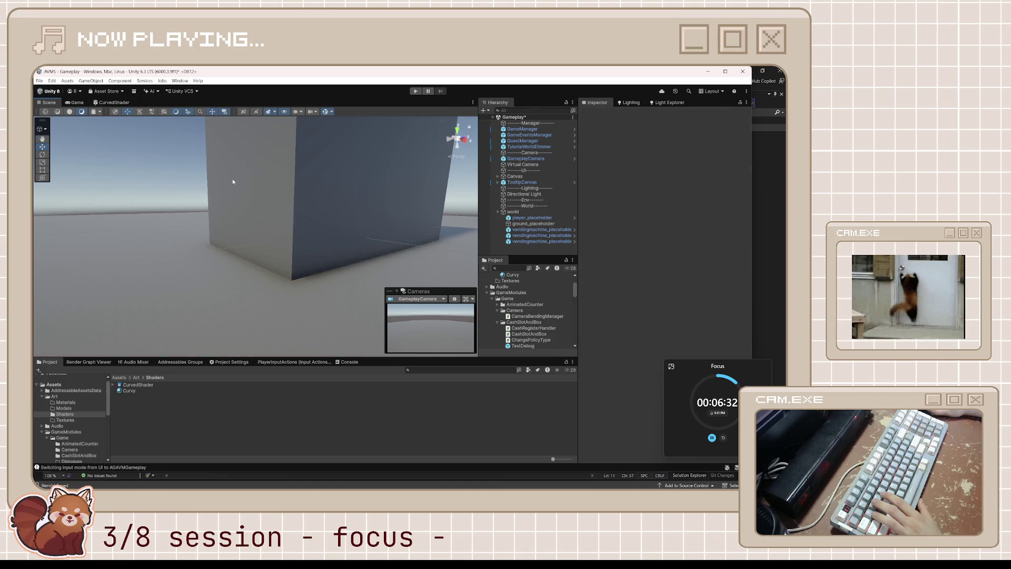
left_click_drag(402, 218, 400, 247)
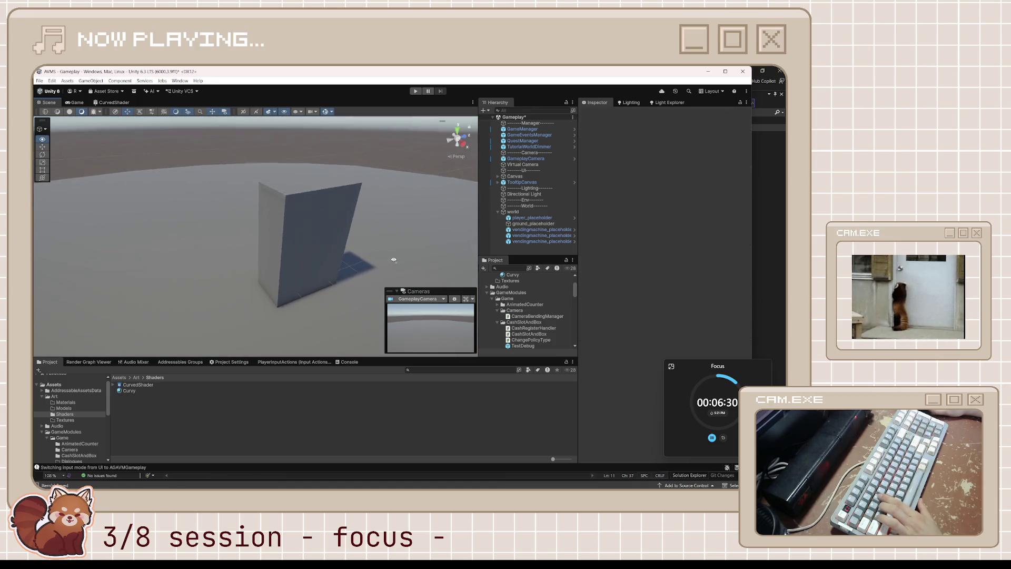
left_click(400, 247)
left_click(658, 323)
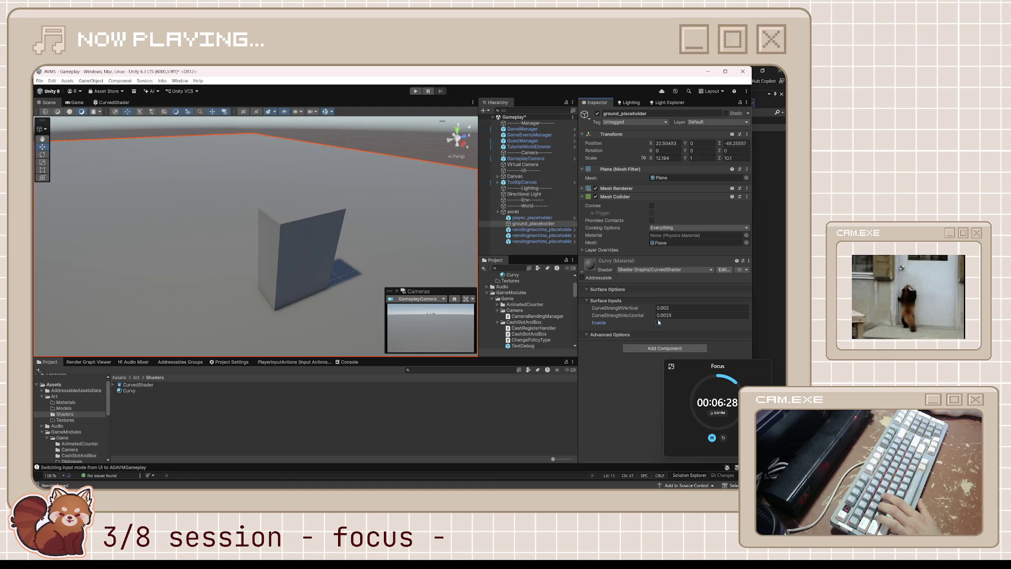
mouse_move(411, 248)
left_mouse_down()
mouse_move(406, 225)
mouse_move(366, 215)
mouse_move(371, 209)
mouse_move(357, 254)
mouse_move(354, 220)
mouse_move(495, 224)
mouse_move(675, 187)
mouse_move(664, 217)
left_mouse_up()
left_click(316, 160)
left_click(658, 286)
left_click_drag(237, 237, 159, 252)
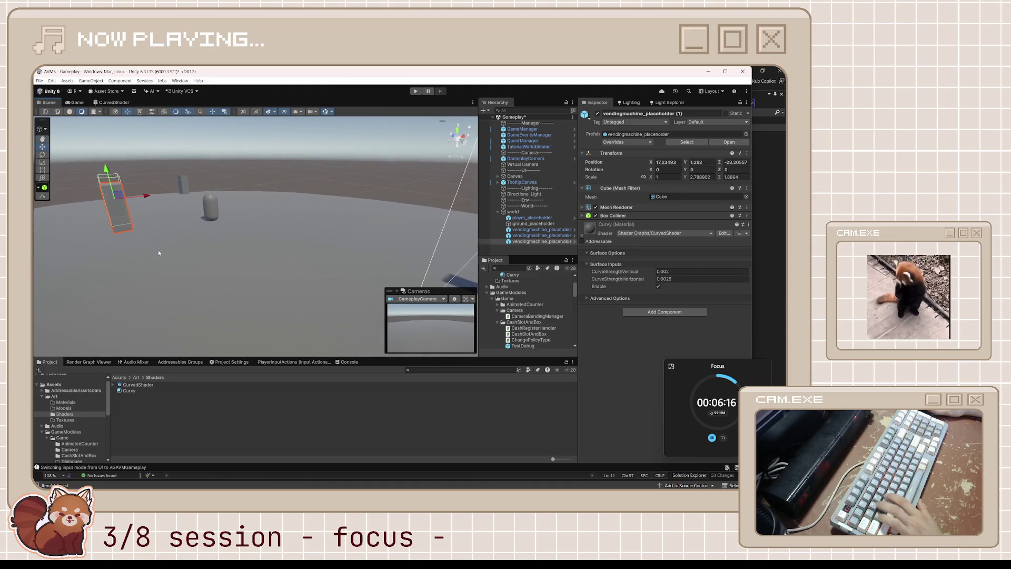
left_click(77, 102)
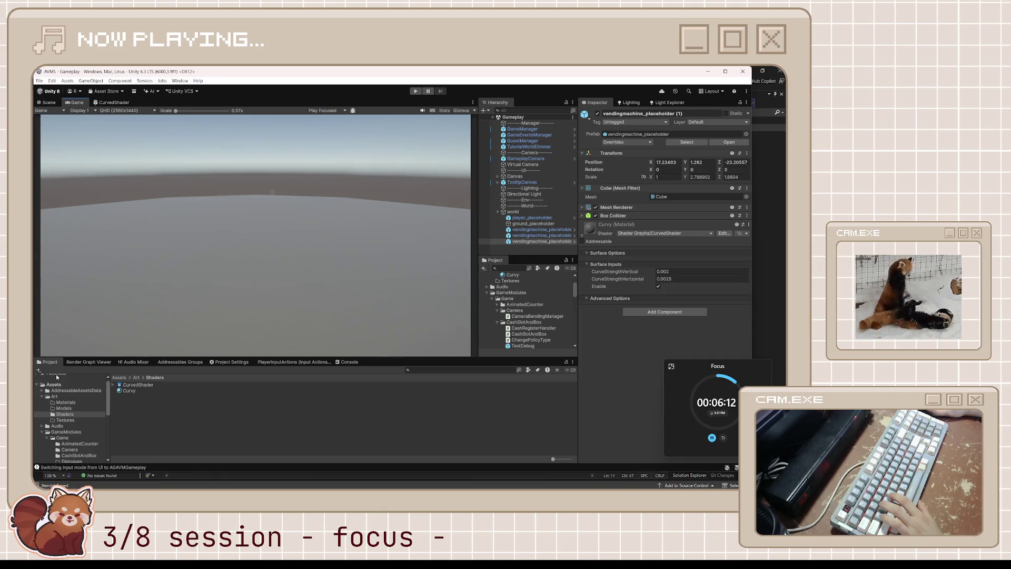
- Open the Bootstrap scene from Assets/Level/Scenes
scroll(70, 435, "down", 5)
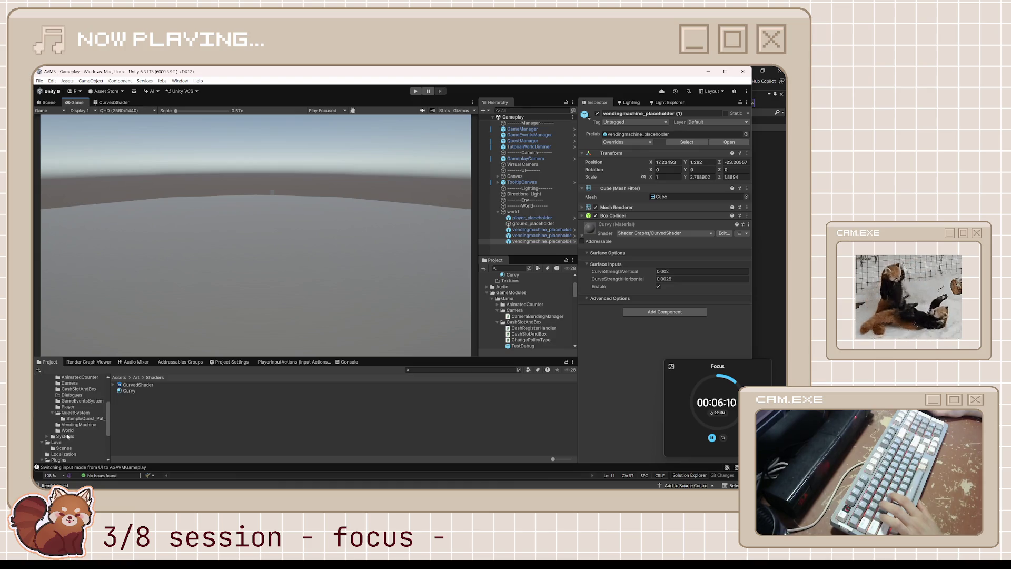
left_click(56, 442)
right_click(121, 387)
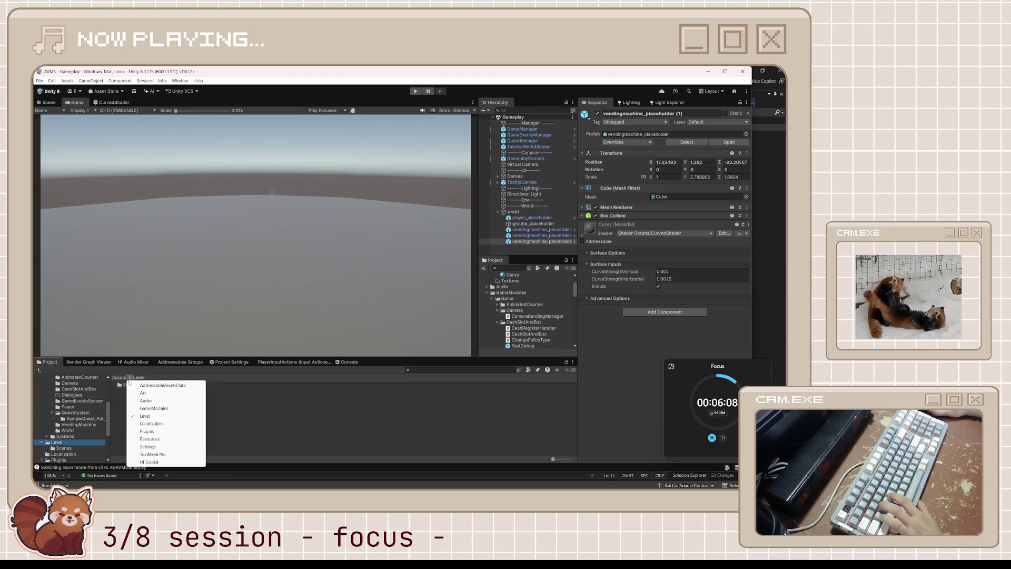
double_click(121, 386)
double_click(131, 386)
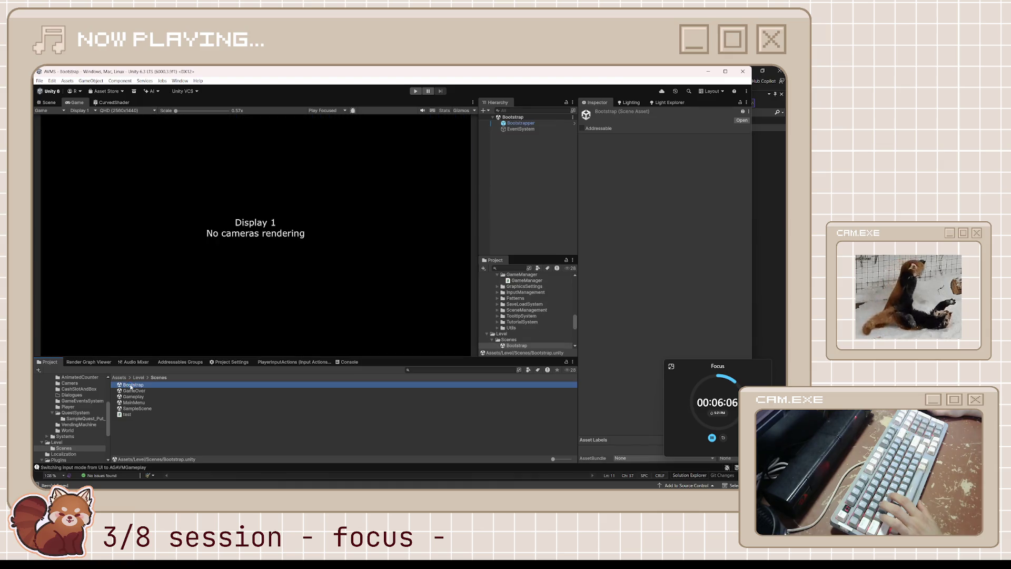
left_click(317, 245)
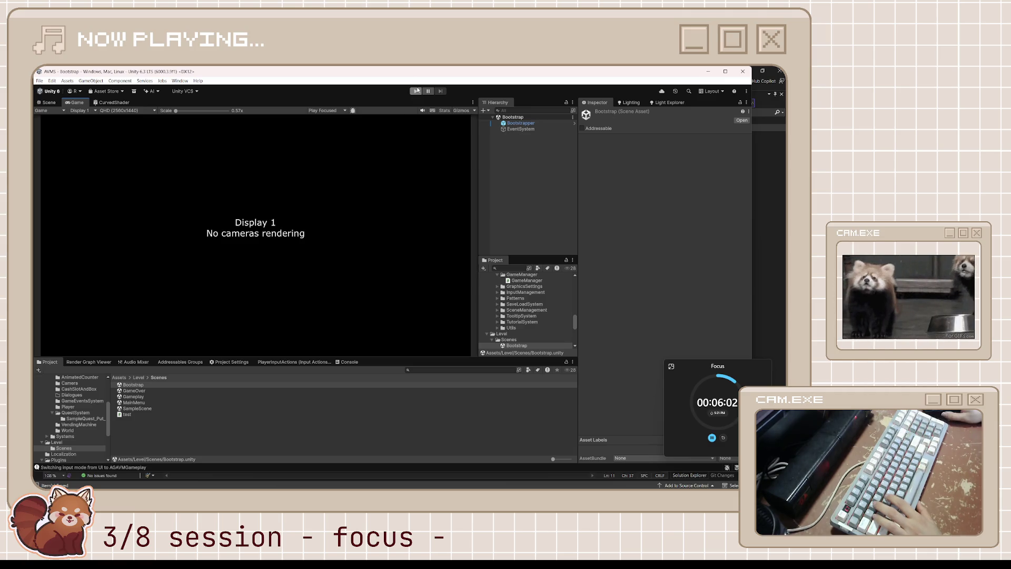
left_click(52, 102)
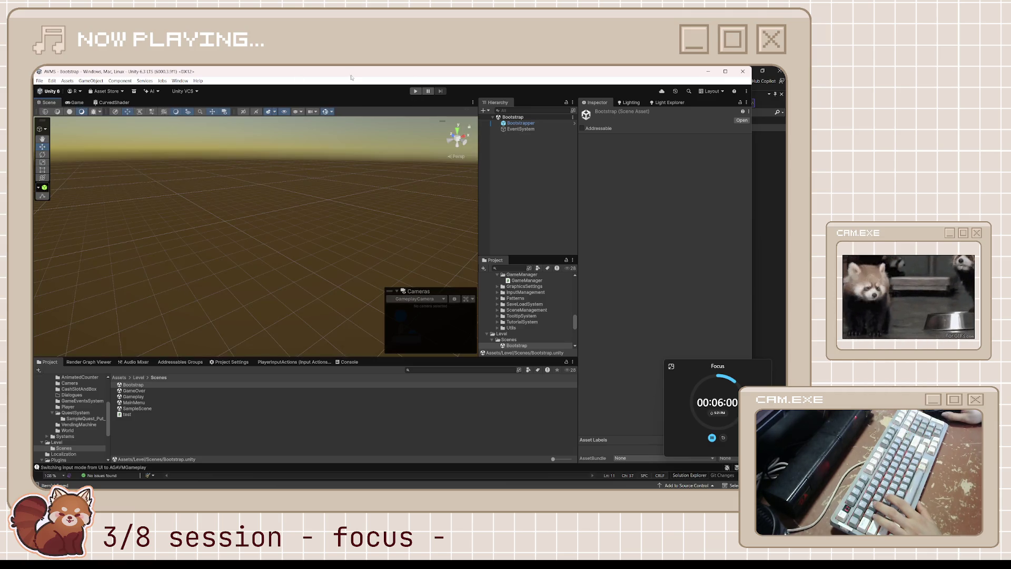
- Play-test via New Game twice, walking forward with W through the curved world, then stop
left_click(417, 91)
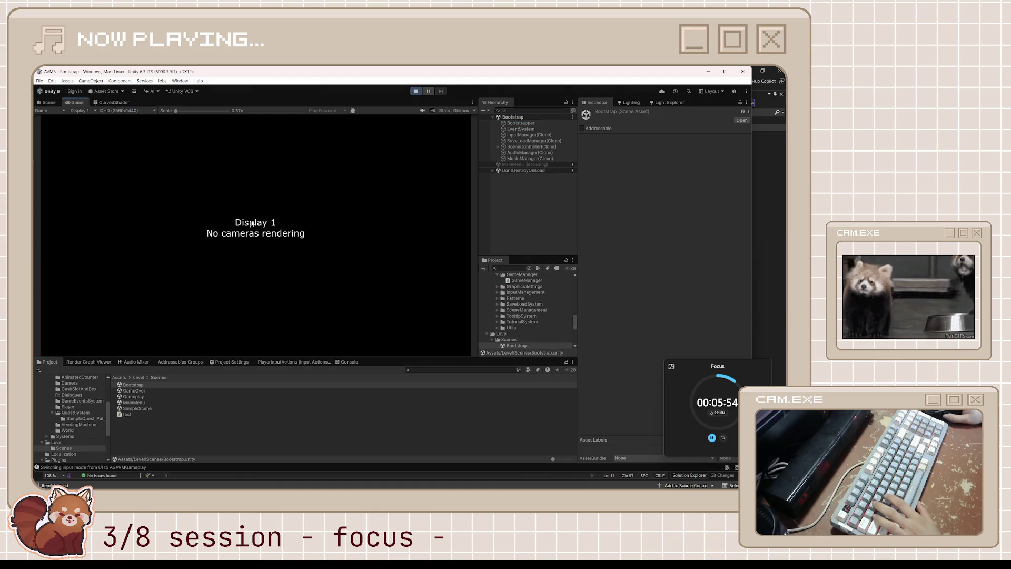
left_click(265, 270)
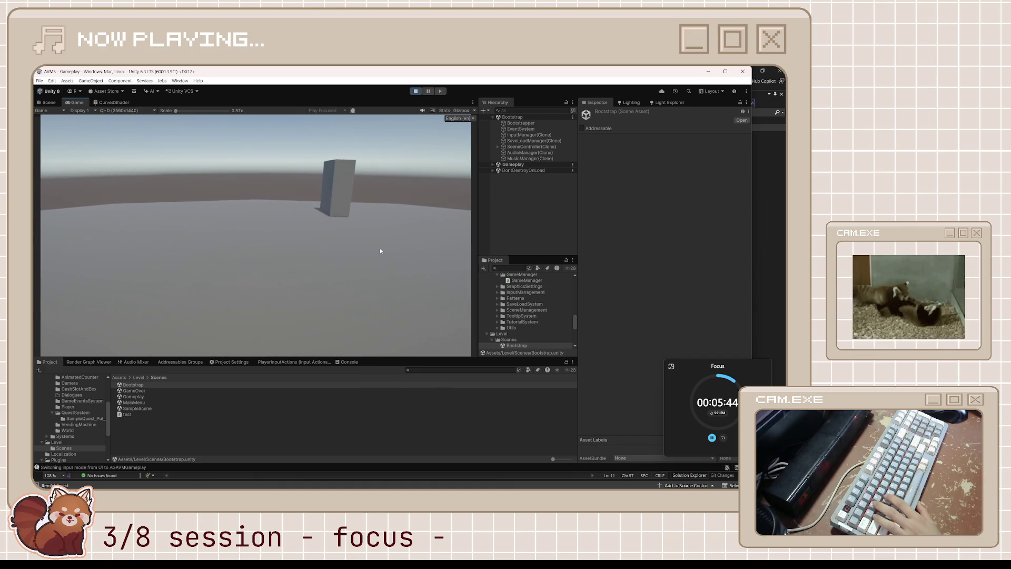
left_click(416, 91)
left_click(417, 92)
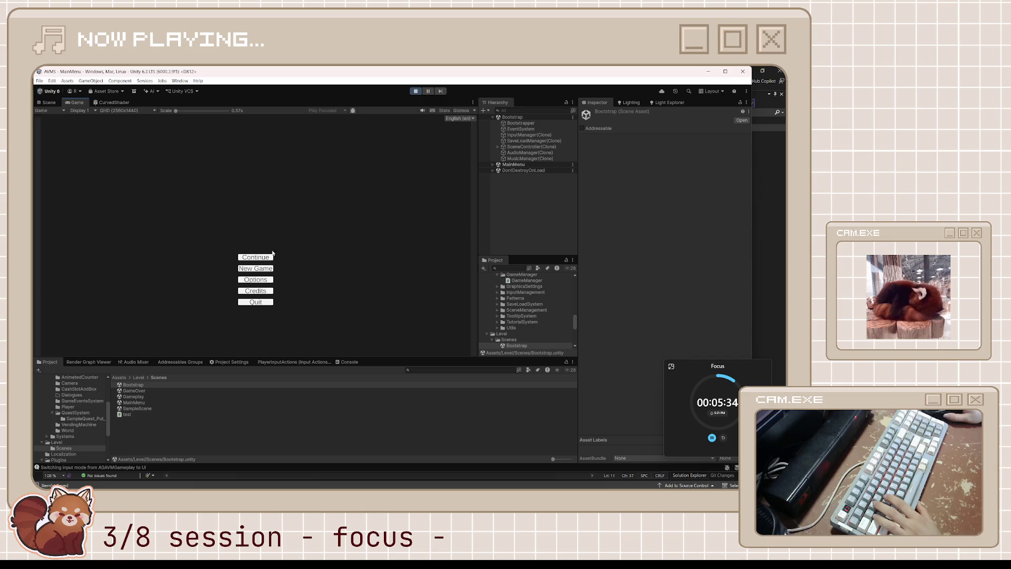
left_click(262, 268)
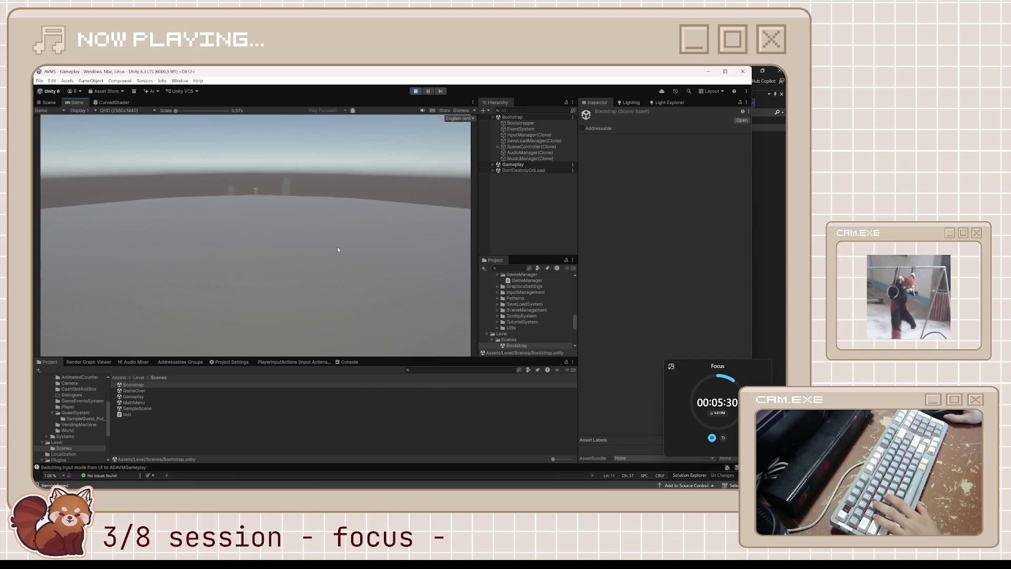
key("w")
key("w")
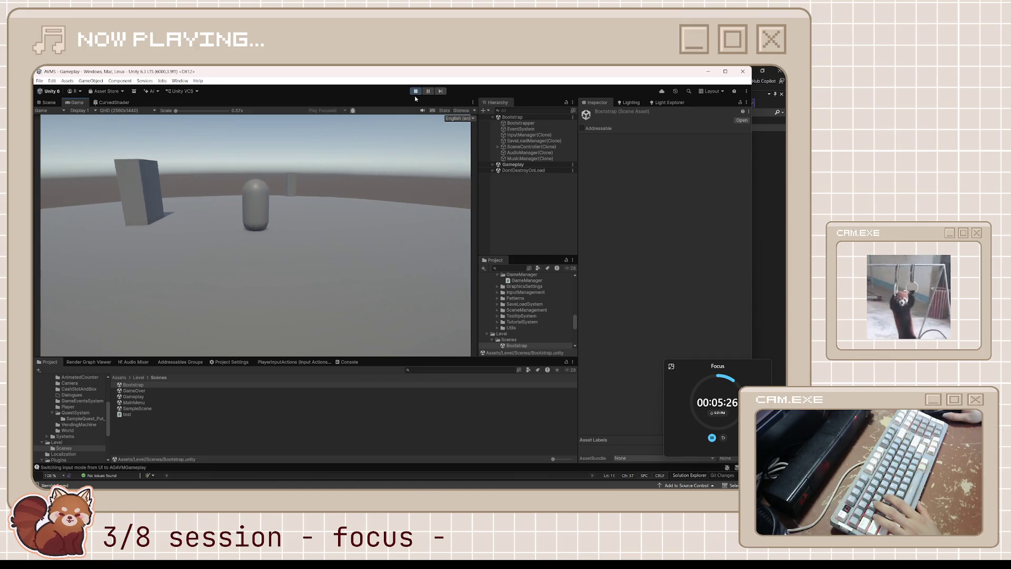
left_click(416, 91)
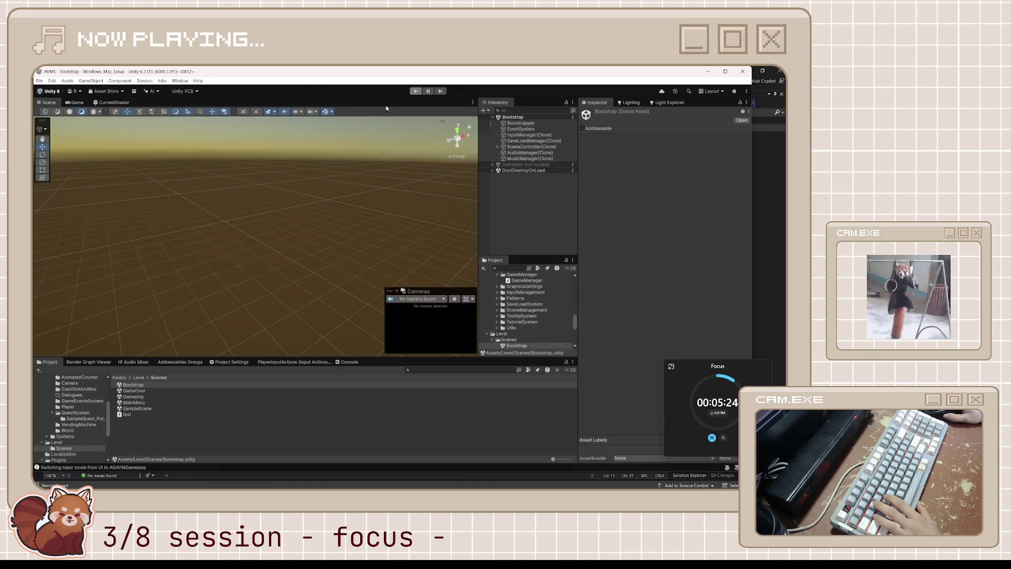
- Open the Gameplay scene and set the Lighting Sun Source to Directional Light
left_click(635, 102)
left_click(140, 398)
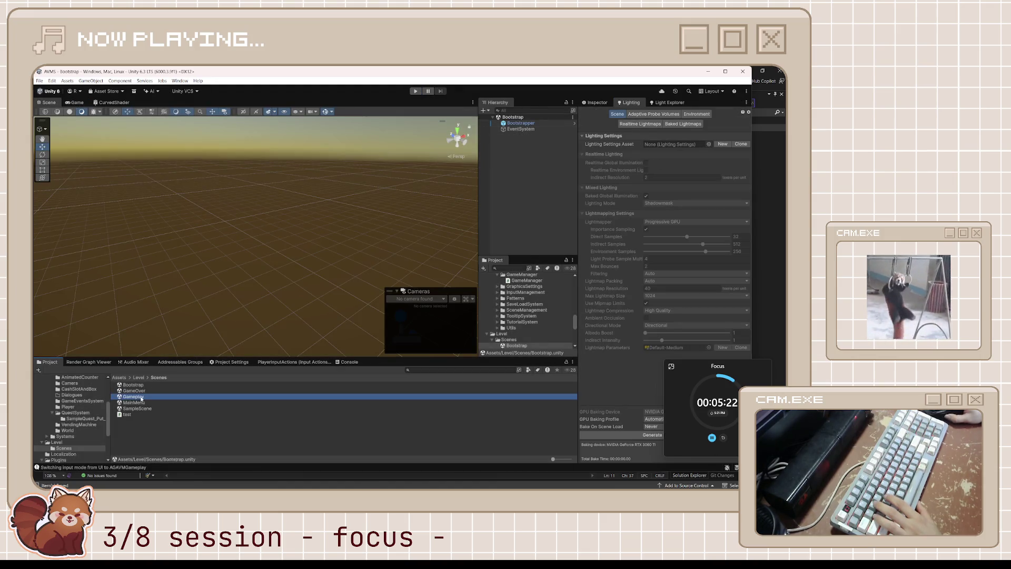
double_click(141, 399)
left_click(697, 114)
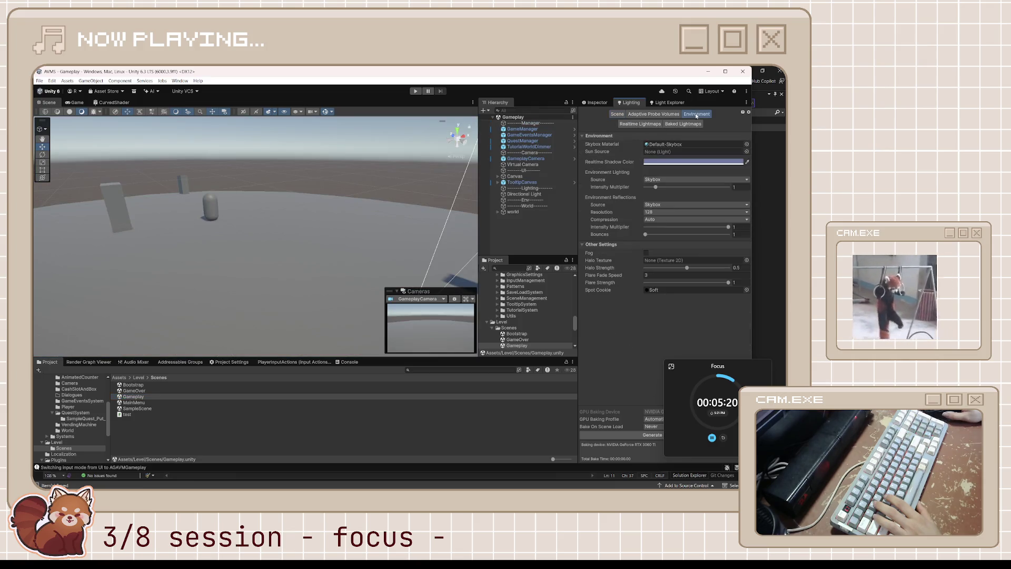
left_click(746, 151)
left_click(522, 164)
left_click(506, 177)
double_click(506, 177)
- Try flat-colour ambient lighting, revert it to Skybox, and turn Fog on
left_click(699, 179)
left_click(666, 204)
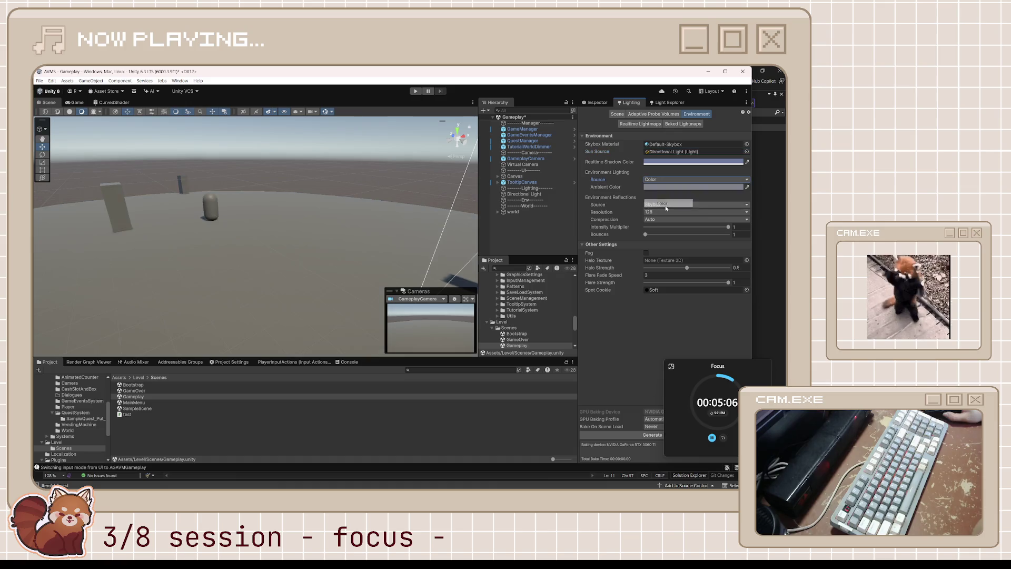
left_click(672, 181)
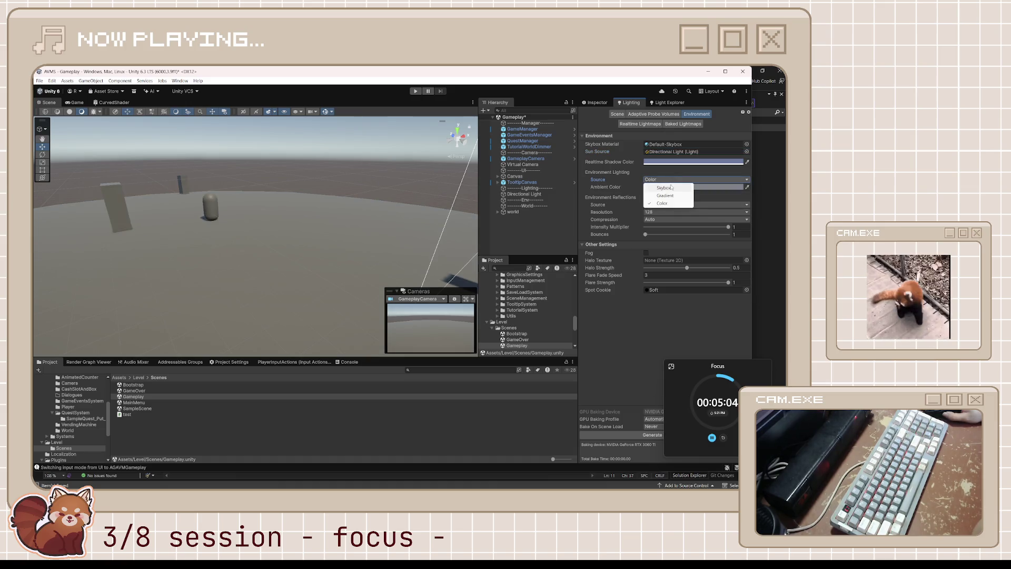
left_click(665, 188)
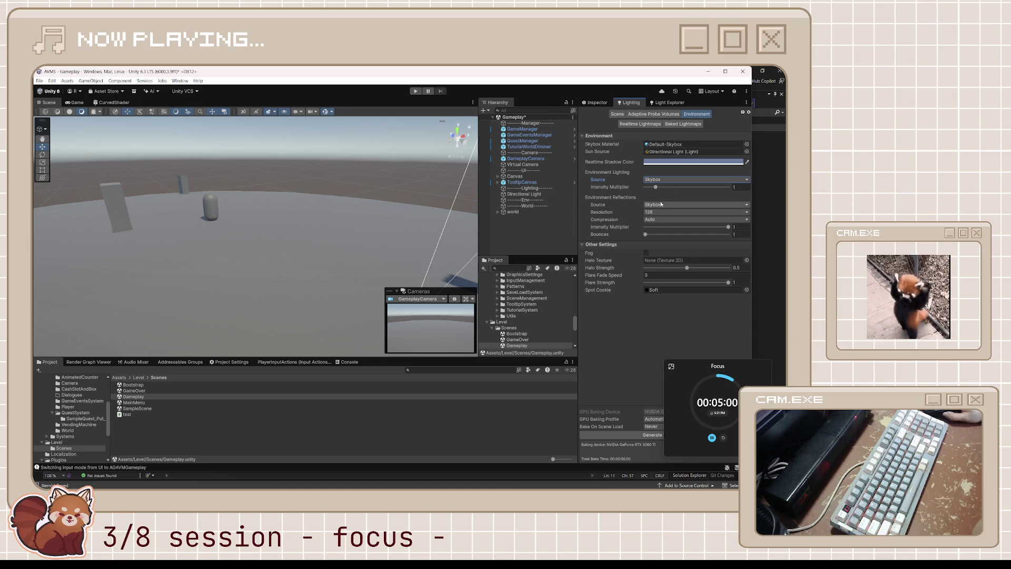
left_click(662, 205)
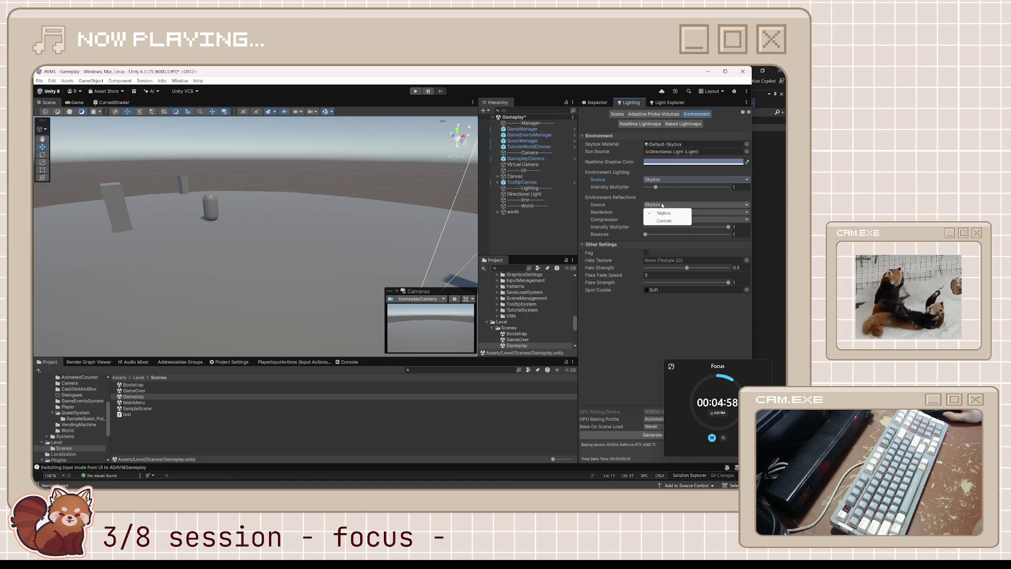
left_click(646, 253)
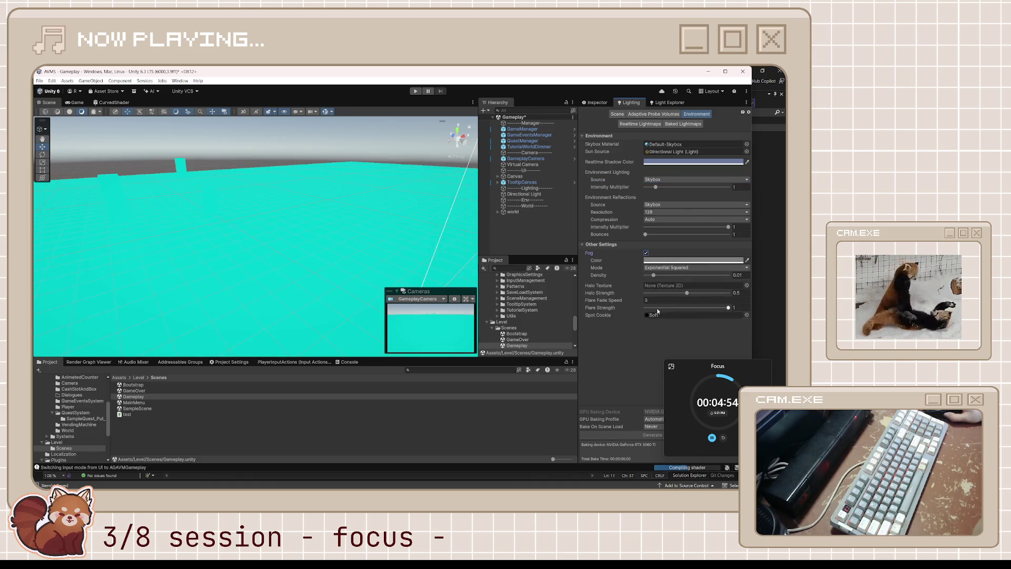
- Shift the realtime shadow colour hue toward purple
left_click(664, 162)
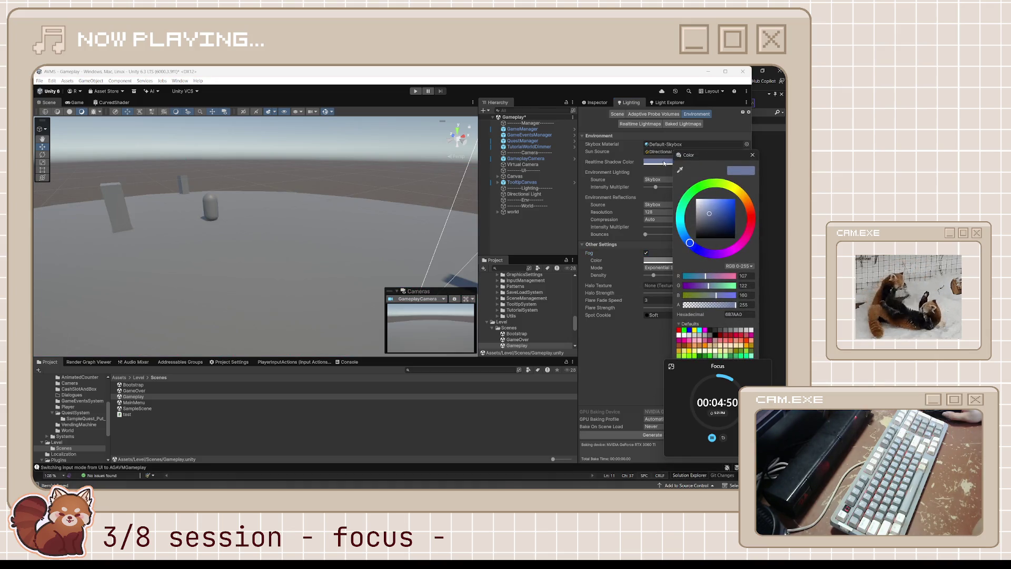
left_click(626, 371)
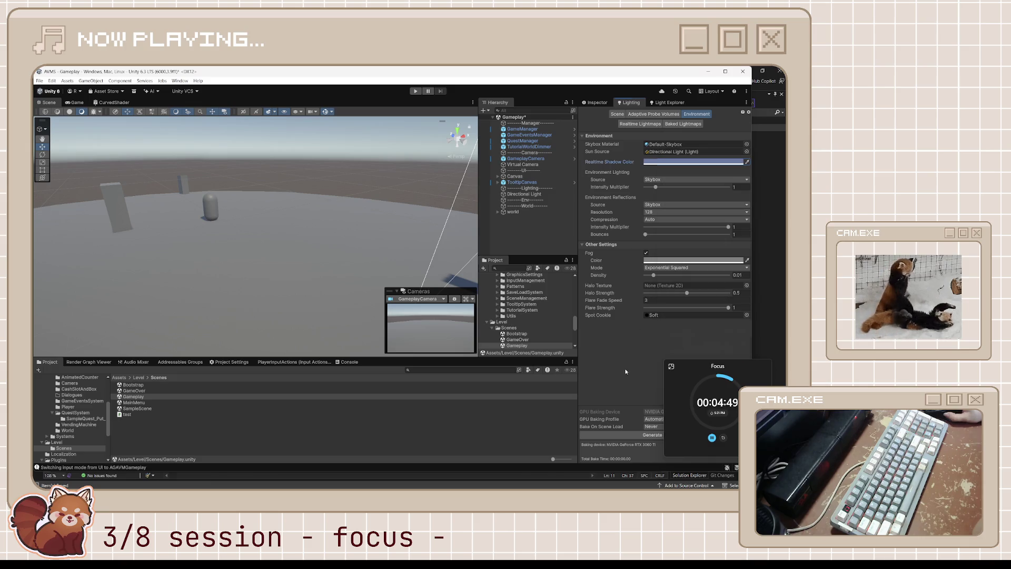
left_click(678, 162)
mouse_move(709, 254)
left_mouse_down()
mouse_move(700, 196)
mouse_move(760, 222)
mouse_move(721, 258)
mouse_move(740, 258)
mouse_move(750, 192)
mouse_move(690, 221)
mouse_move(691, 254)
left_mouse_up()
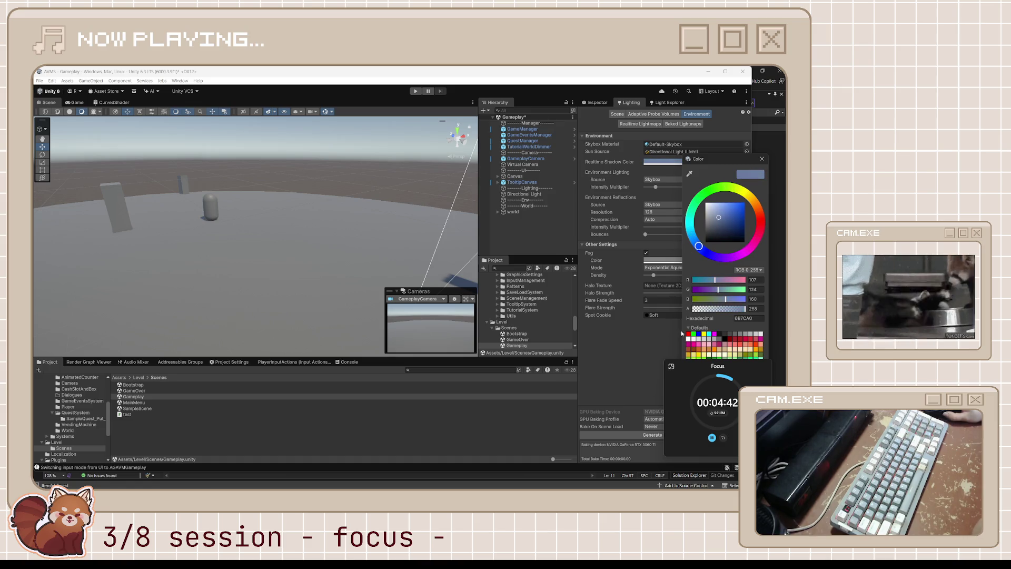
left_click(658, 337)
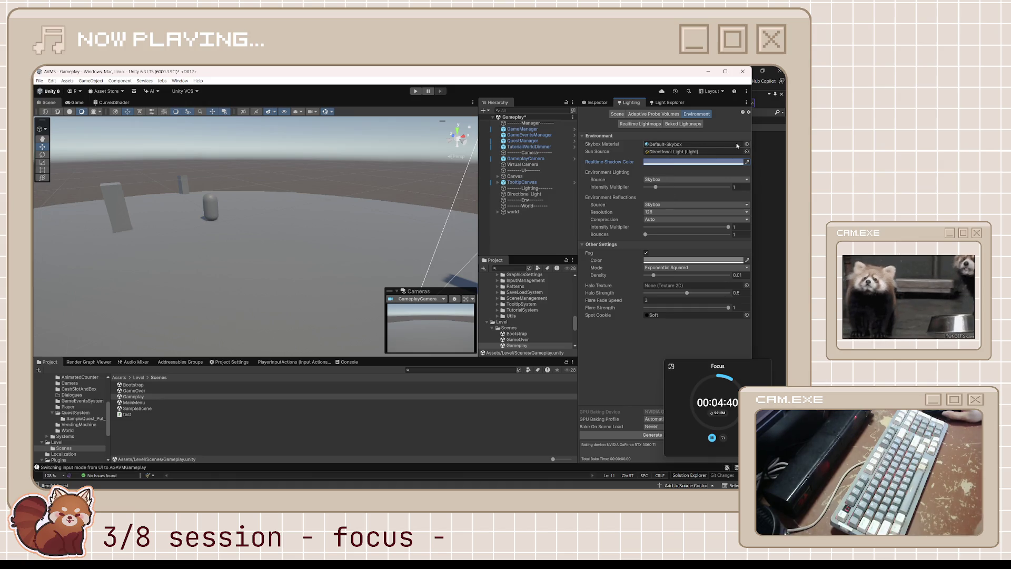
- Check the Scene lighting settings, then return to the Environment fog colour
left_click(635, 125)
left_click(619, 116)
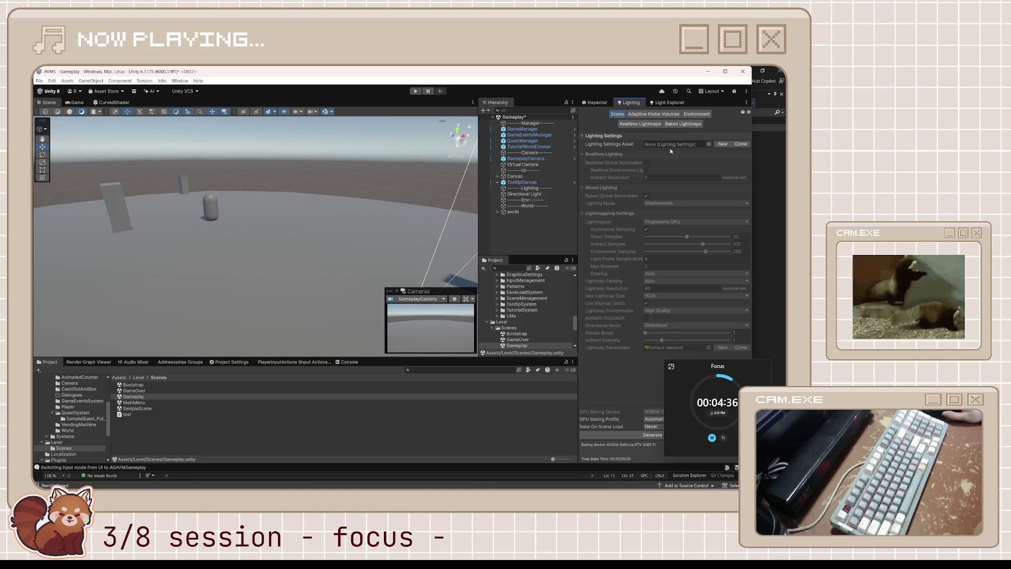
left_click(697, 114)
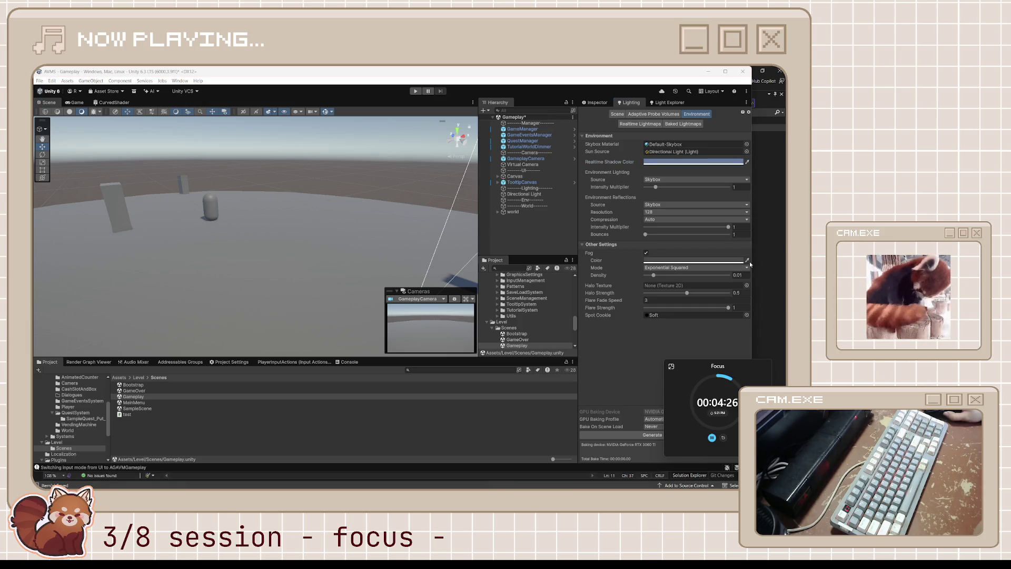
left_click(734, 261)
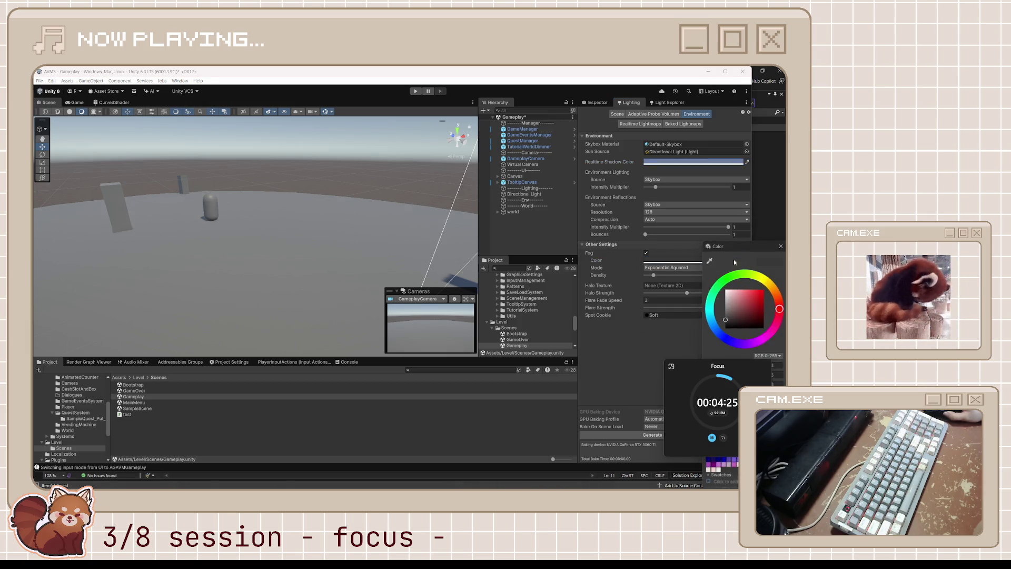
- Set the fog colour to an orange tone
left_click(768, 280)
left_click(744, 298)
left_click(751, 293)
left_click_drag(772, 284, 749, 292)
left_click(666, 346)
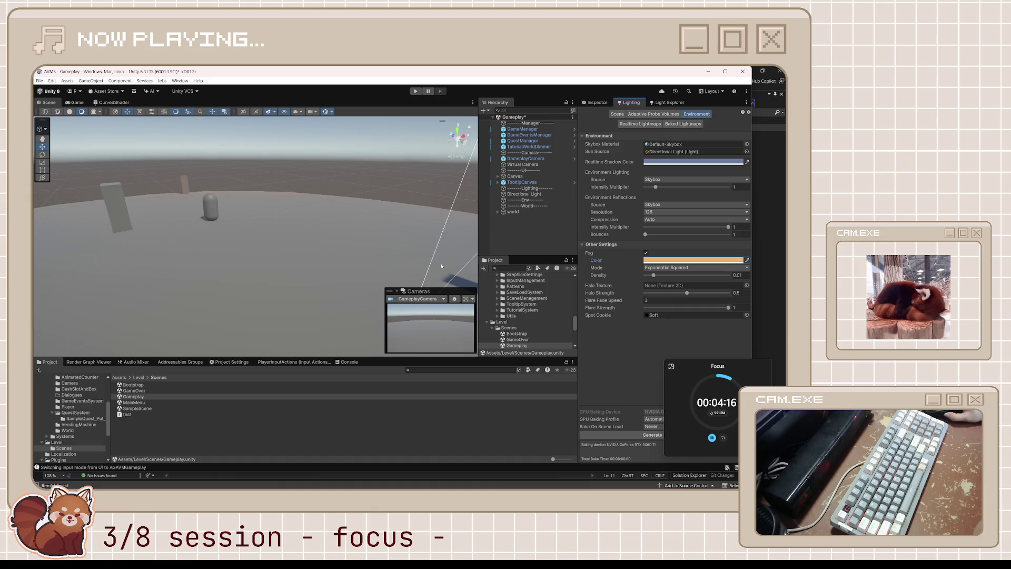
- Raise the fog density to 0.025 while viewing the fogged horizon, then enter play mode
left_click_drag(375, 236, 89, 234)
left_click_drag(187, 241, 233, 222)
mouse_move(658, 276)
left_mouse_down()
mouse_move(684, 276)
mouse_move(659, 280)
left_mouse_up()
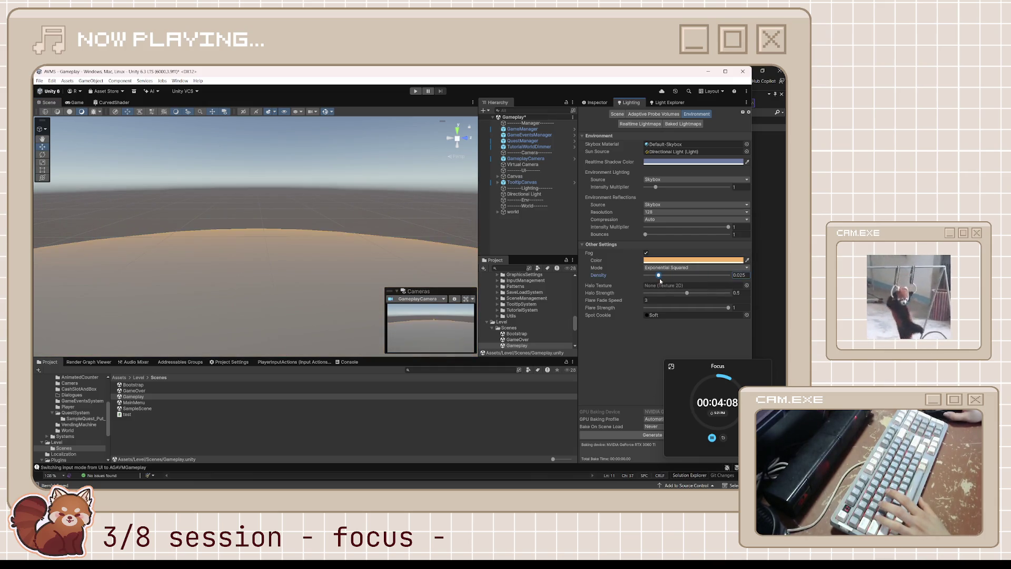
left_click(415, 91)
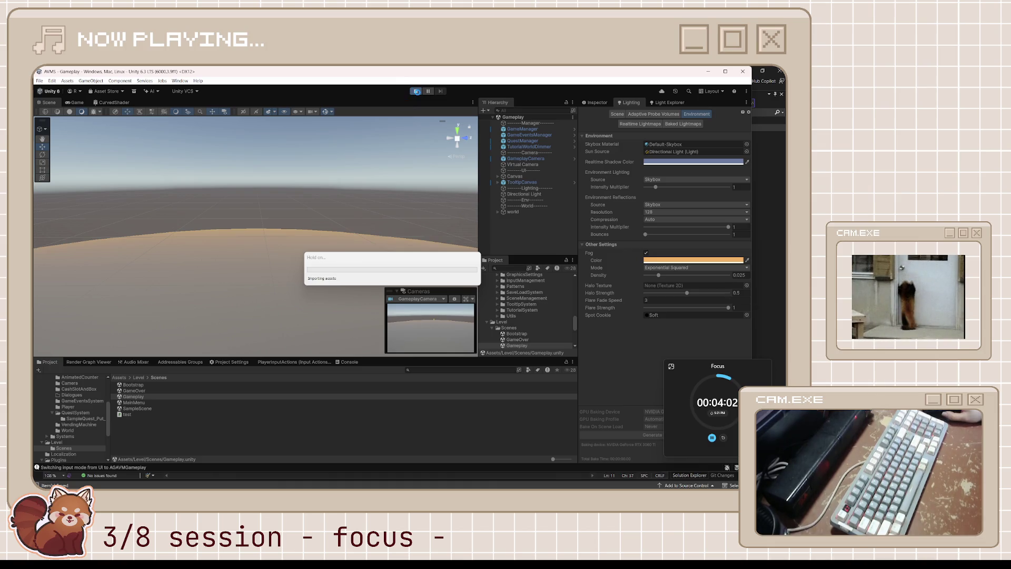
- Save Gameplay, switch to Bootstrap, and play-test through New Game into the fogged level
left_click(416, 91)
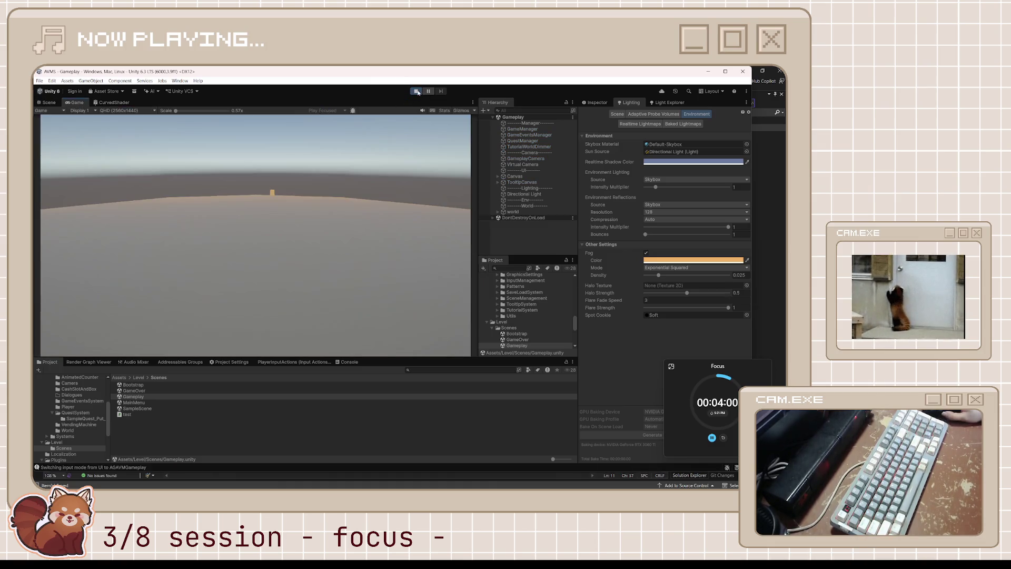
double_click(133, 385)
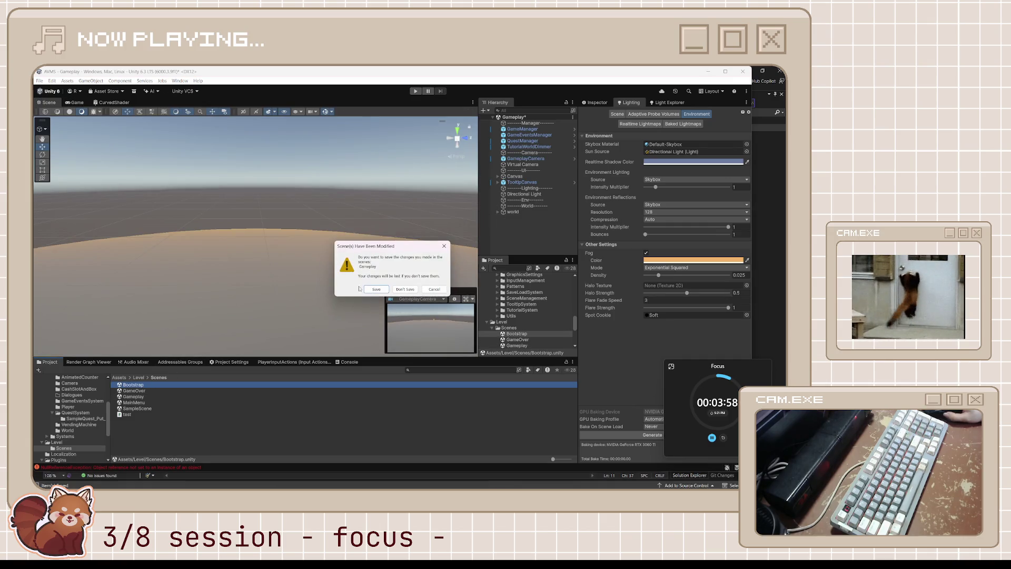
left_click(390, 290)
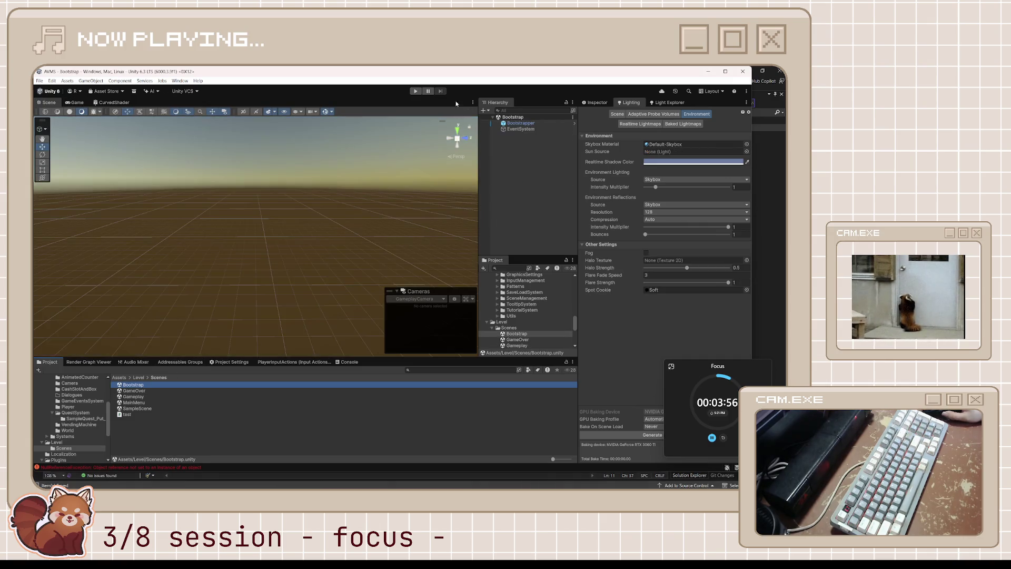
key("ctrl+p")
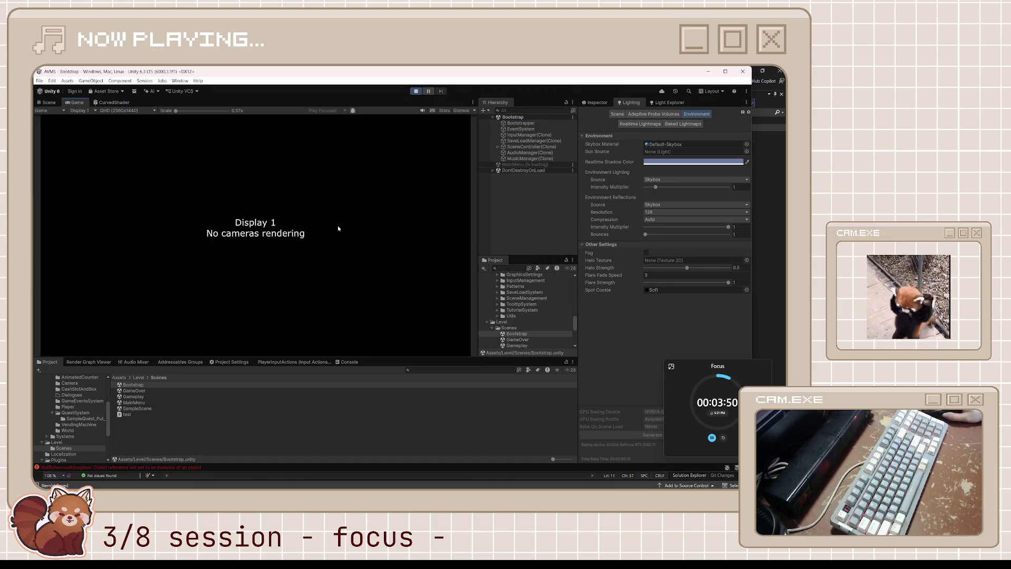
left_click(262, 267)
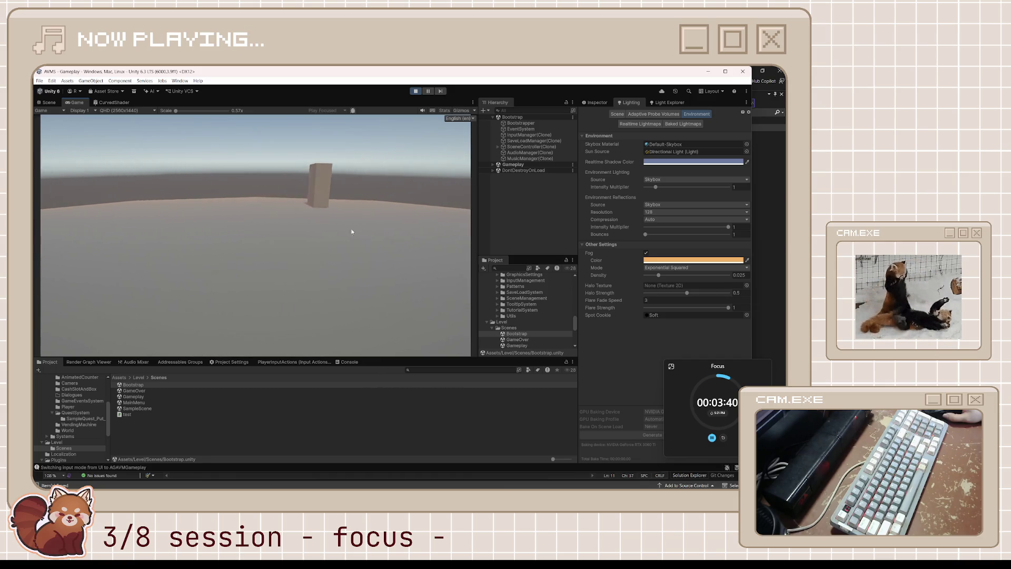
left_click(416, 91)
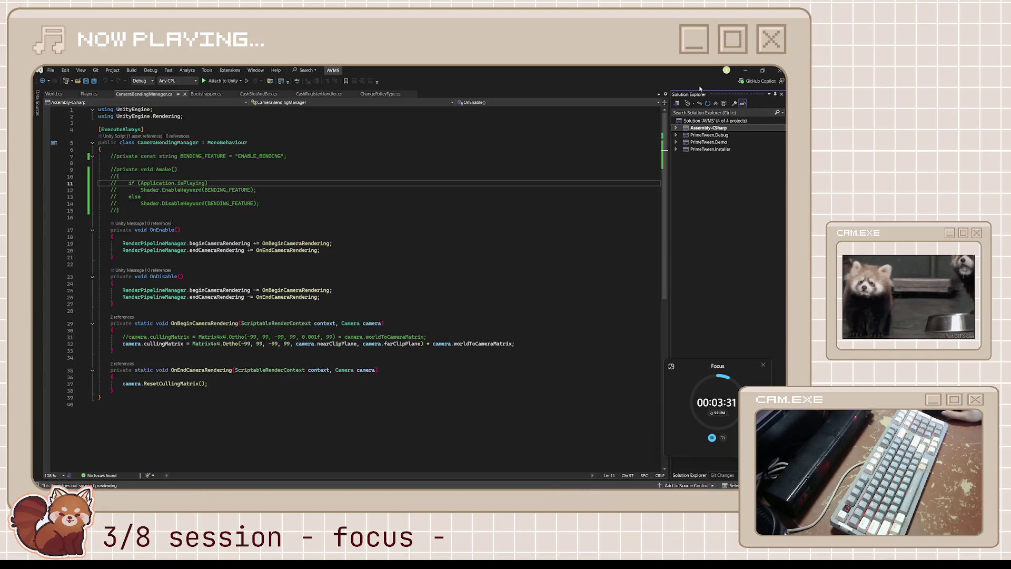
- Search Google for 'change sky box material to flat color unity'
left_click(516, 481)
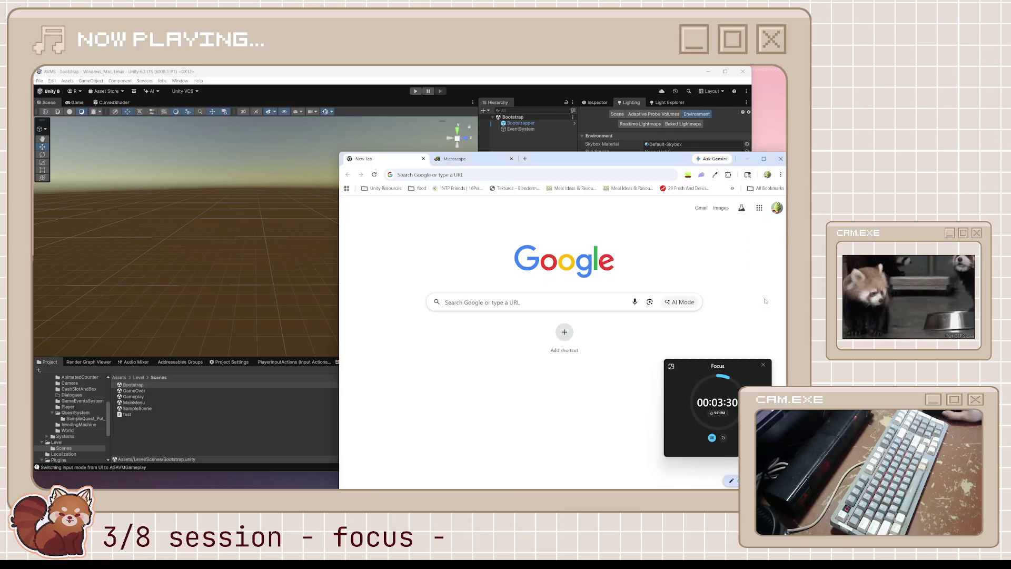
left_click(521, 302)
type("chan")
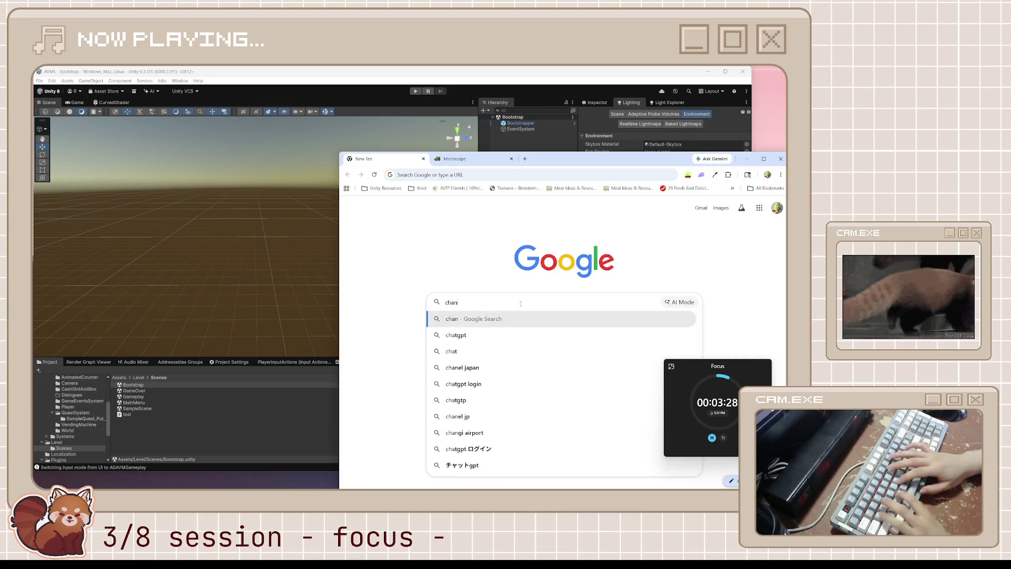
type("ge sky box material in")
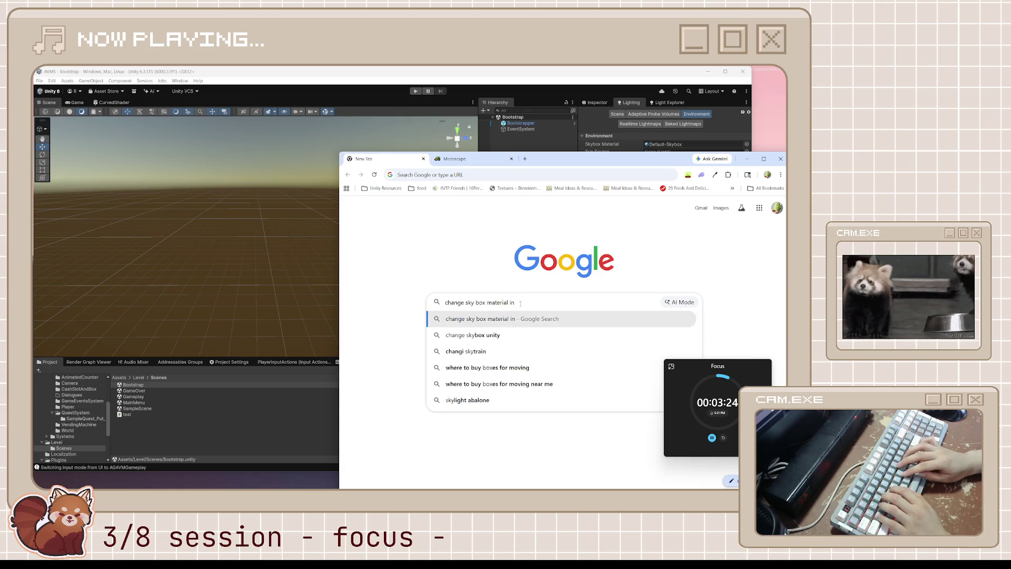
key("BackSpace")
key("BackSpace")
type("to fla")
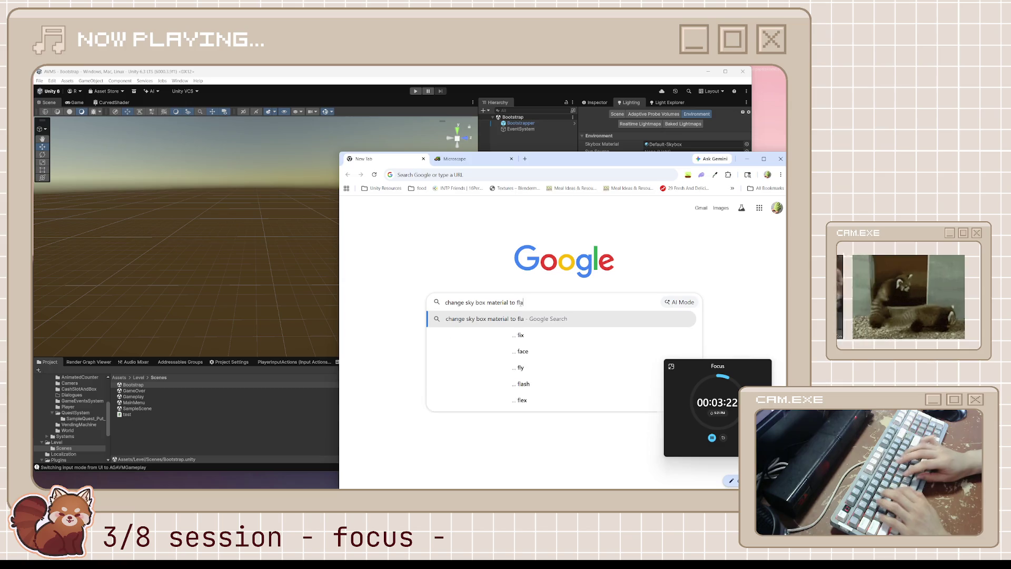
type("t color unity")
key("Return")
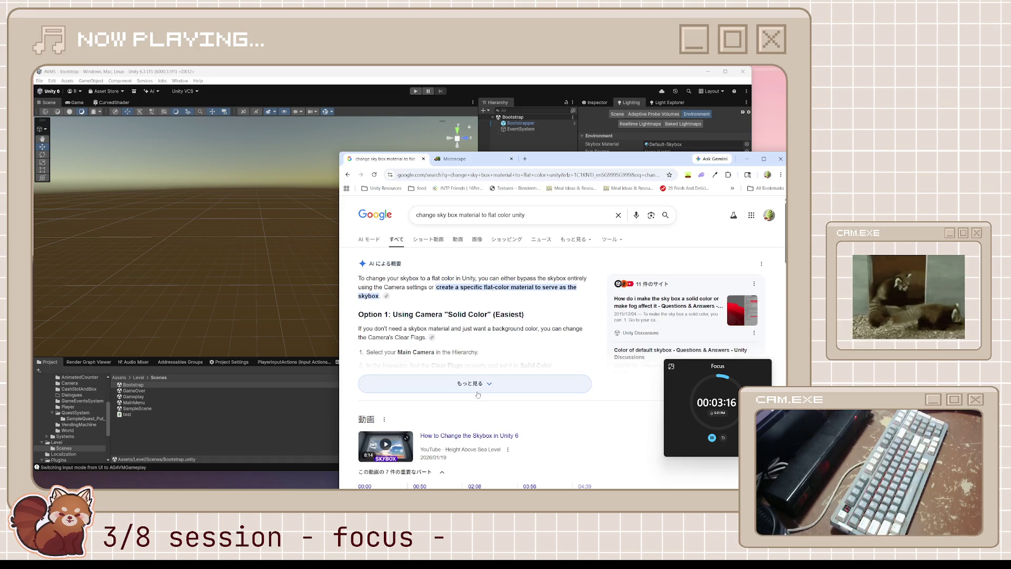
- Expand the AI overview and read the skybox flat-colour results, then return to Unity
left_click(470, 383)
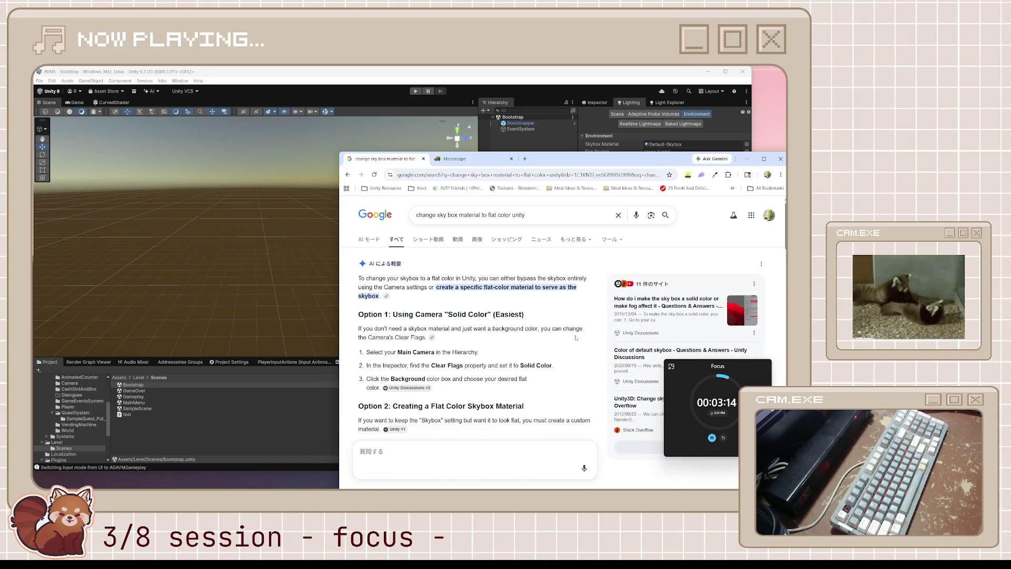
scroll(425, 348, "down", 2)
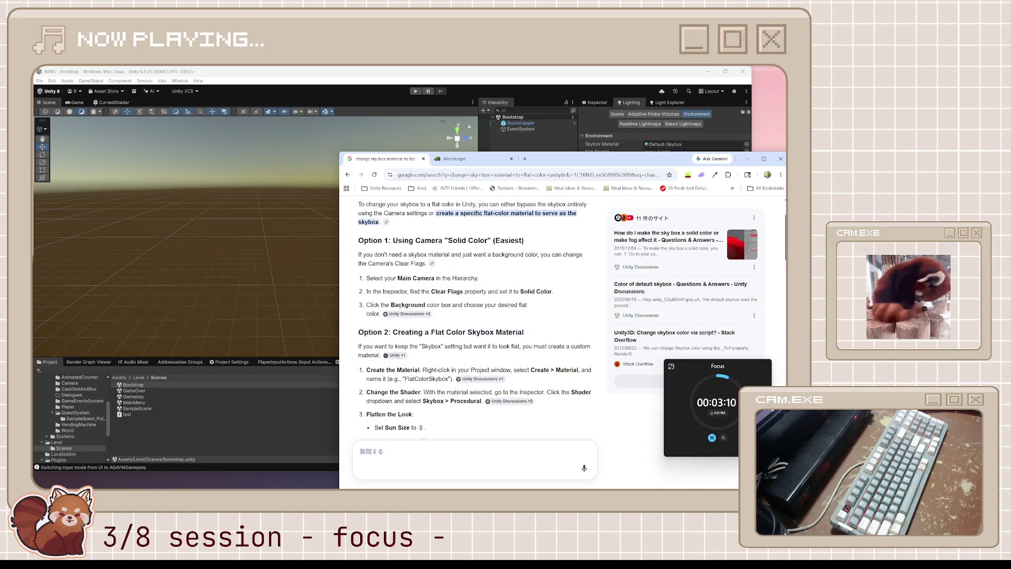
scroll(395, 324, "down", 1)
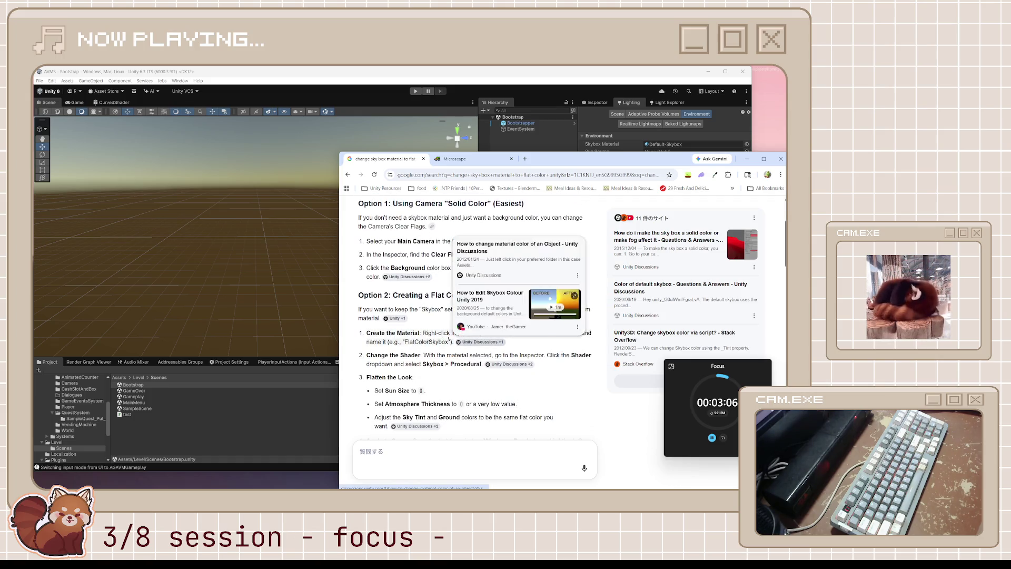
scroll(446, 327, "down", 2)
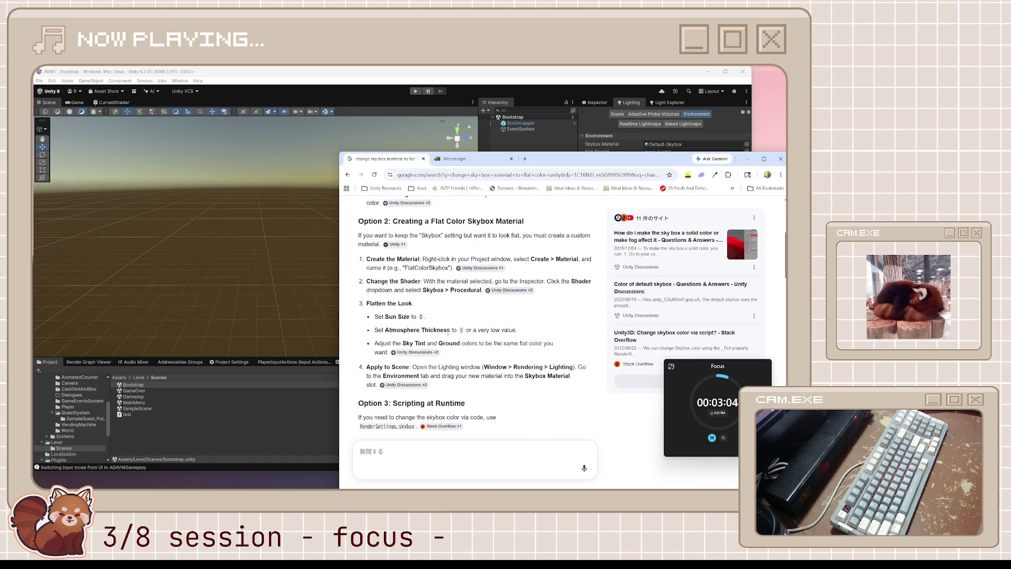
scroll(448, 331, "down", 1)
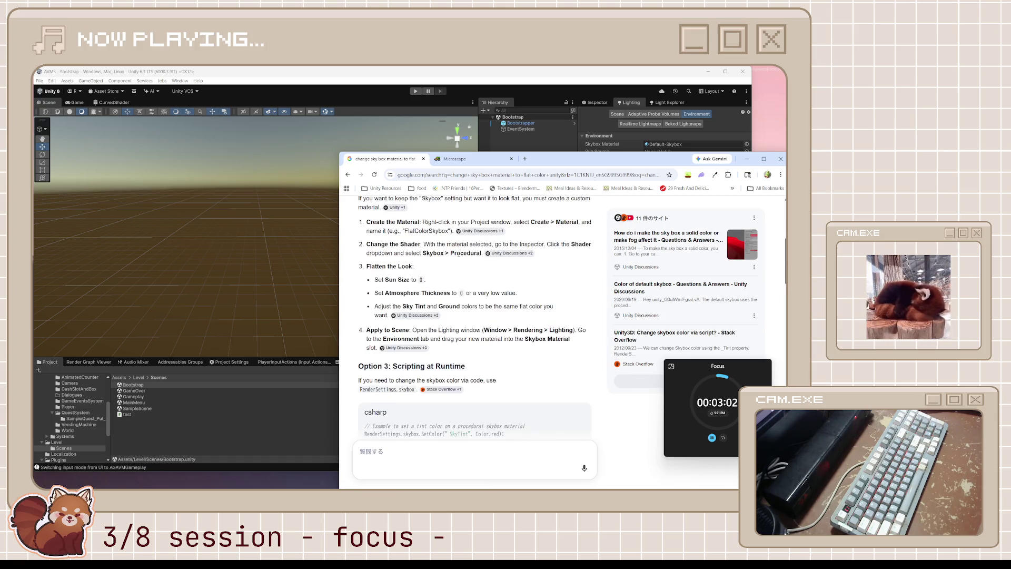
scroll(460, 259, "up", 1)
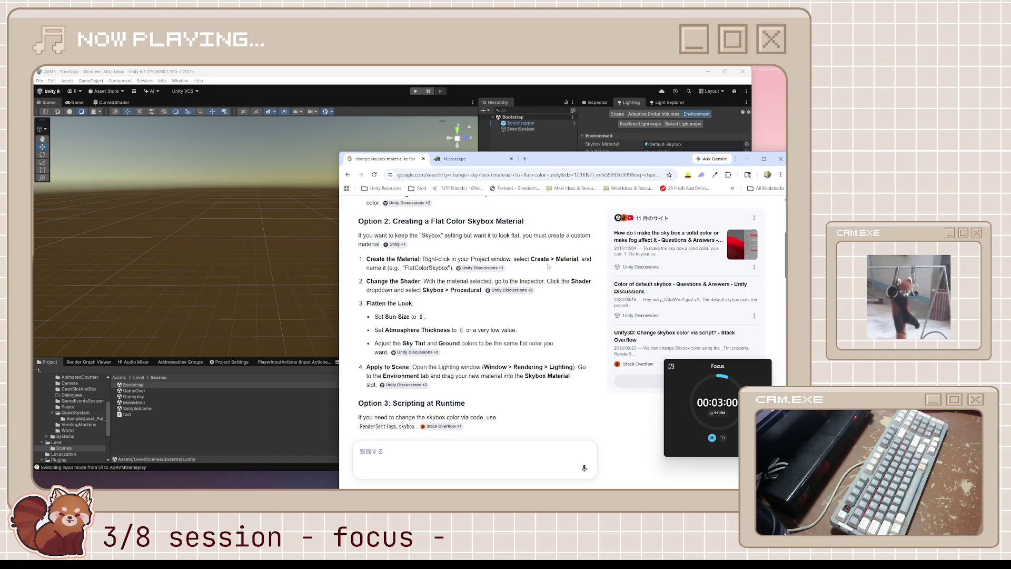
scroll(446, 307, "down", 5)
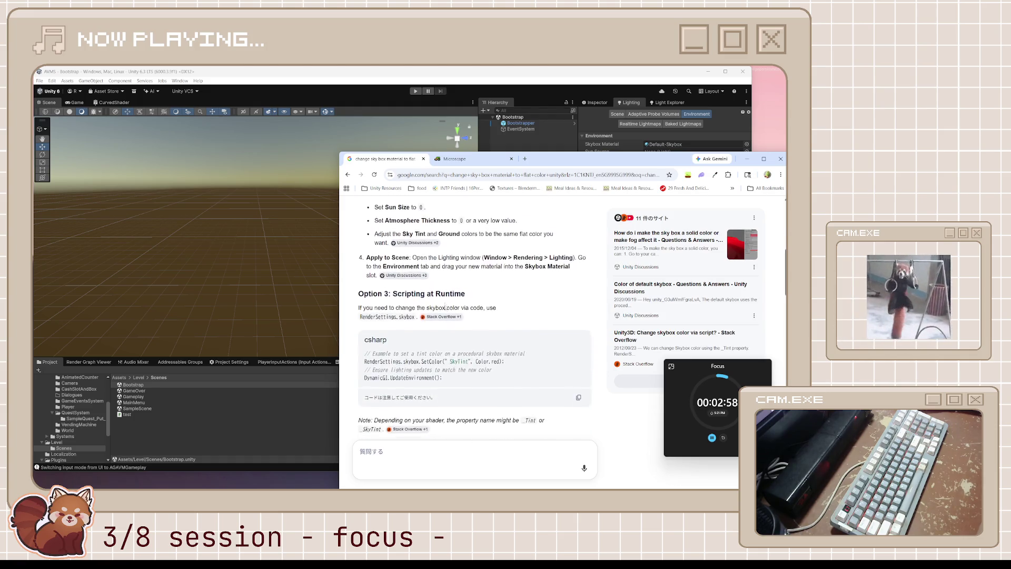
scroll(445, 307, "down", 6)
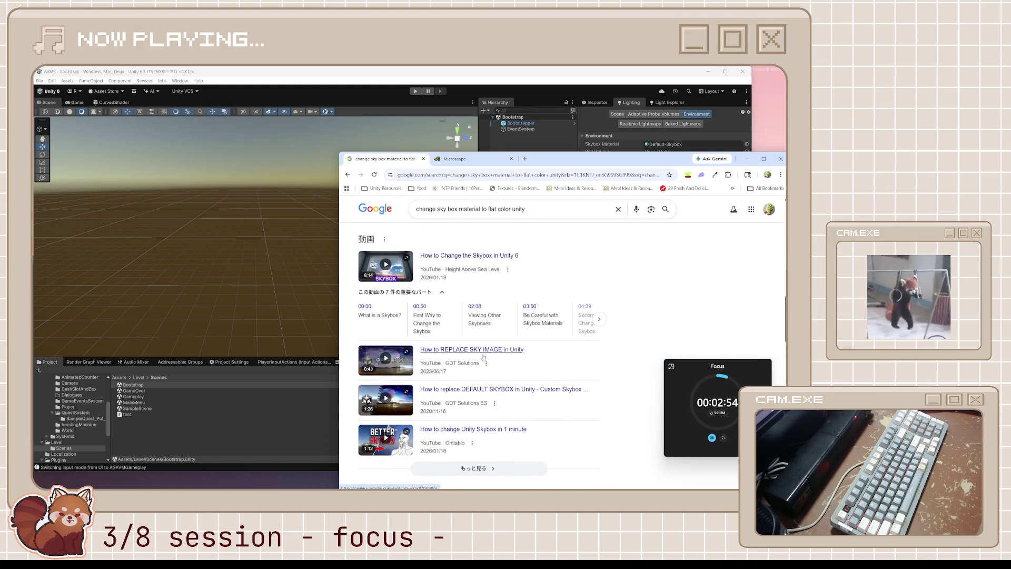
scroll(445, 307, "down", 6)
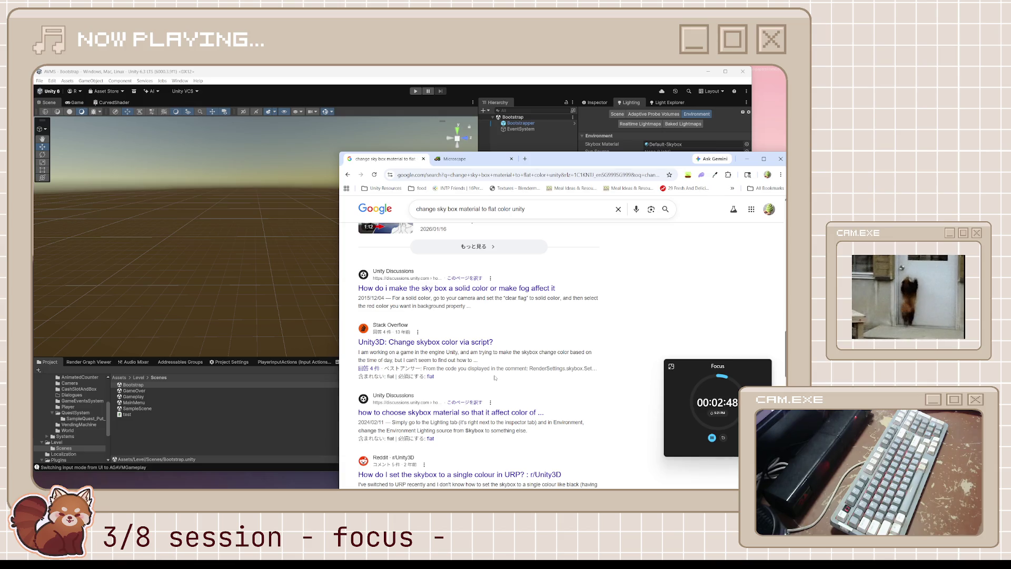
left_click(624, 142)
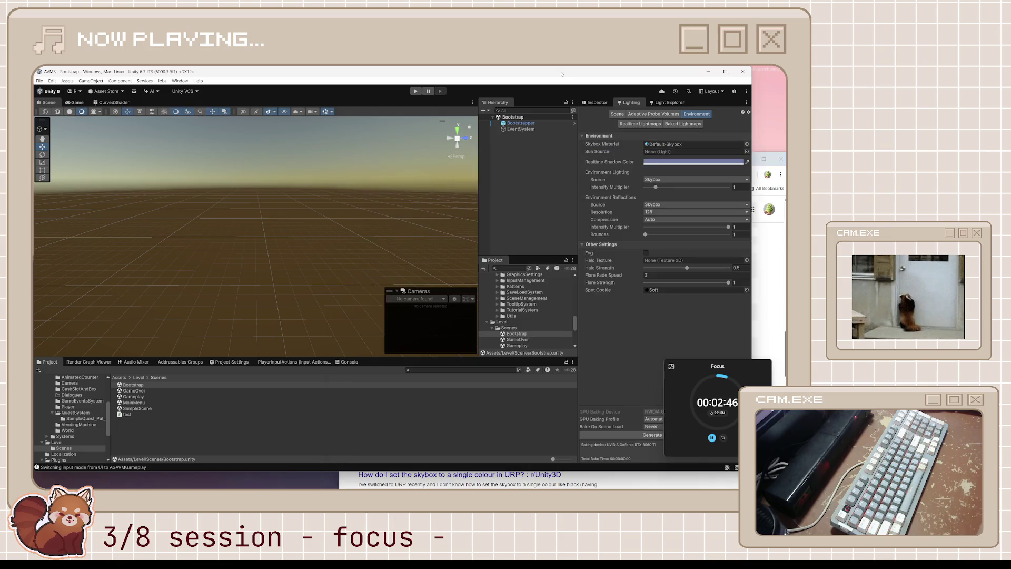
- Reopen the Gameplay scene and show the GameplayCamera's Camera component settings
double_click(133, 396)
left_click(558, 159)
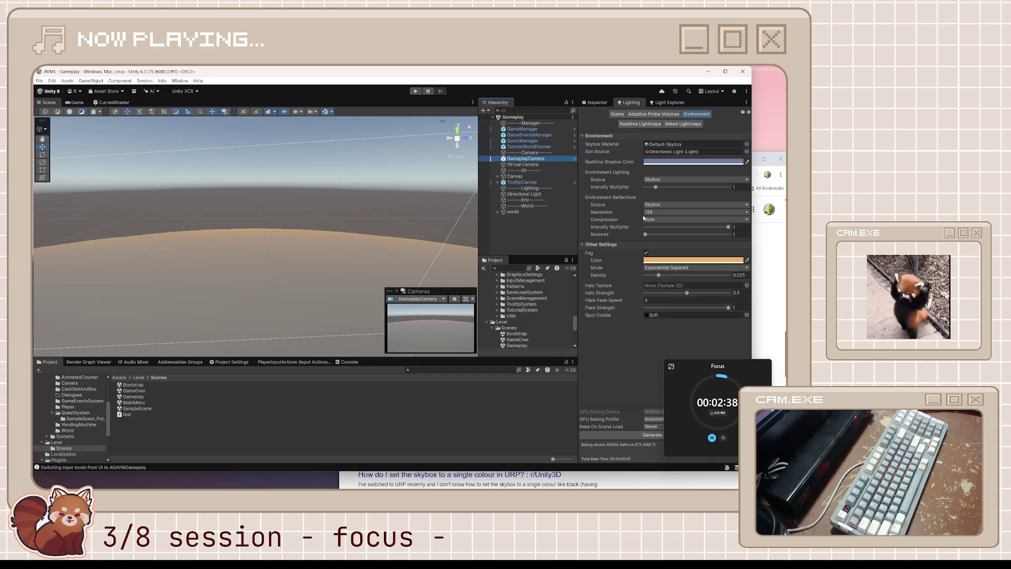
left_click(595, 102)
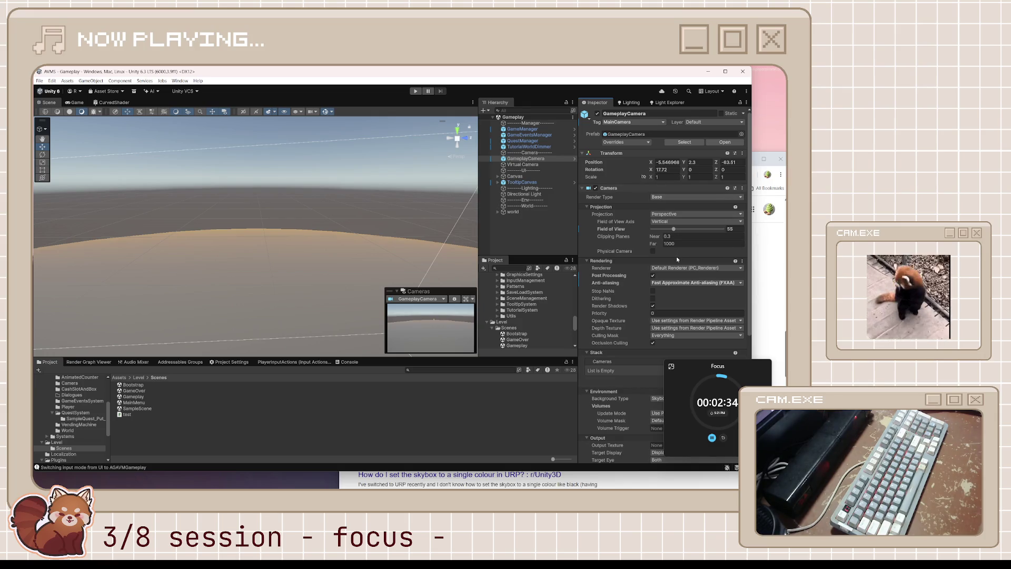
- Switch the GameplayCamera's Background Type from Skybox to Solid Color
scroll(676, 256, "down", 1)
scroll(677, 259, "down", 2)
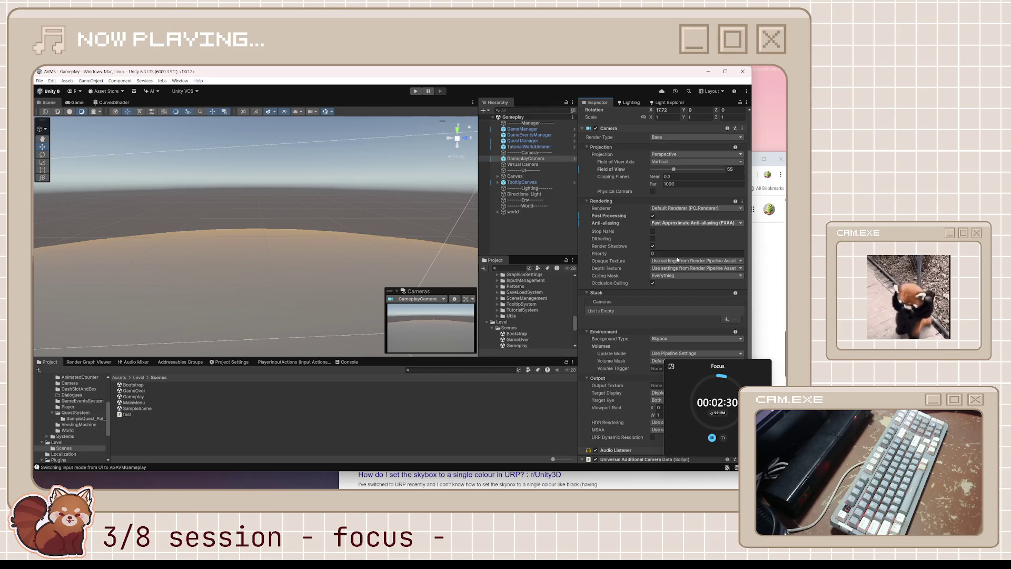
scroll(671, 209, "down", 3)
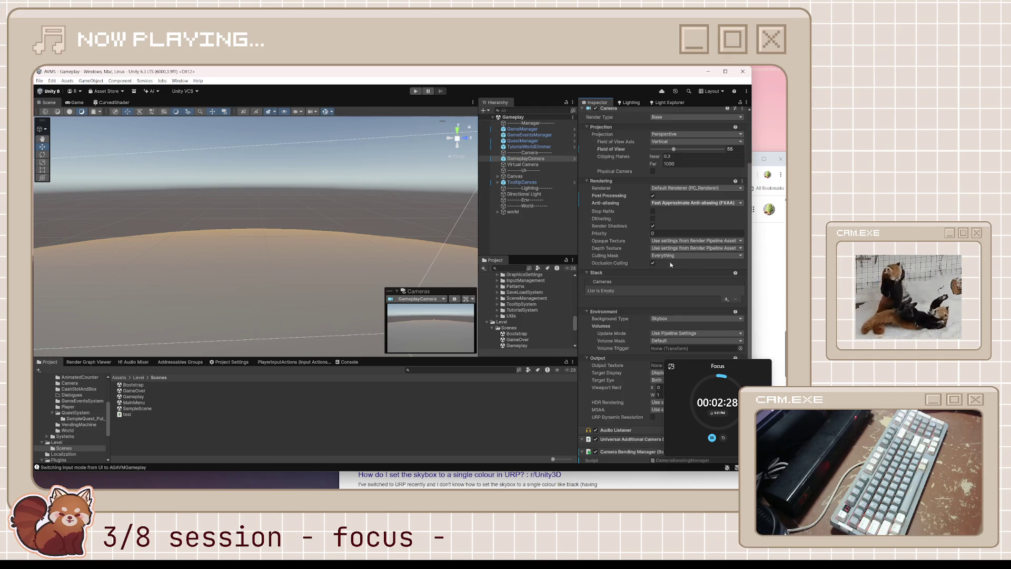
left_click(669, 280)
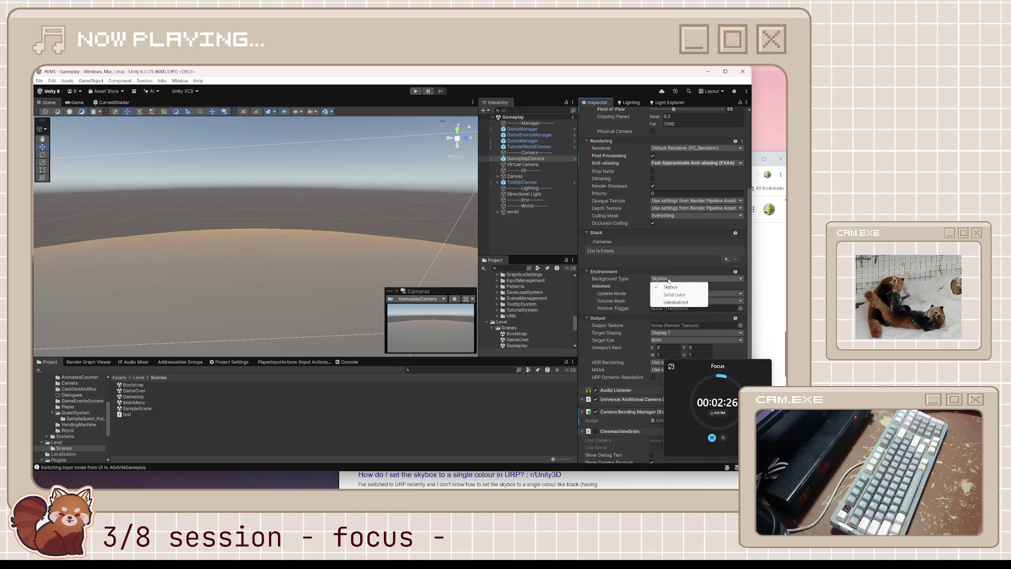
left_click(671, 295)
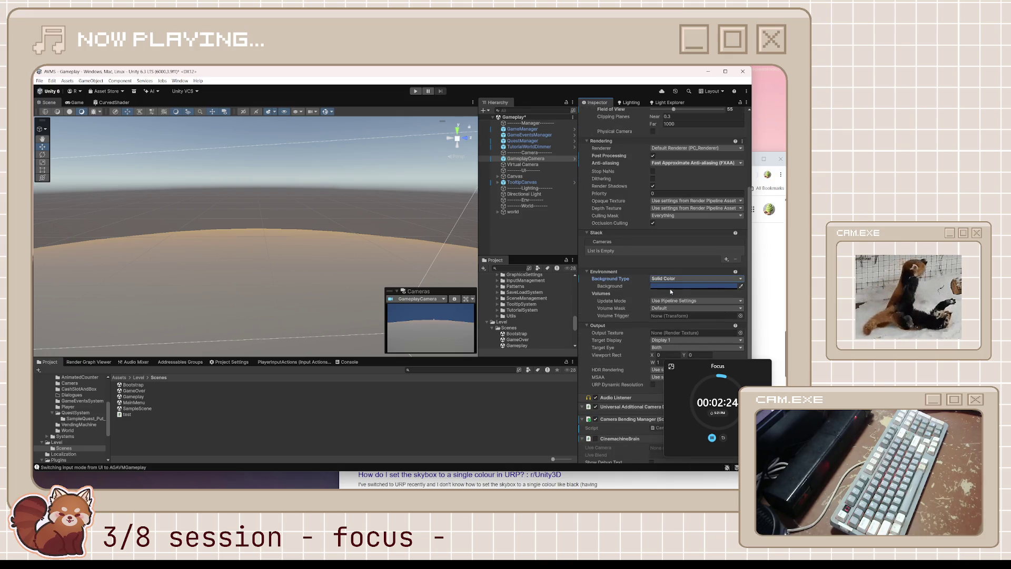
left_click(672, 286)
left_click(743, 300)
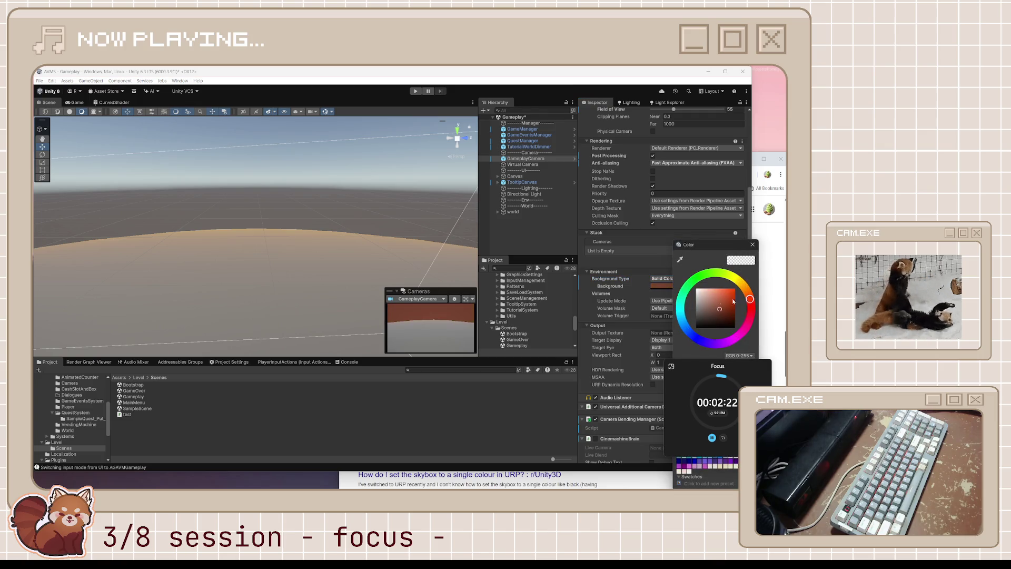
- Set the camera background colour to a pale lavender-blue and save the Gameplay scene
left_click(669, 278)
left_click(676, 295)
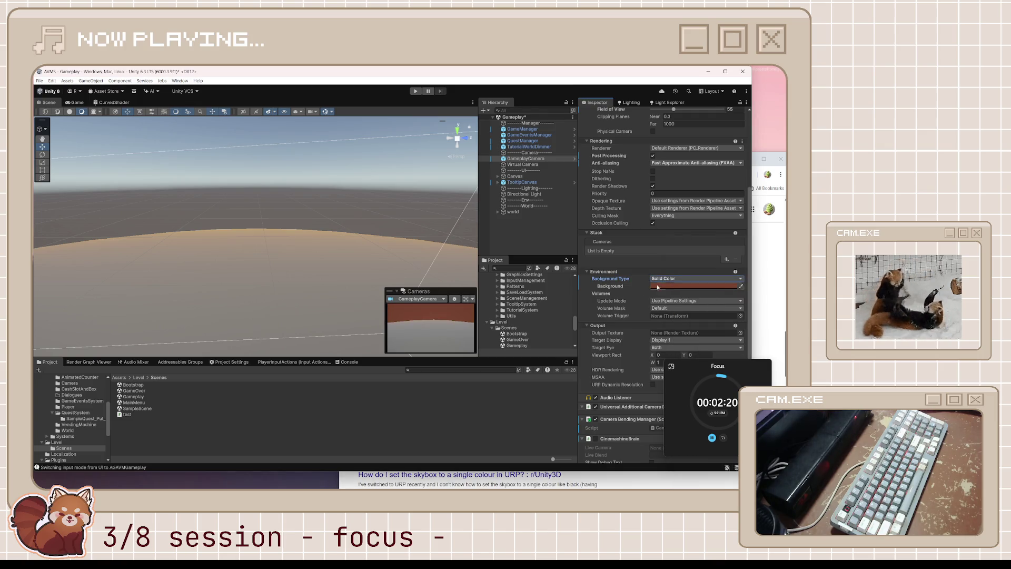
left_click(696, 286)
mouse_move(742, 284)
left_mouse_down()
mouse_move(733, 275)
mouse_move(745, 300)
mouse_move(706, 274)
mouse_move(682, 321)
mouse_move(699, 339)
mouse_move(684, 326)
mouse_move(697, 332)
mouse_move(729, 312)
left_mouse_up()
left_click_drag(722, 311, 715, 305)
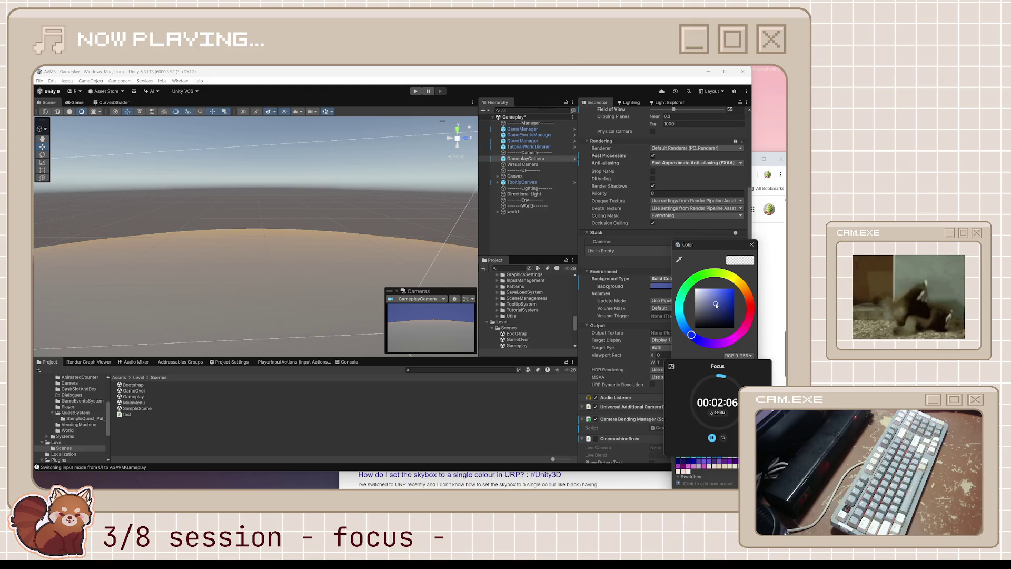
left_click(714, 291)
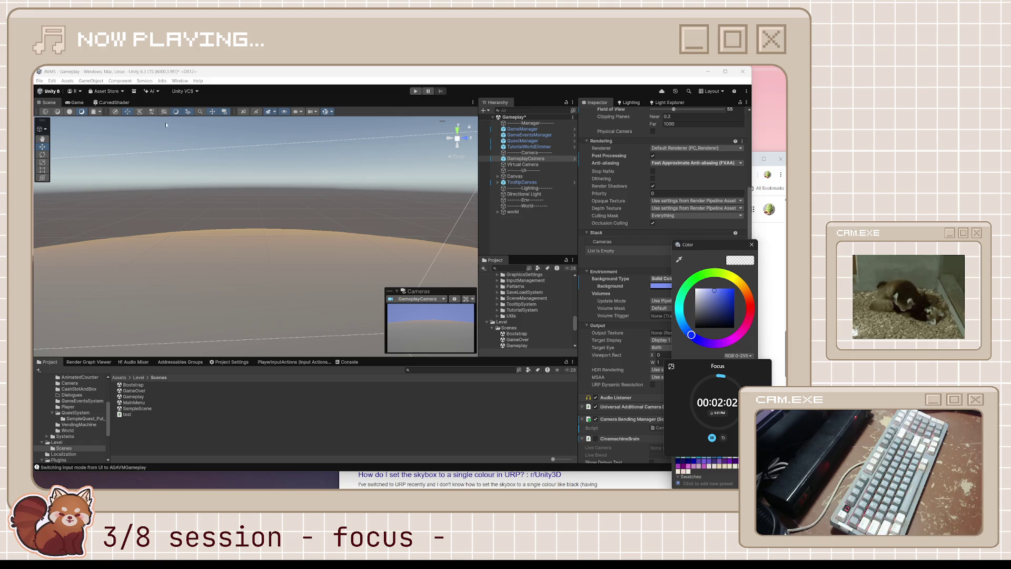
key("ctrl+s")
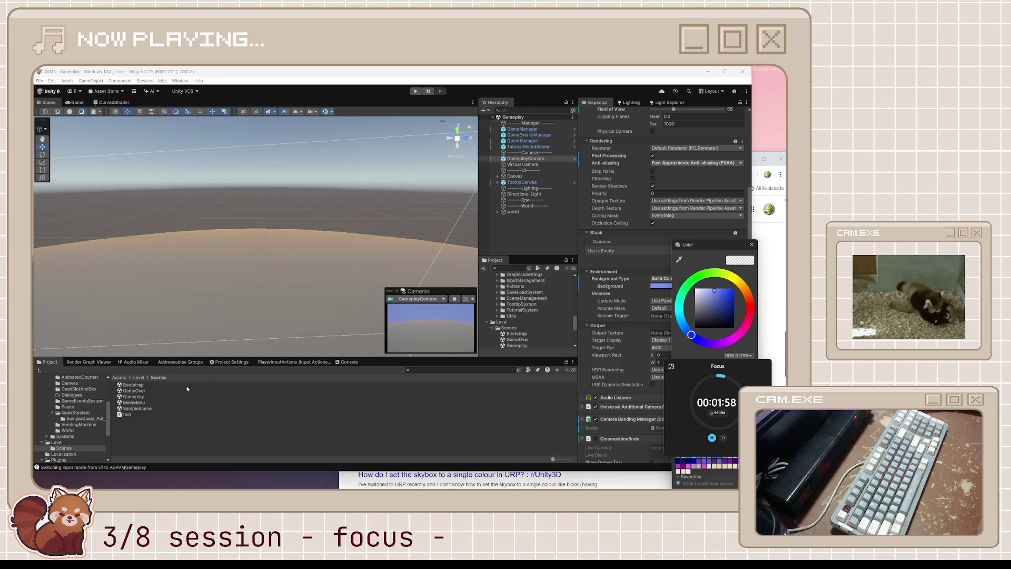
- Open the Bootstrap scene and run a quick play-mode test
double_click(150, 384)
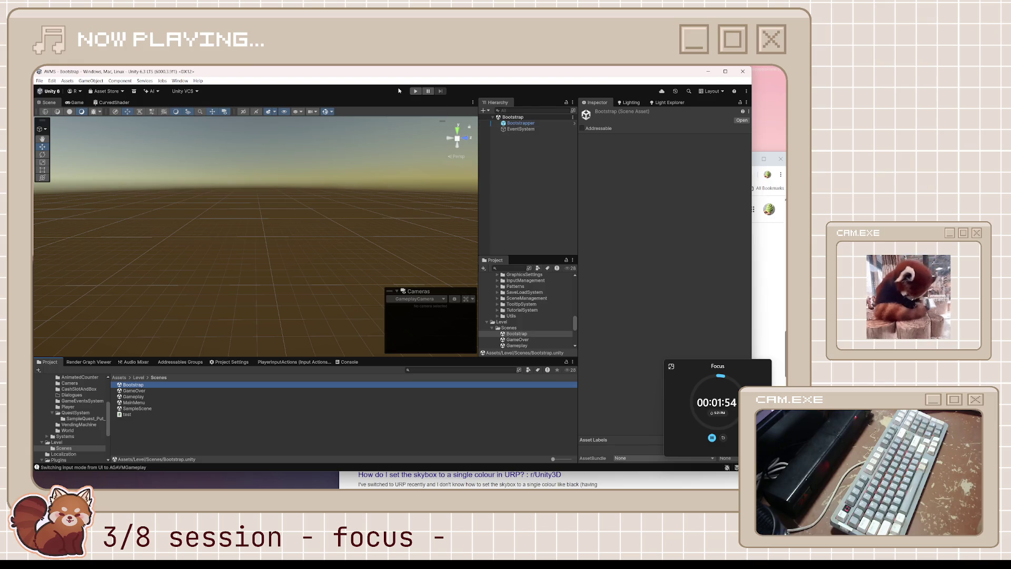
left_click(416, 91)
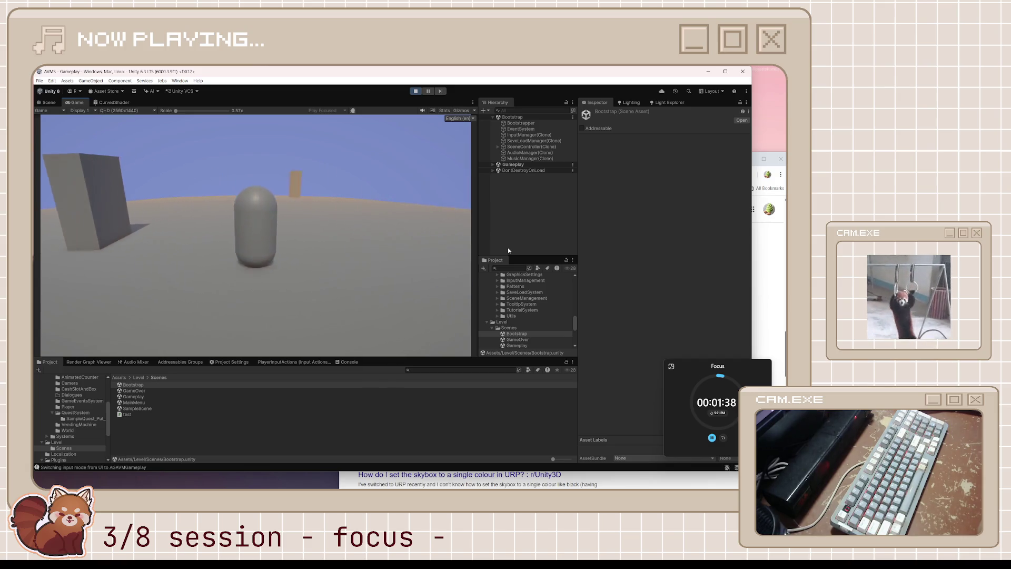
left_click(419, 93)
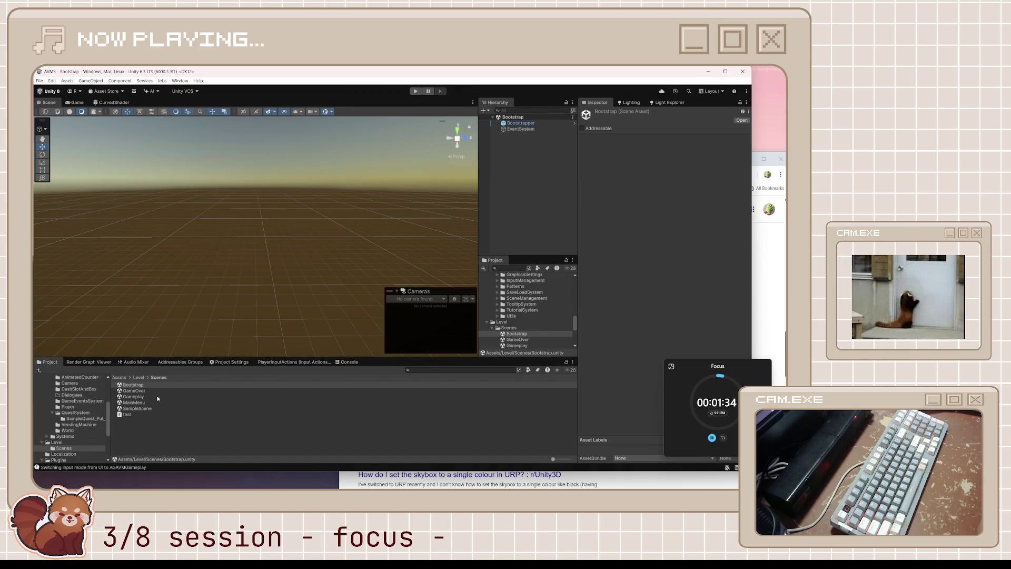
- Open the Gameplay scene from the Scenes folder and dismiss the skybox colour search results
left_click(134, 403)
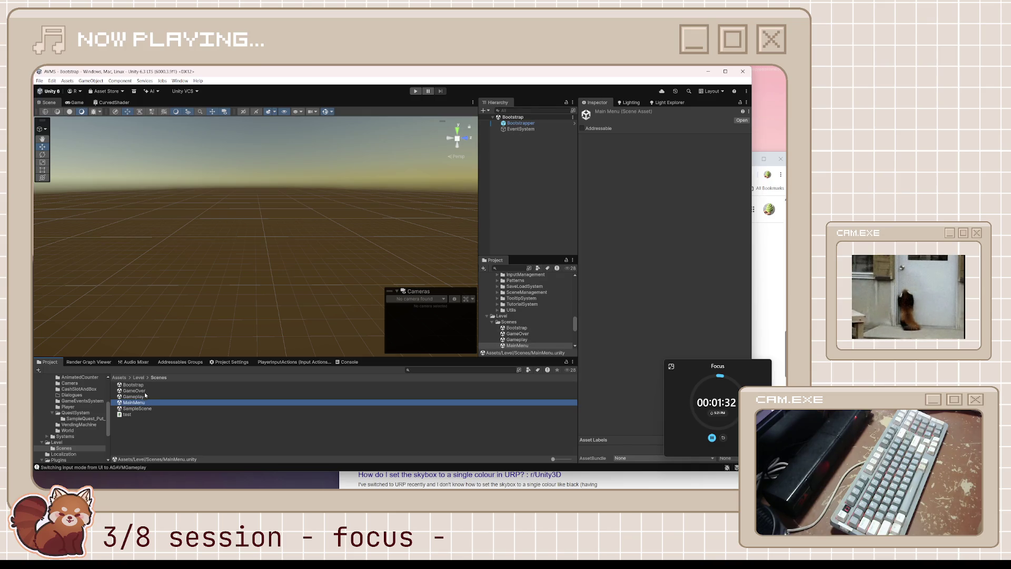
double_click(145, 397)
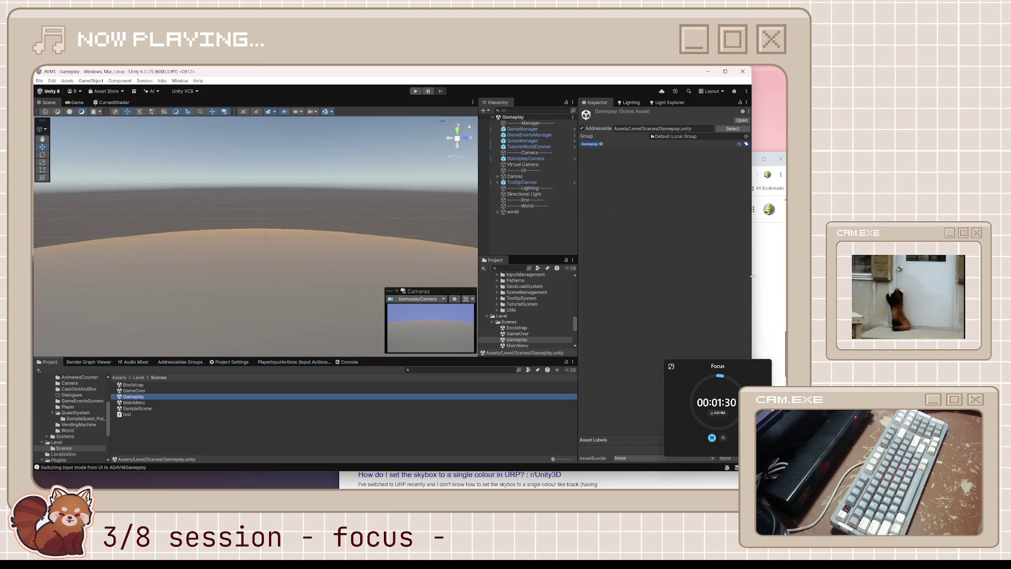
left_click(751, 274)
left_click(747, 158)
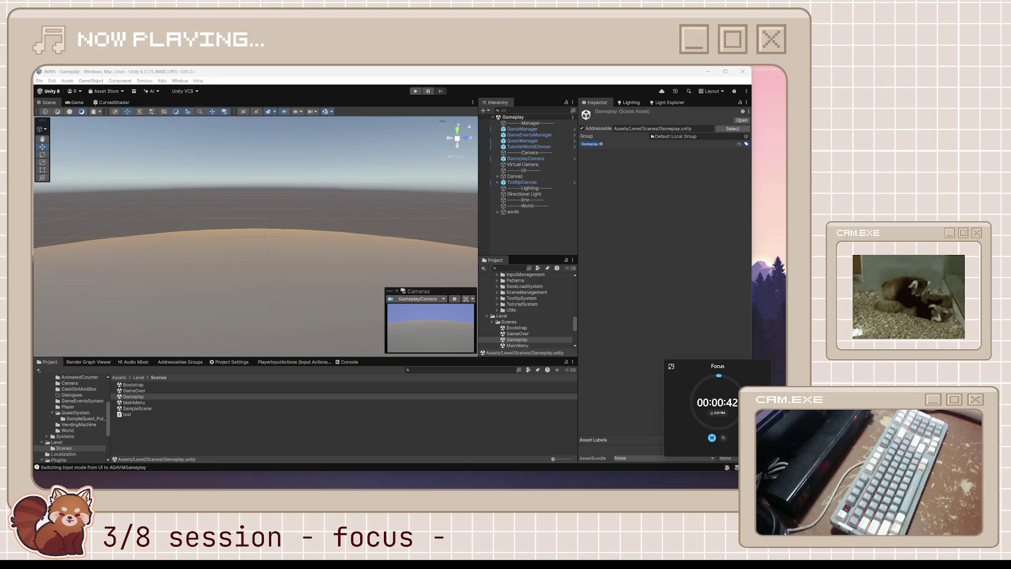
- Alt+Tab to the Chrome window running Microscape
key("alt+Tab")
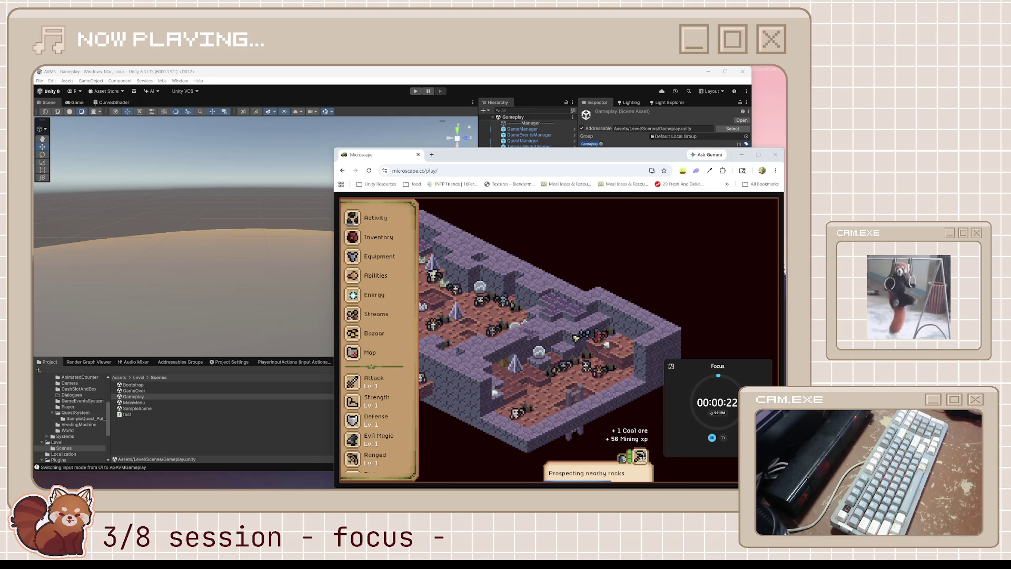
- Open the Microscape inventory and scroll through its items
key("i")
scroll(470, 343, "down", 10)
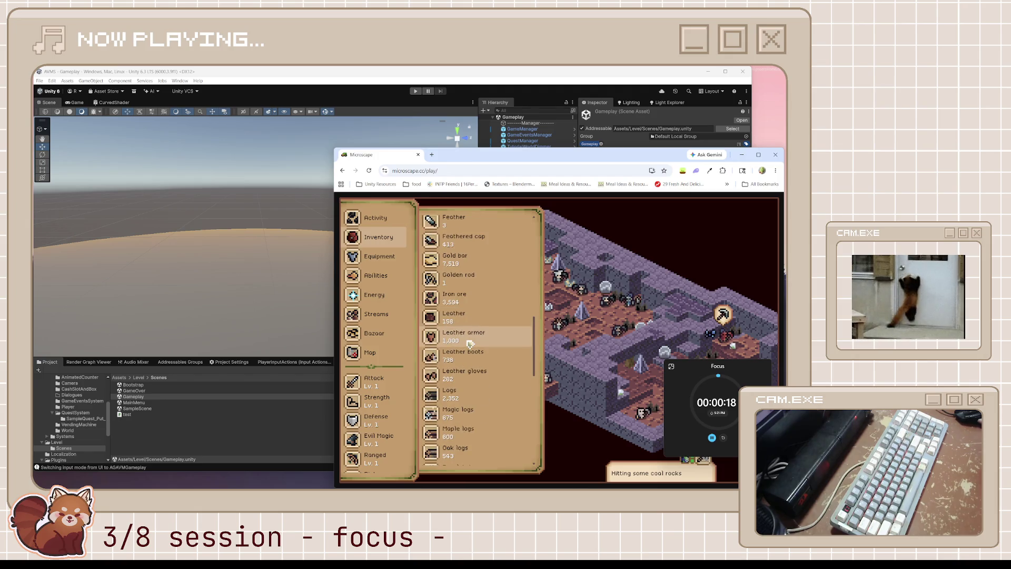
scroll(471, 344, "down", 5)
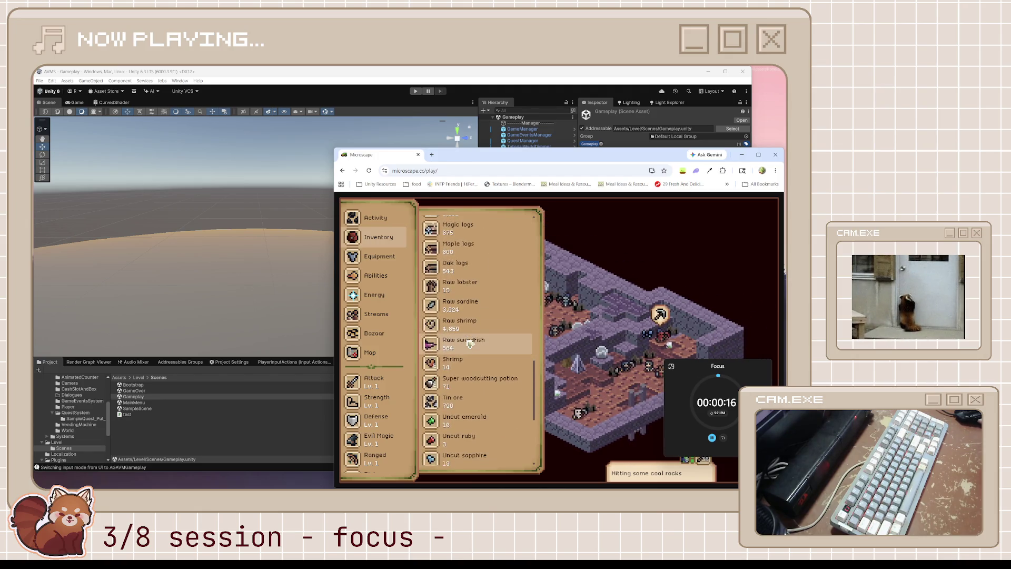
scroll(470, 343, "down", 1)
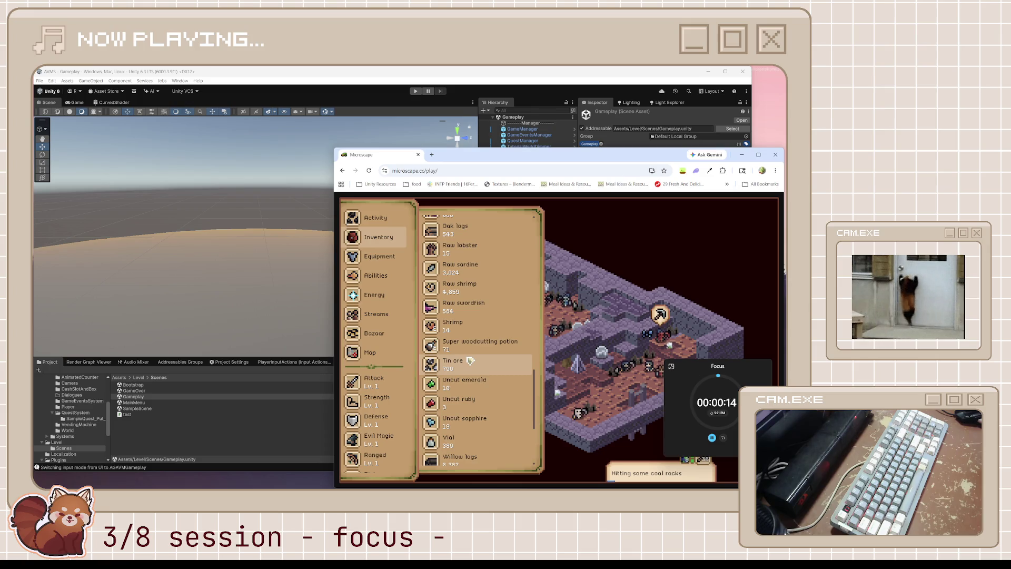
scroll(470, 360, "down", 2)
scroll(470, 360, "down", 2)
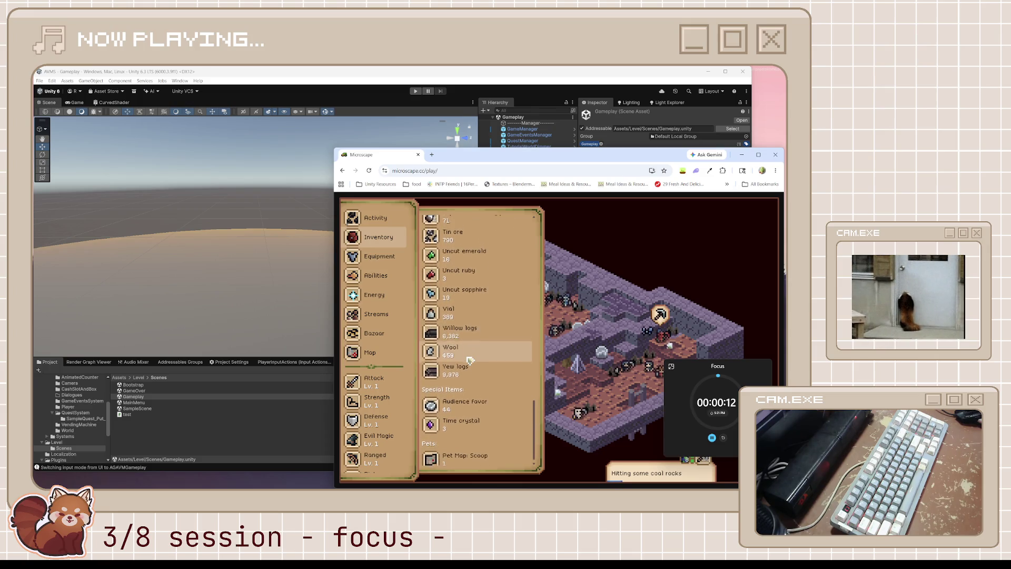
scroll(470, 361, "up", 6)
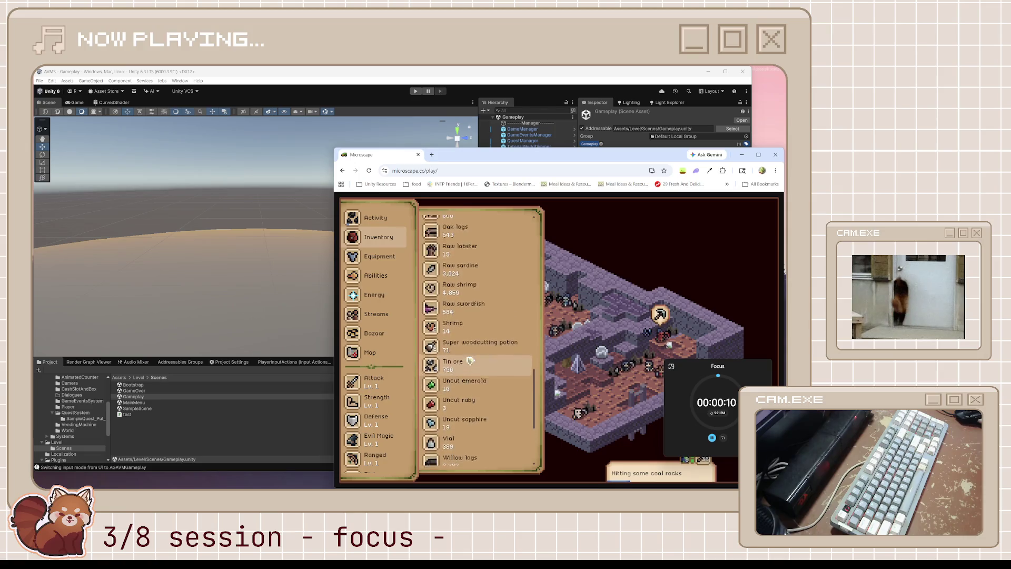
scroll(471, 360, "up", 8)
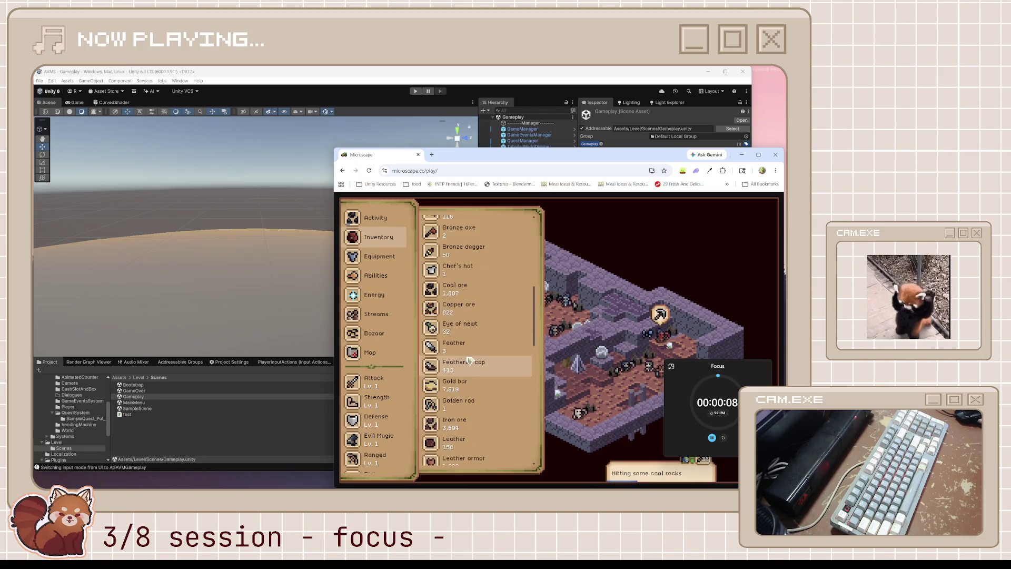
- Browse the Bazaar, then view the Activity & Loot mining progress
left_click(371, 332)
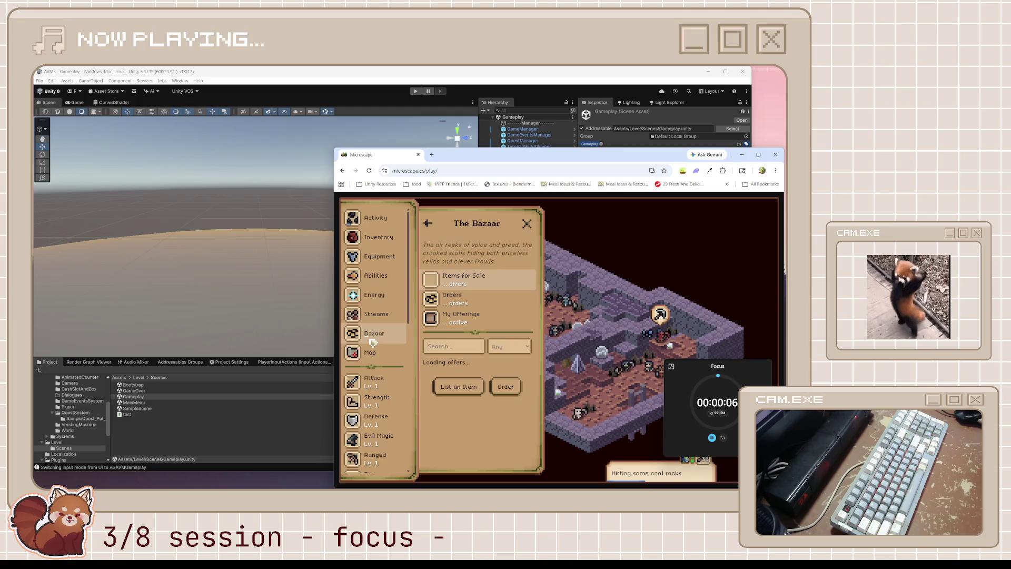
scroll(373, 384, "down", 5)
scroll(374, 384, "down", 2)
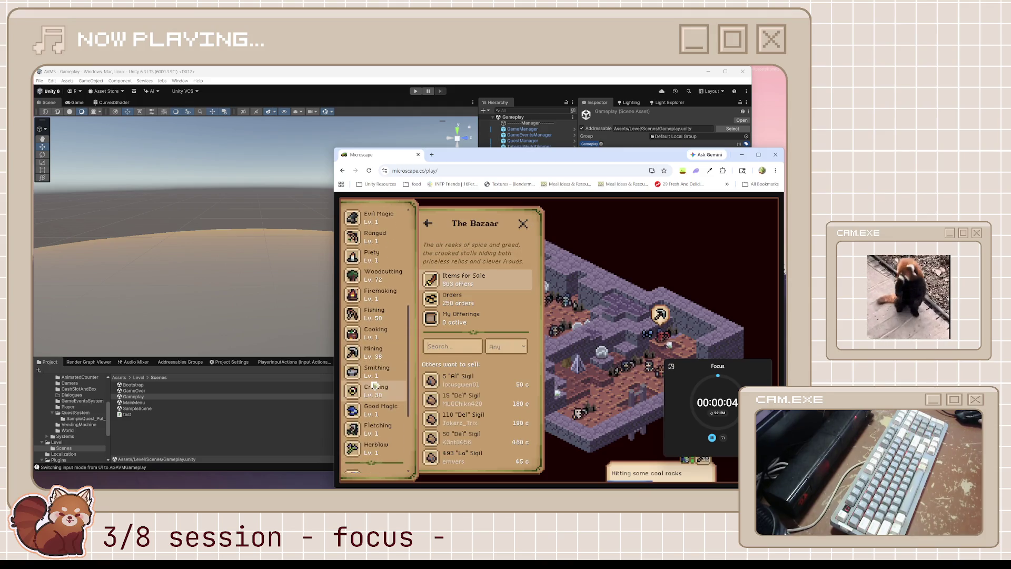
scroll(383, 359, "up", 7)
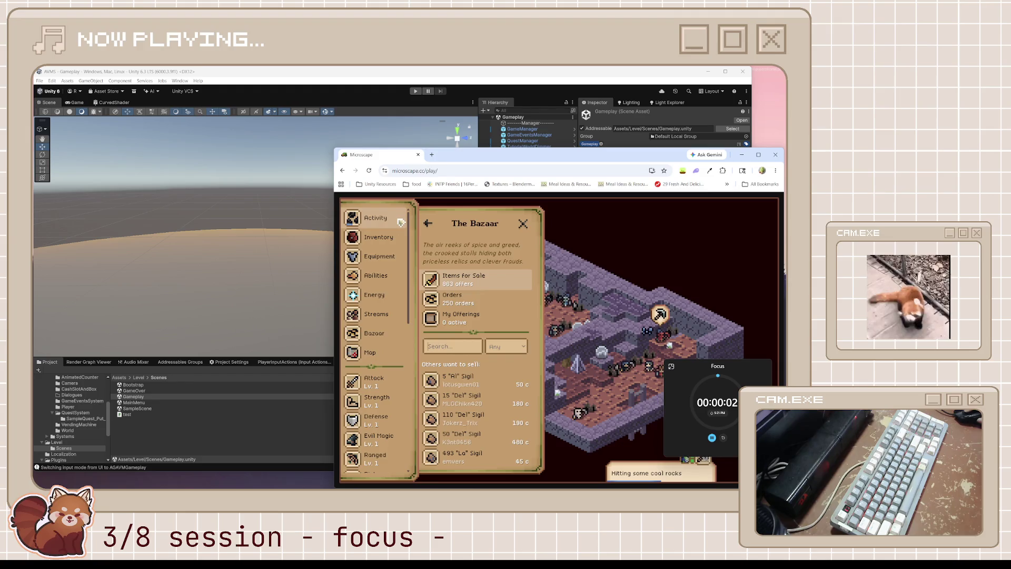
left_click(375, 217)
scroll(508, 295, "down", 3)
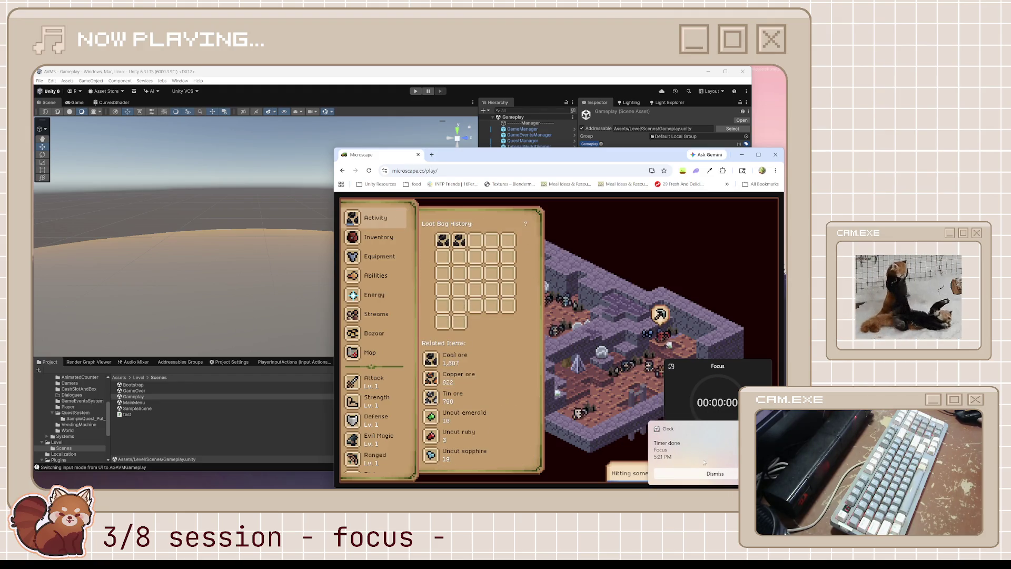
scroll(477, 342, "up", 3)
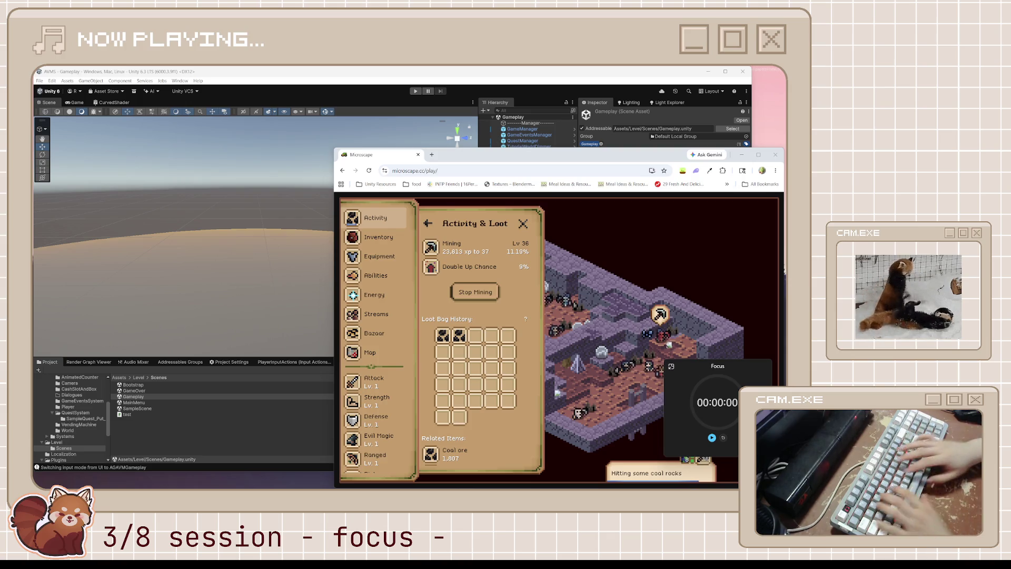
- Type 'DINNER BREAK', start the 45-minute dindin timer, and place it as a compact overlay
type("DINNER BREAK")
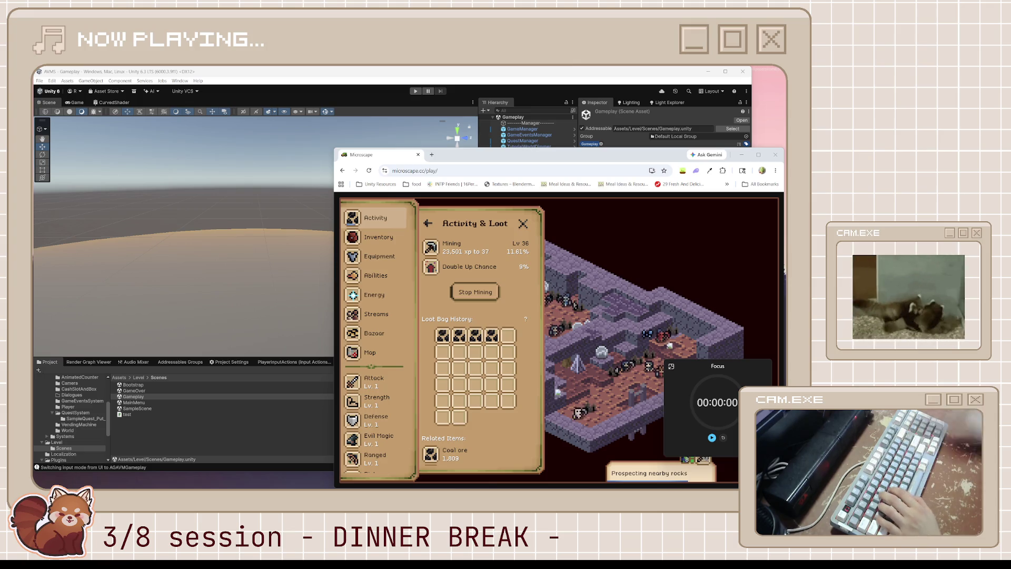
left_click(671, 367)
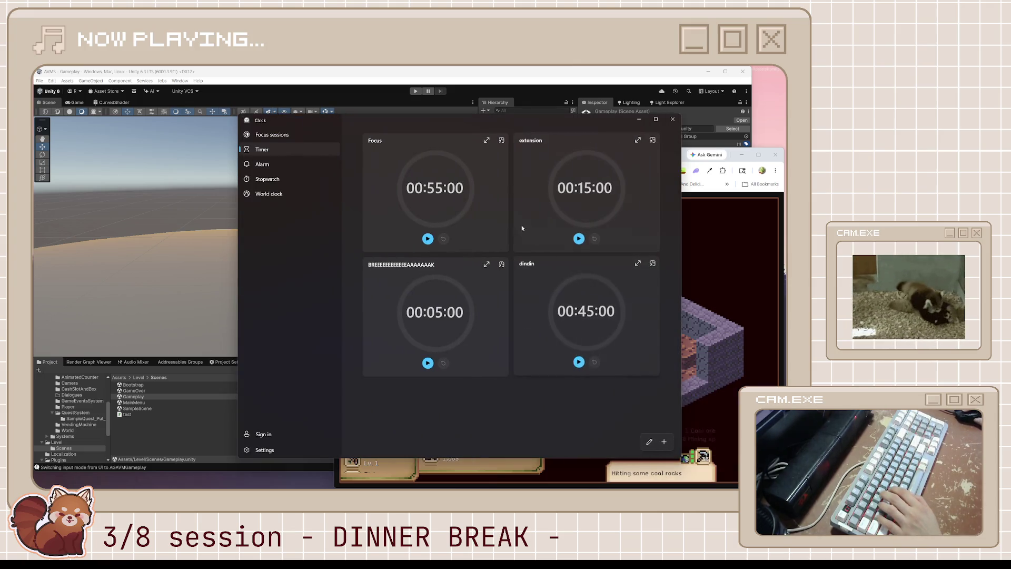
left_click(579, 361)
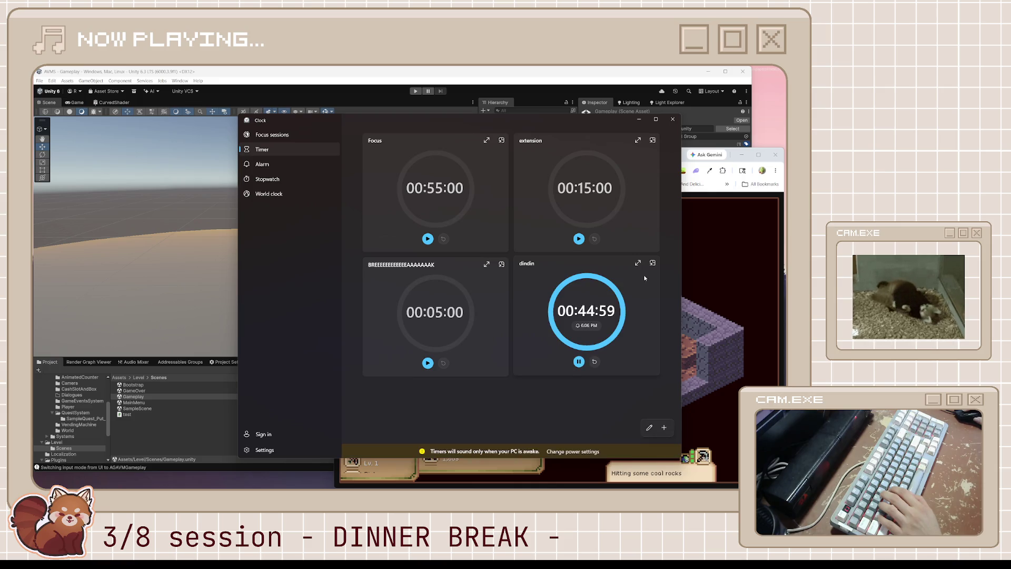
left_click(653, 263)
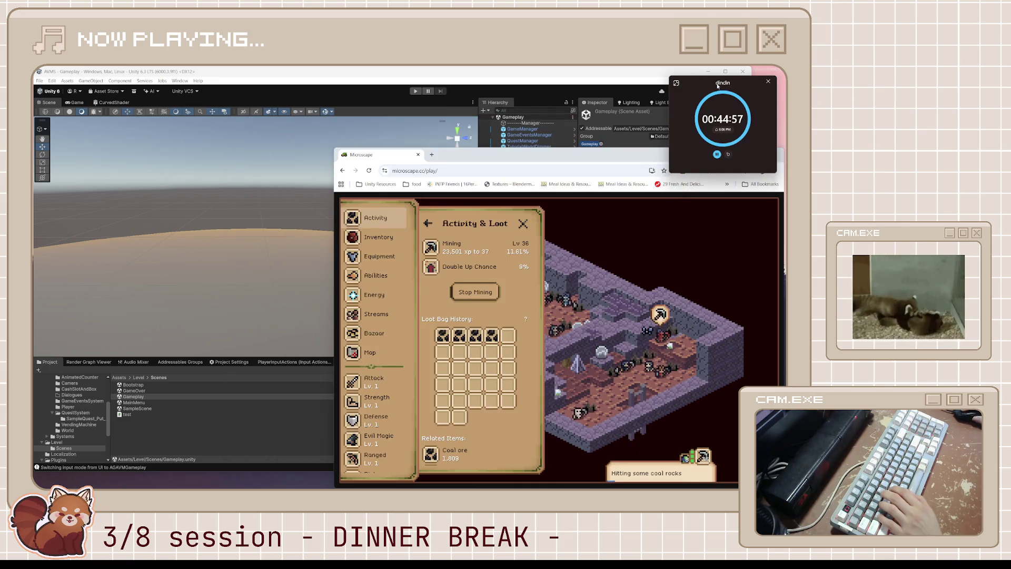
mouse_move(719, 97)
left_mouse_down()
mouse_move(255, 315)
mouse_move(710, 371)
mouse_move(718, 207)
left_mouse_up()
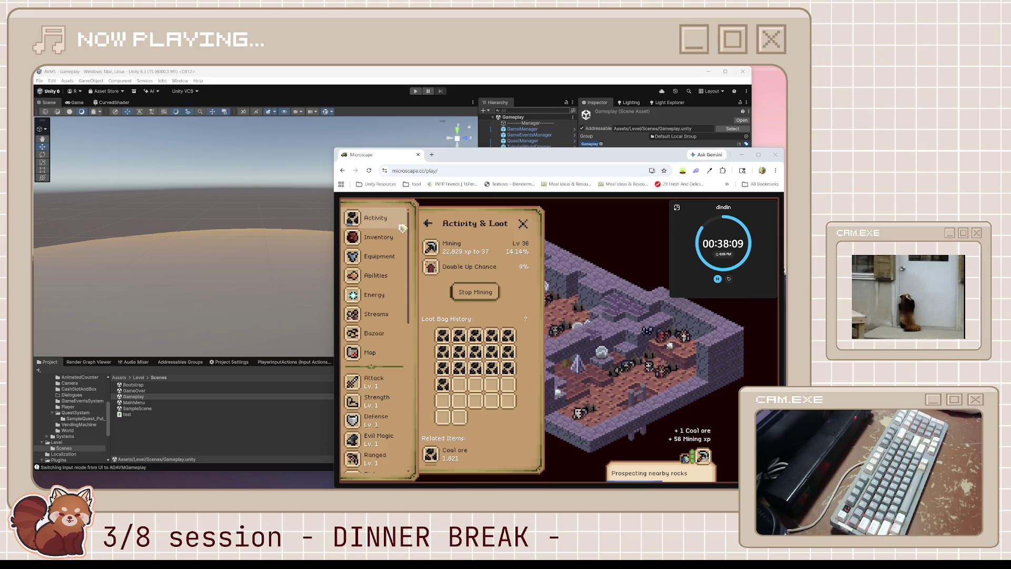
- Close the Activity & Loot and Bazaar panels and reload the Microscape page
left_click(433, 225)
left_click(433, 225)
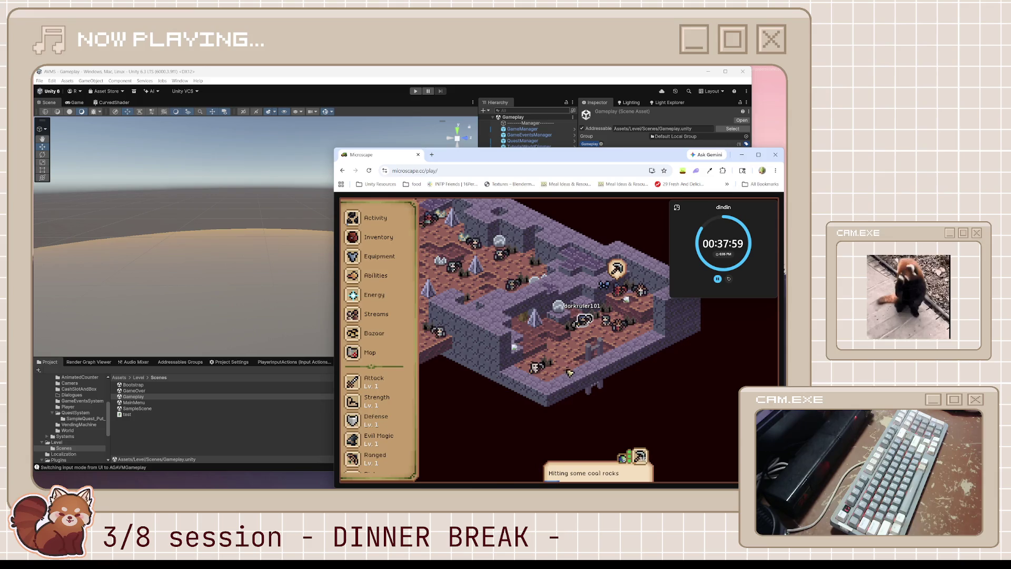
left_click(369, 171)
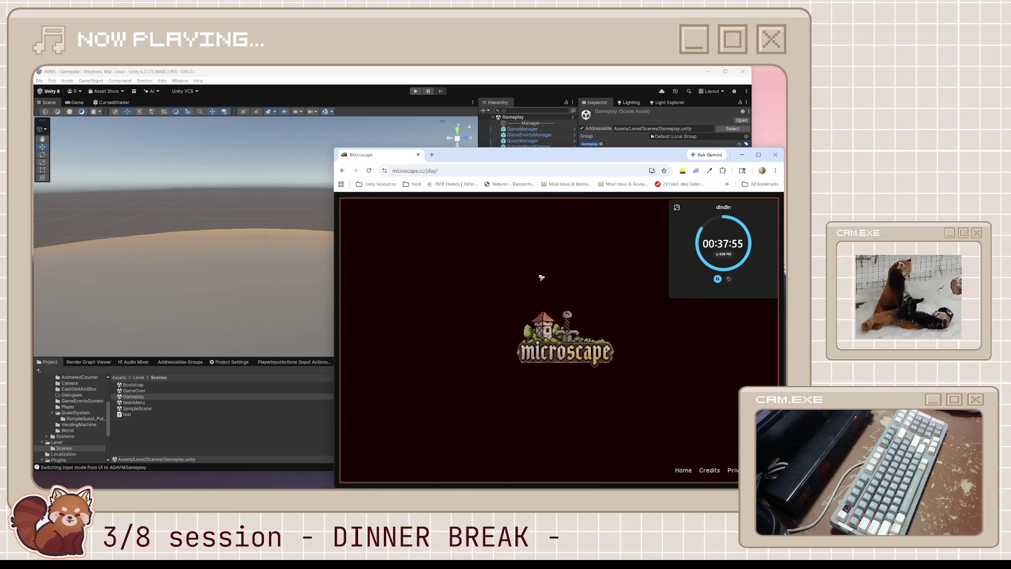